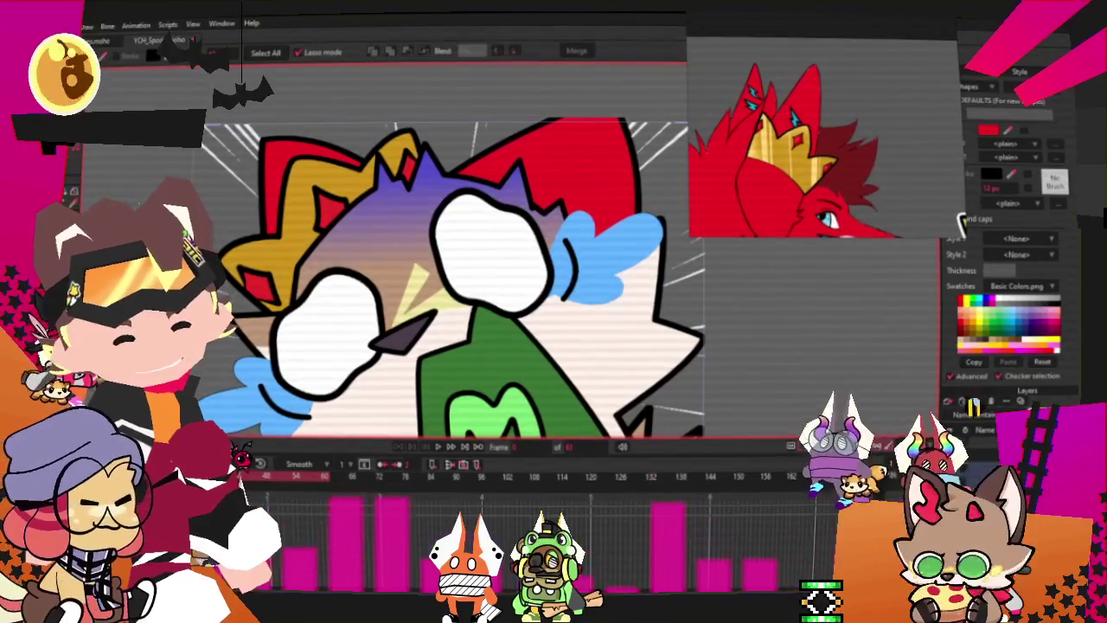
Step: Fill the hair shape red and give it a Gradient fill effect
click(372, 216)
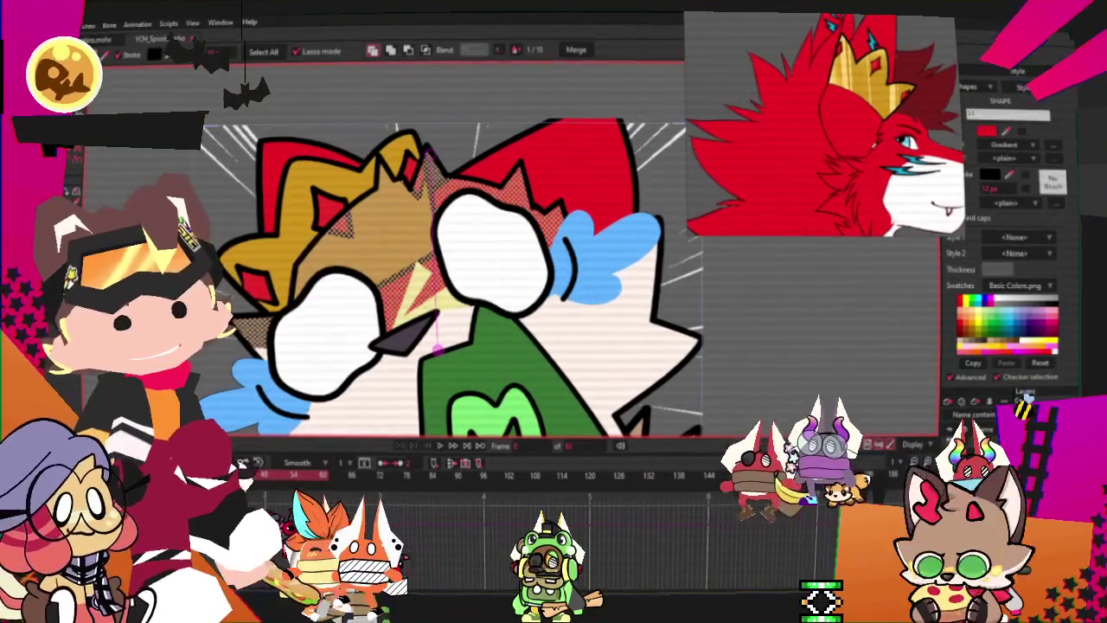
click(963, 311)
scroll(379, 191, down, 1)
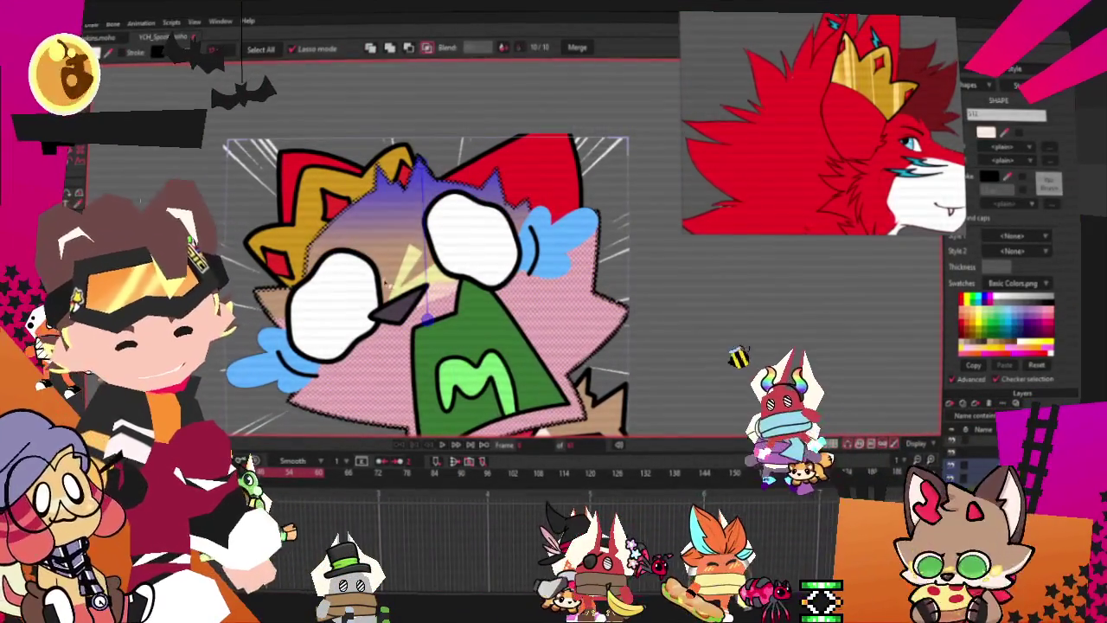
click(1034, 148)
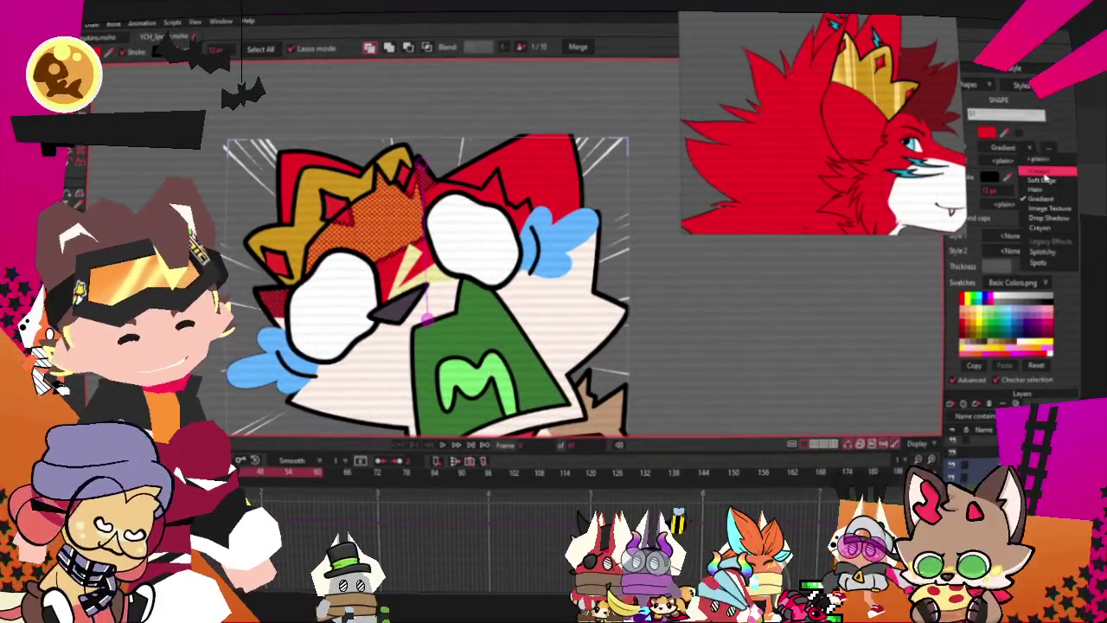
click(1042, 161)
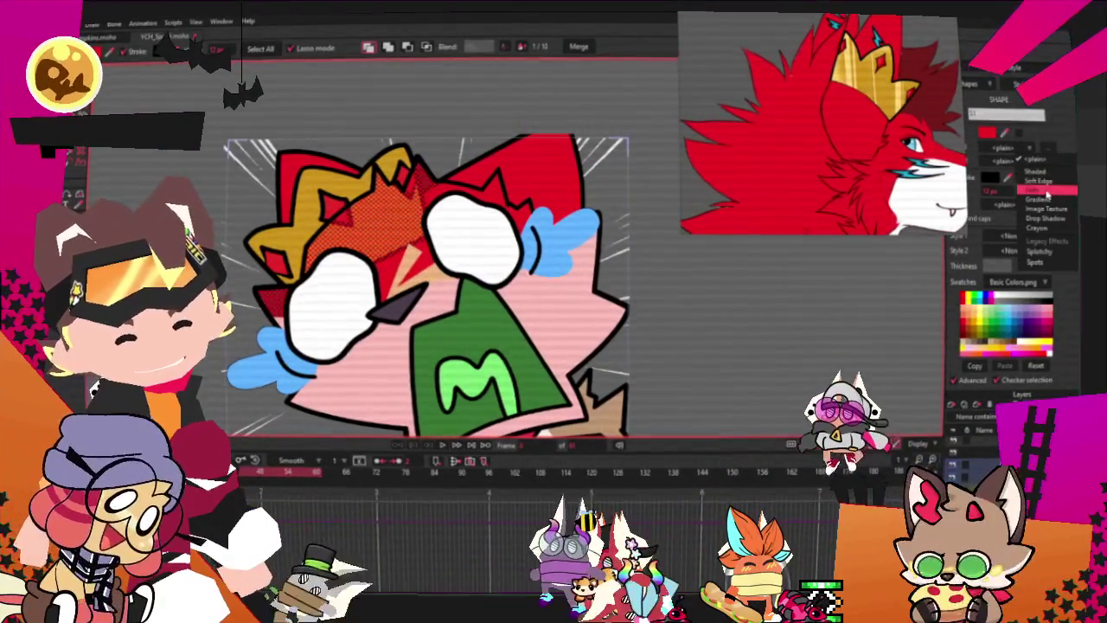
click(1046, 200)
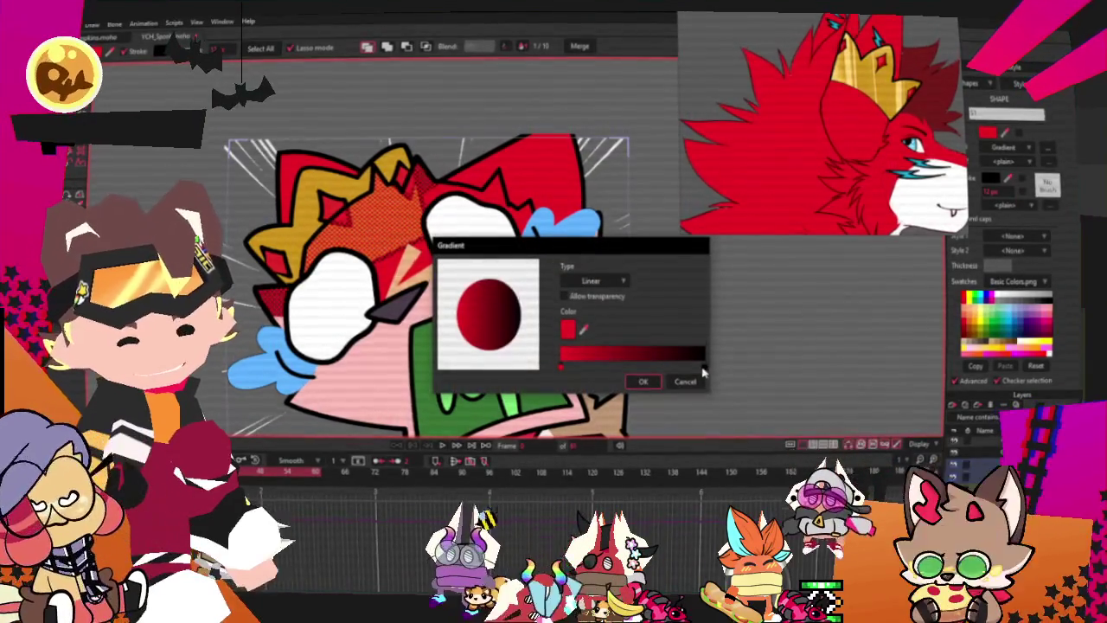
Step: Set the gradient's end stop to purple-blue and apply the red-to-purple gradient
click(702, 370)
click(568, 329)
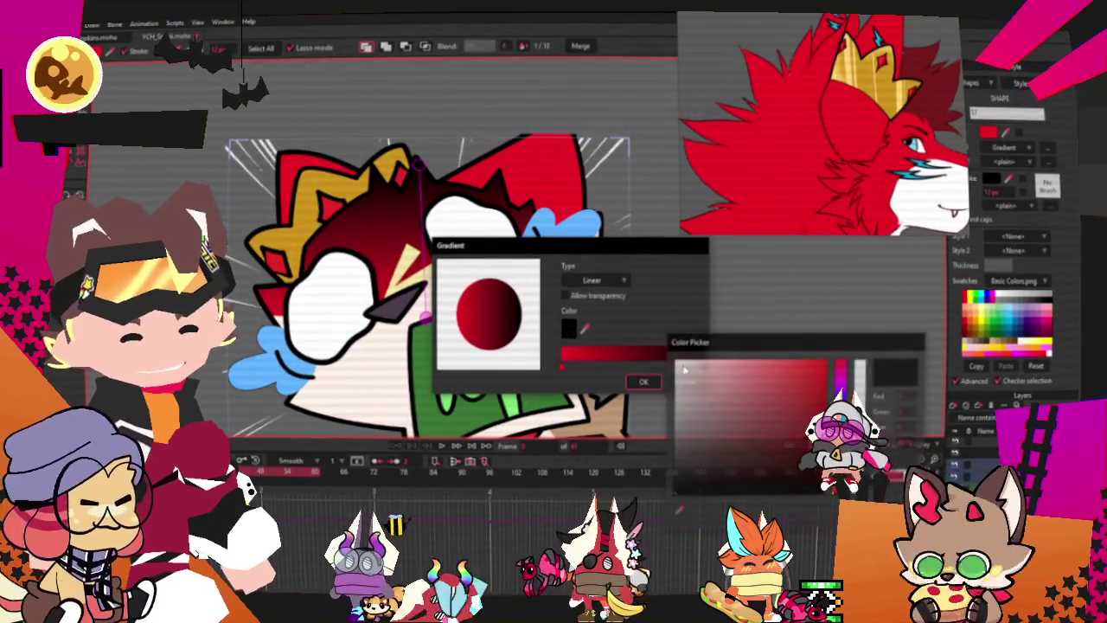
click(840, 413)
click(754, 391)
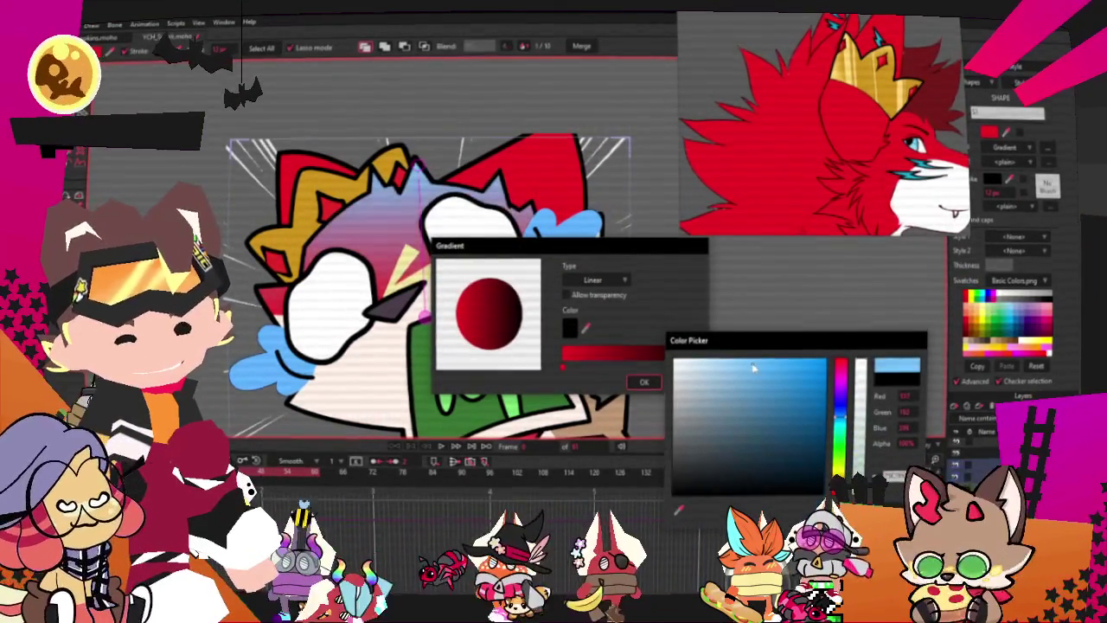
click(840, 406)
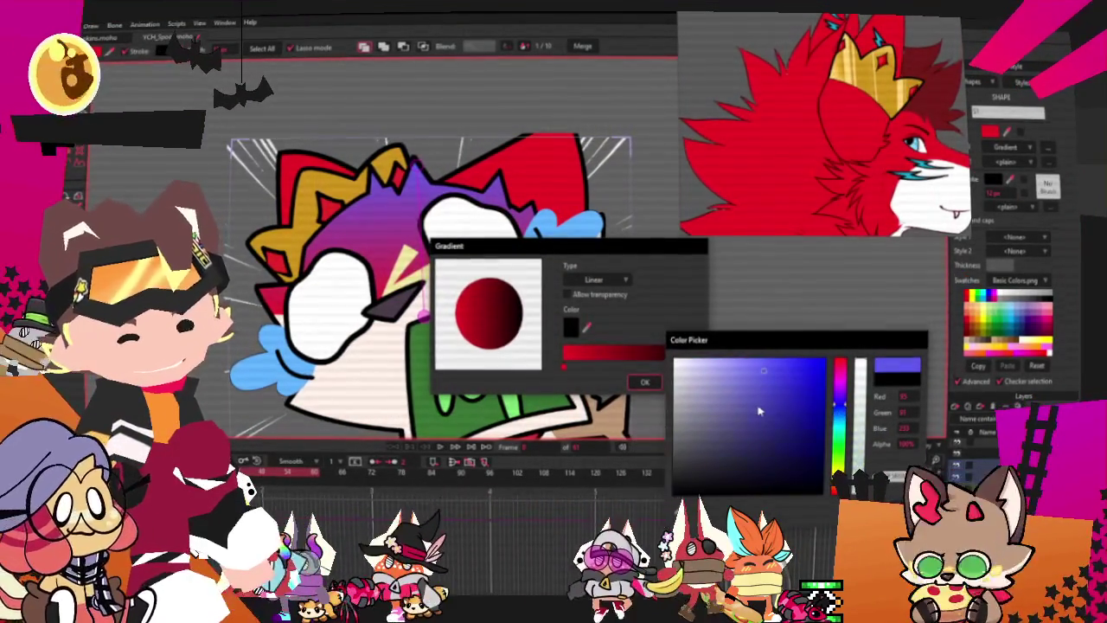
click(900, 475)
click(645, 382)
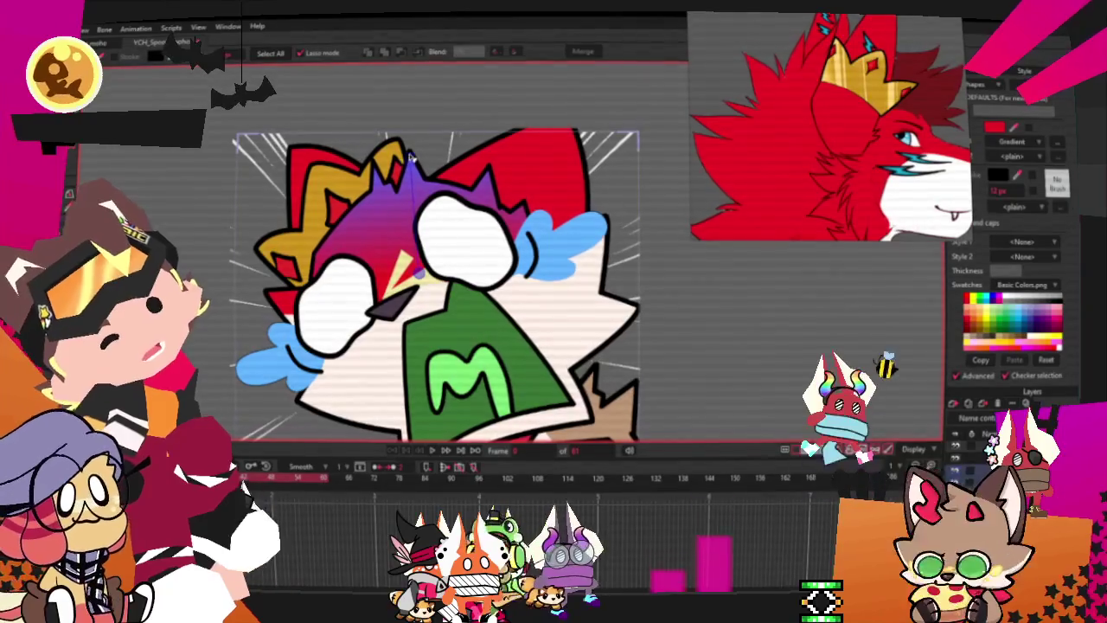
scroll(606, 303, down, 3)
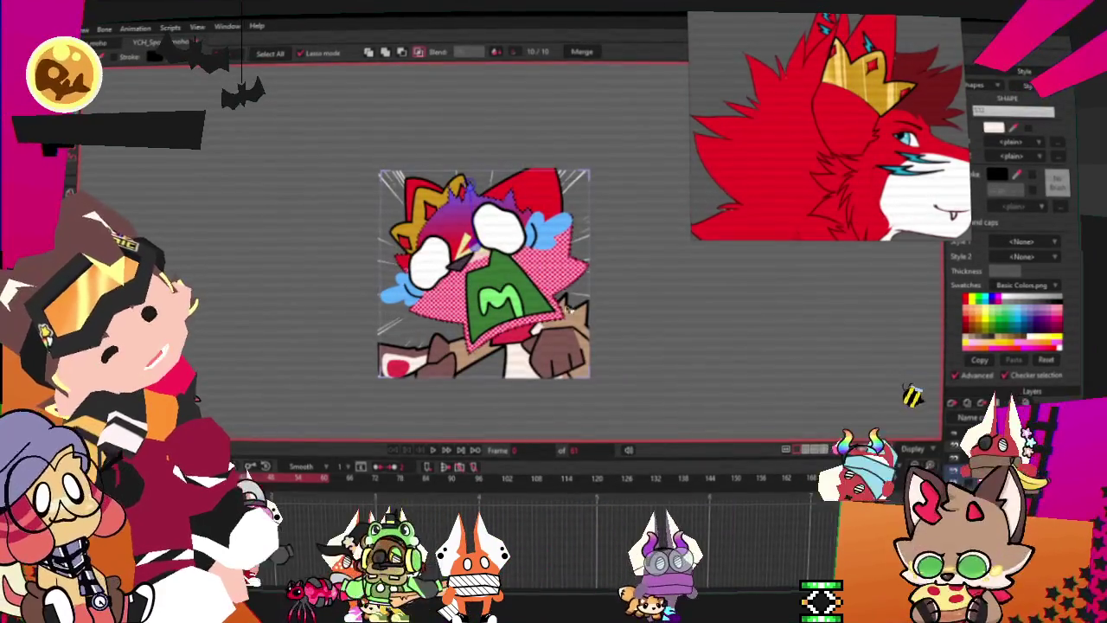
scroll(562, 307, up, 3)
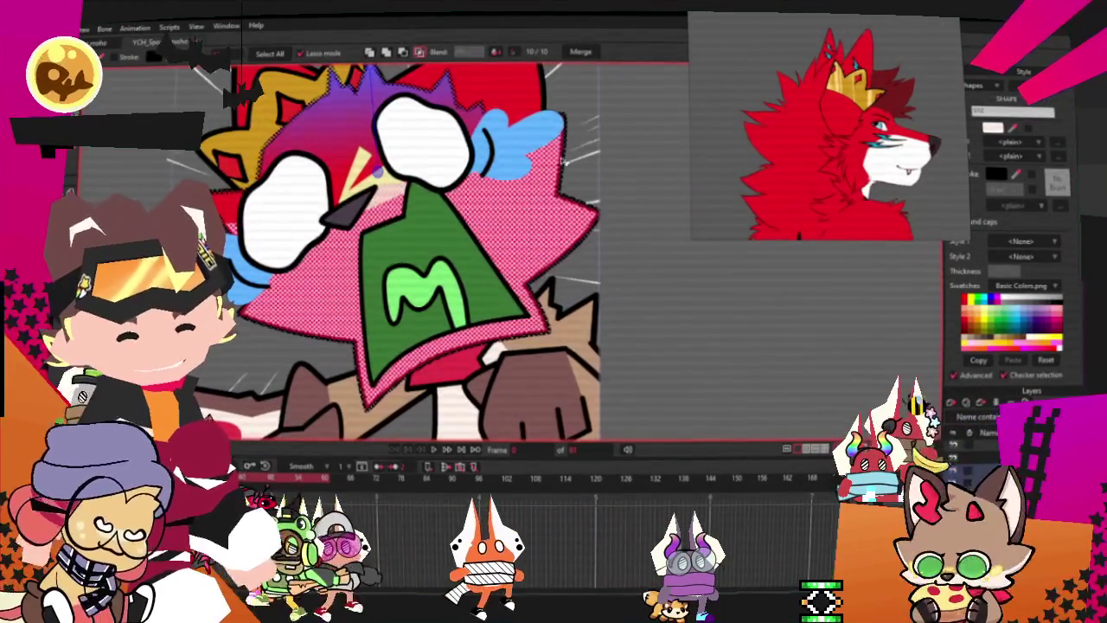
scroll(586, 175, down, 3)
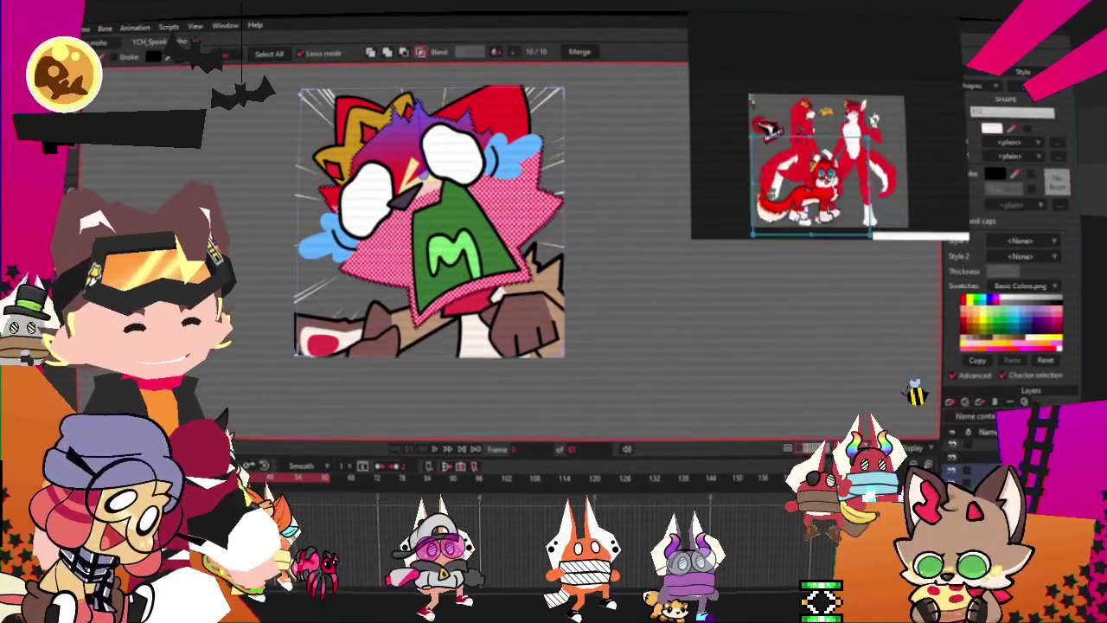
scroll(813, 160, up, 3)
scroll(813, 160, up, 3)
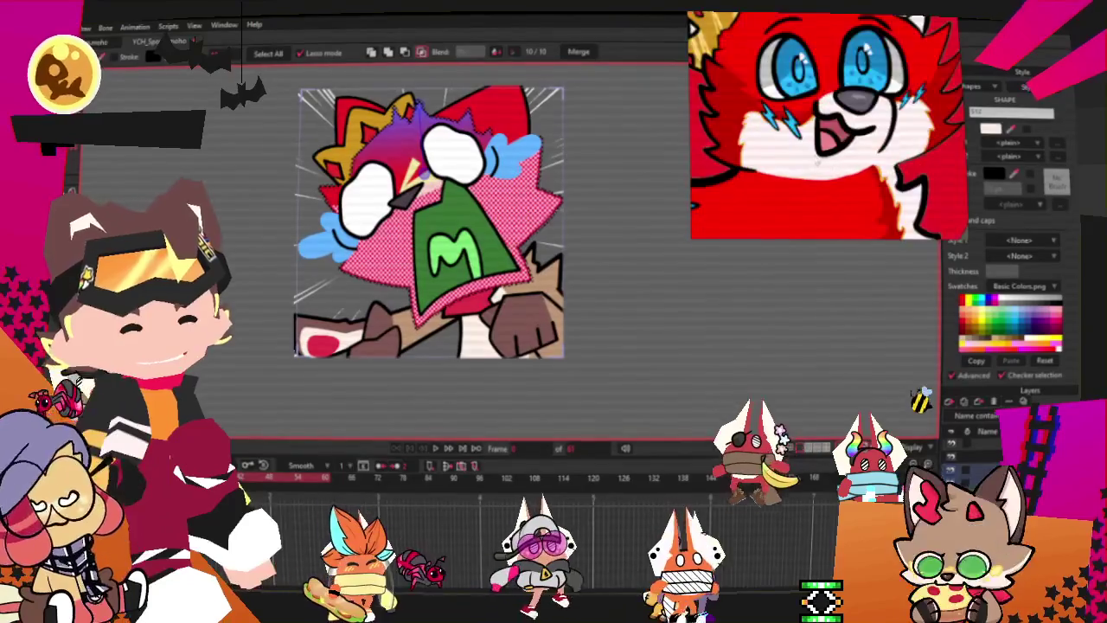
scroll(813, 159, up, 3)
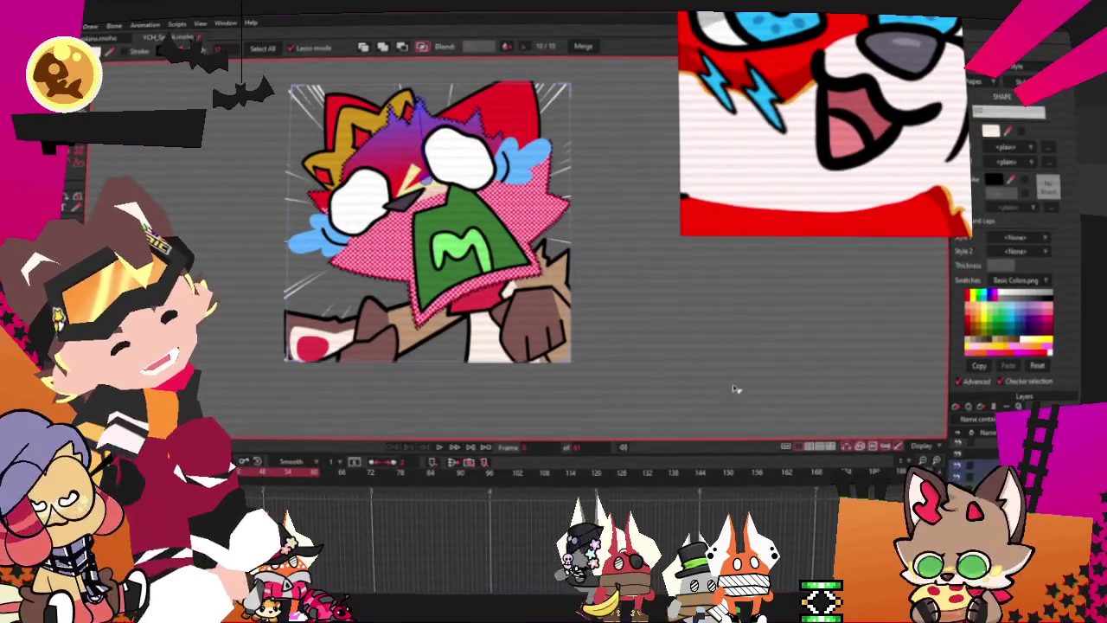
scroll(670, 277, down, 2)
scroll(313, 229, up, 3)
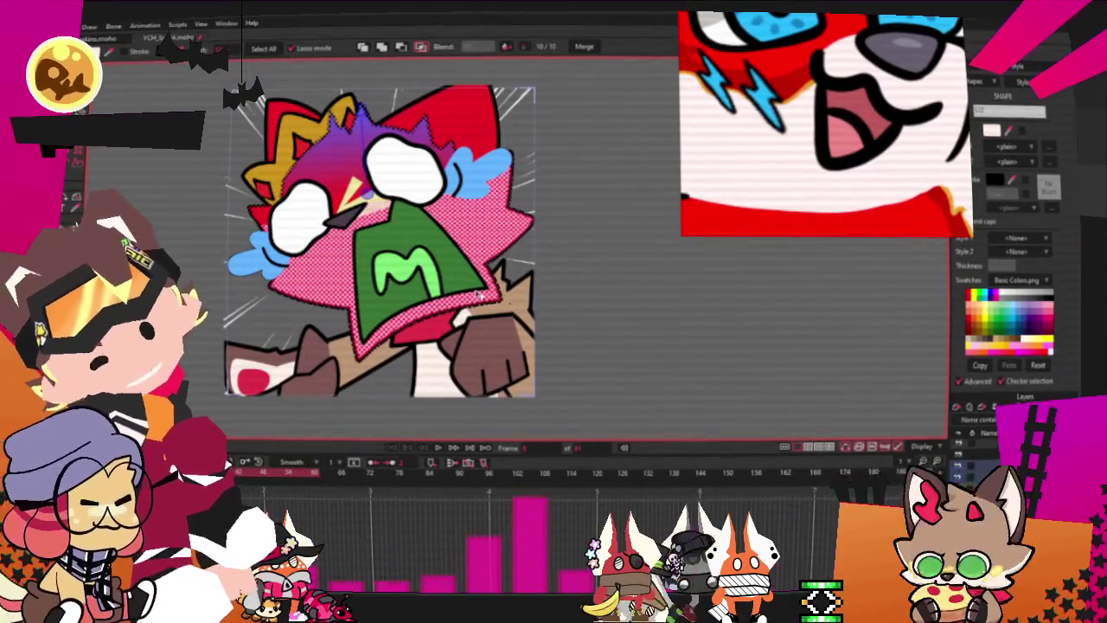
scroll(379, 213, up, 3)
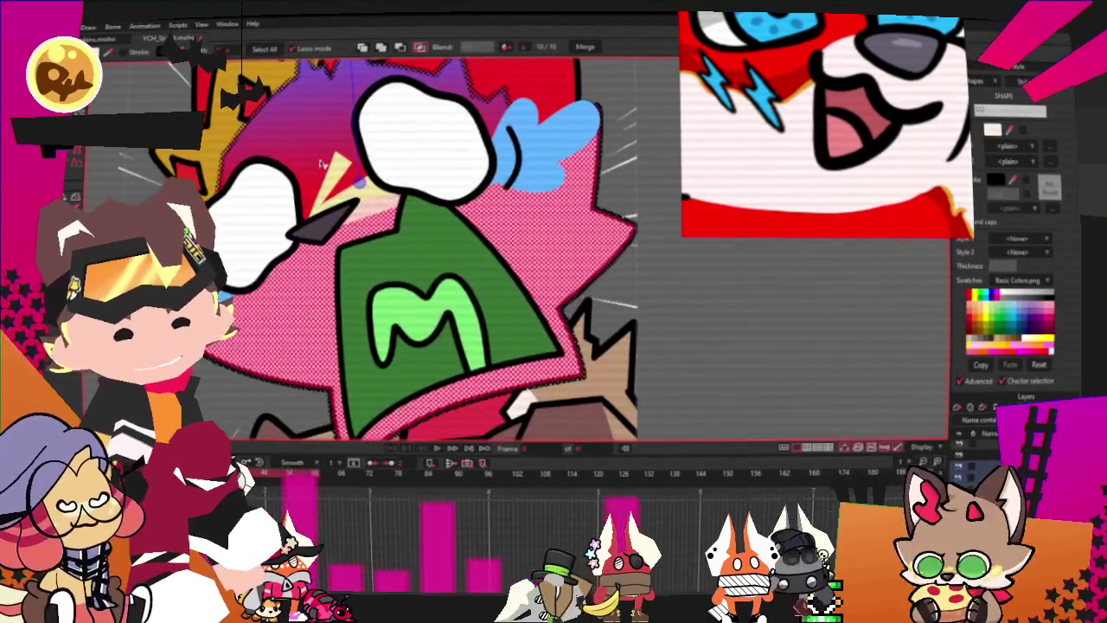
scroll(328, 209, up, 2)
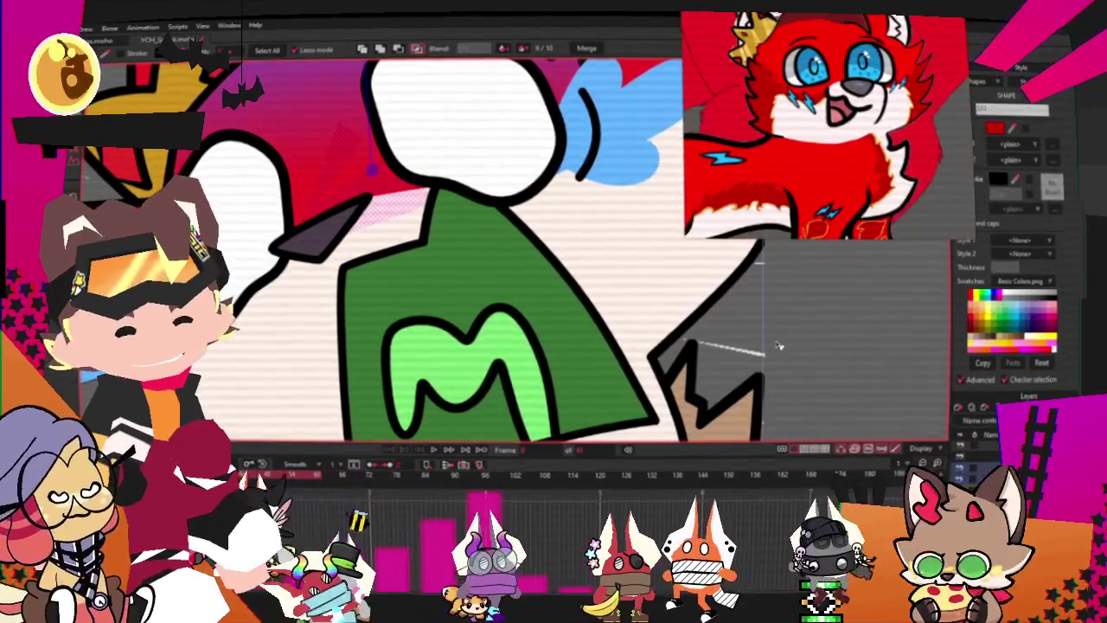
scroll(409, 191, down, 3)
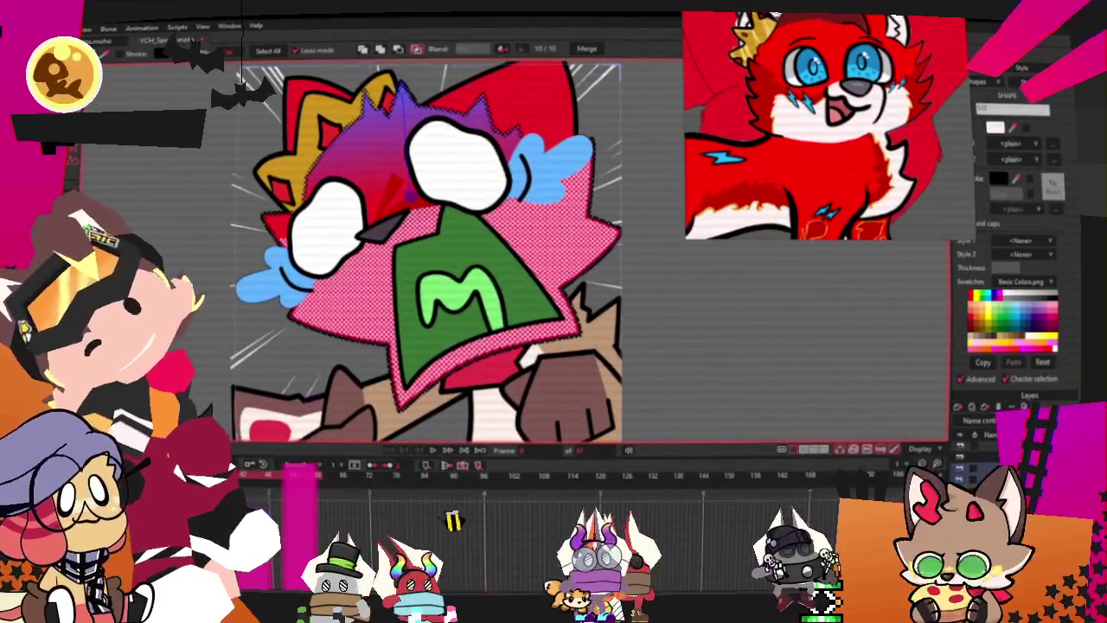
scroll(407, 173, up, 4)
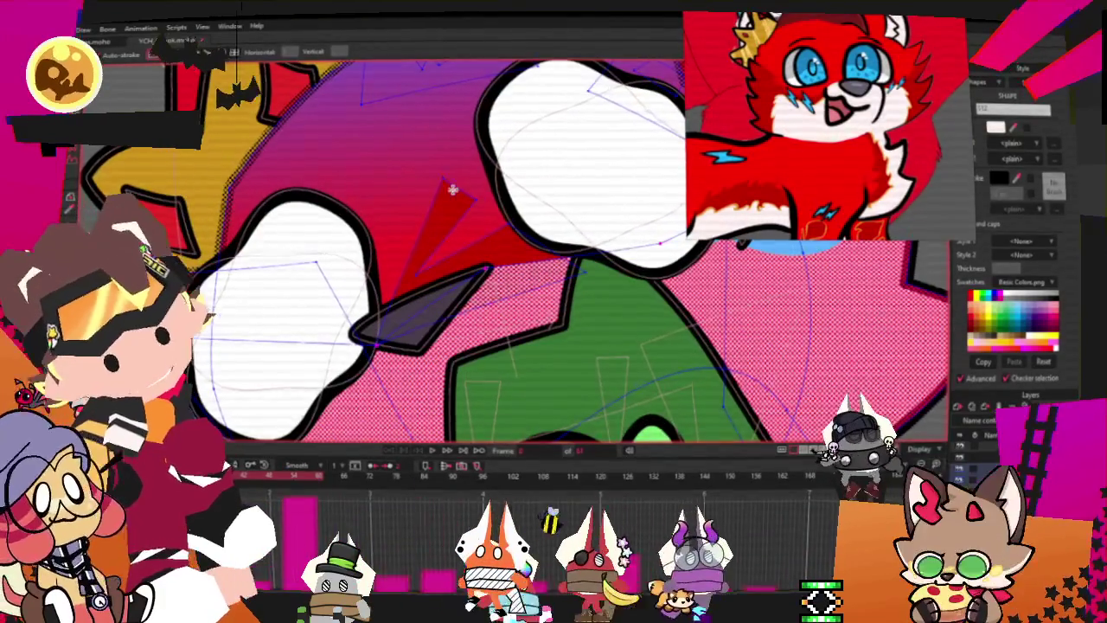
scroll(445, 173, down, 2)
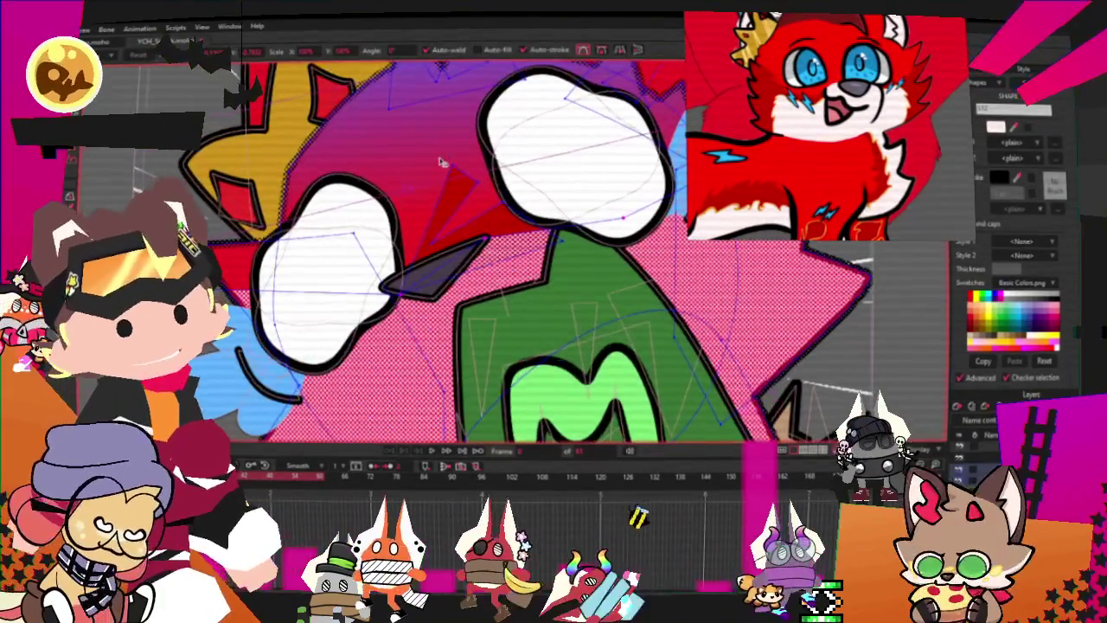
scroll(494, 222, up, 2)
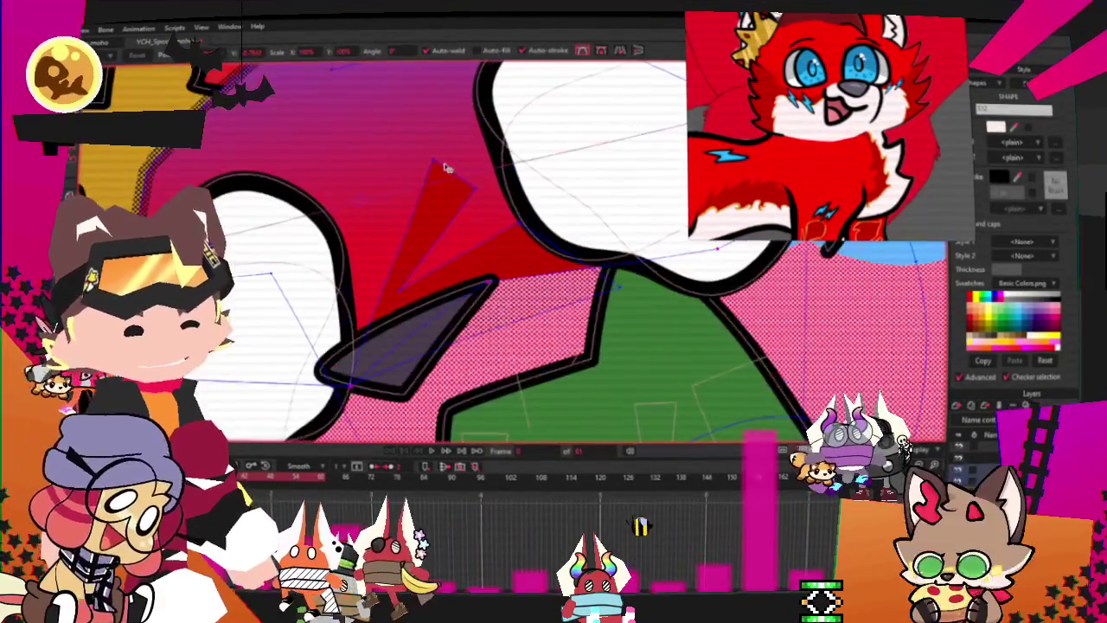
key(t)
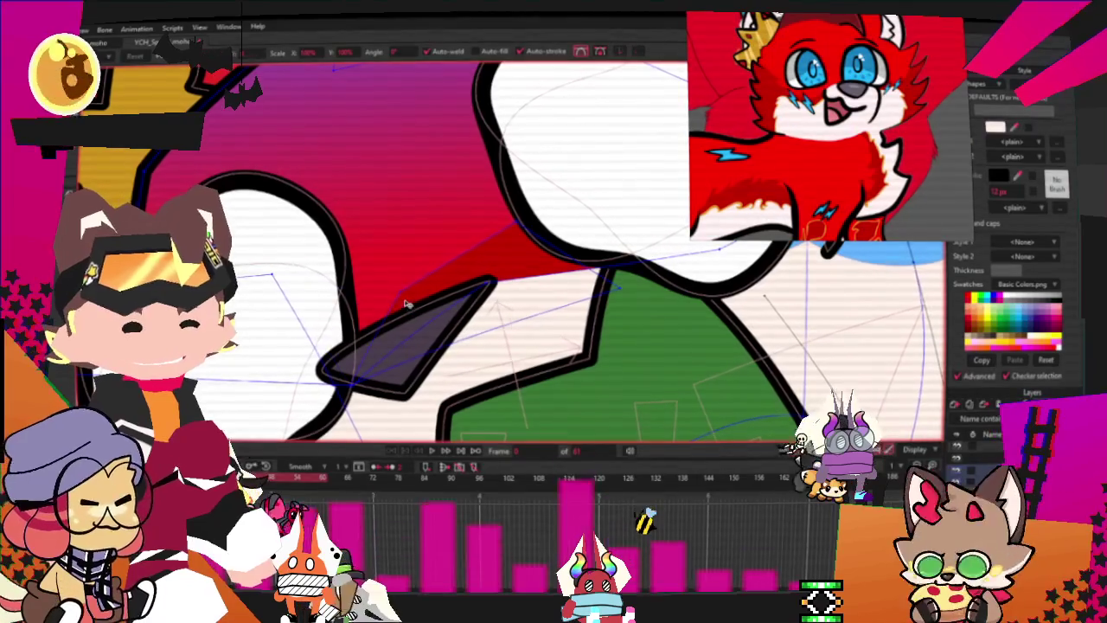
scroll(410, 259, down, 2)
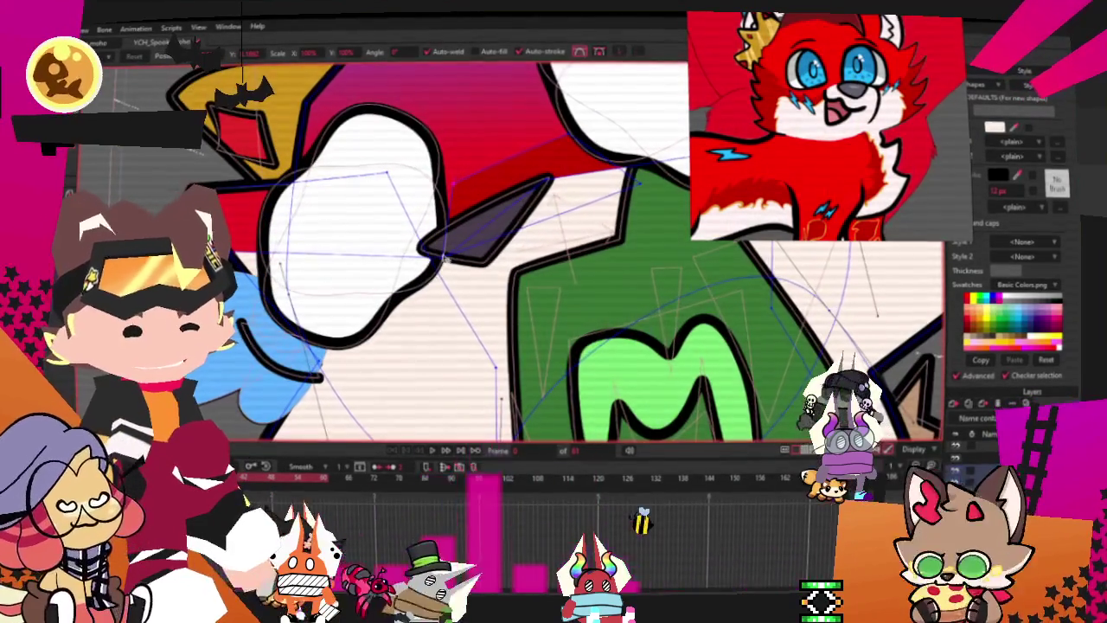
scroll(441, 271, up, 2)
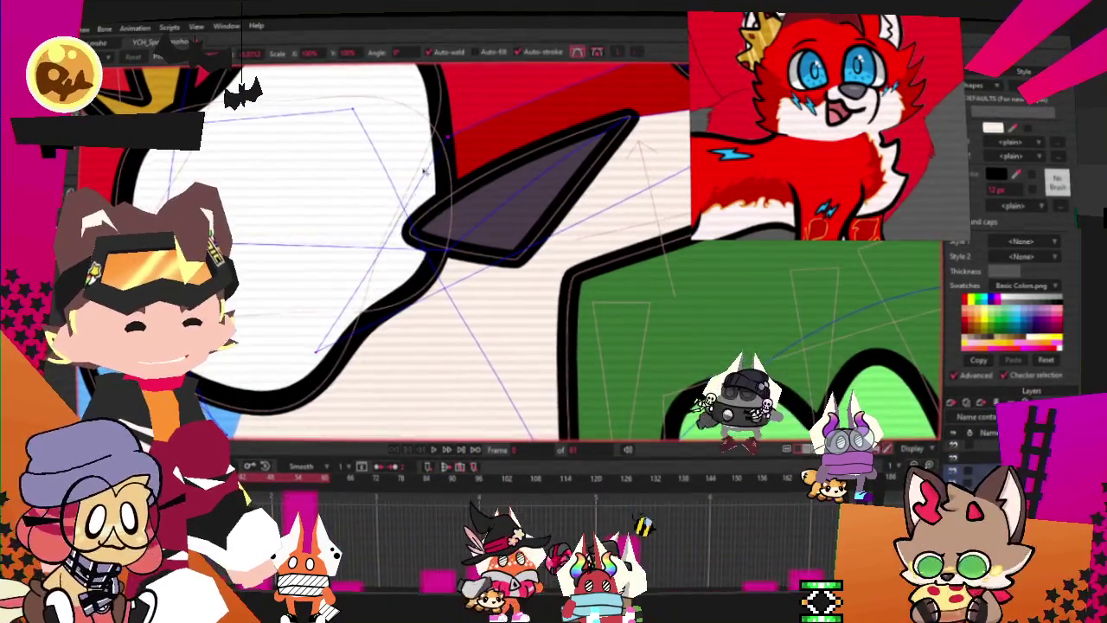
scroll(401, 187, down, 2)
scroll(381, 207, up, 2)
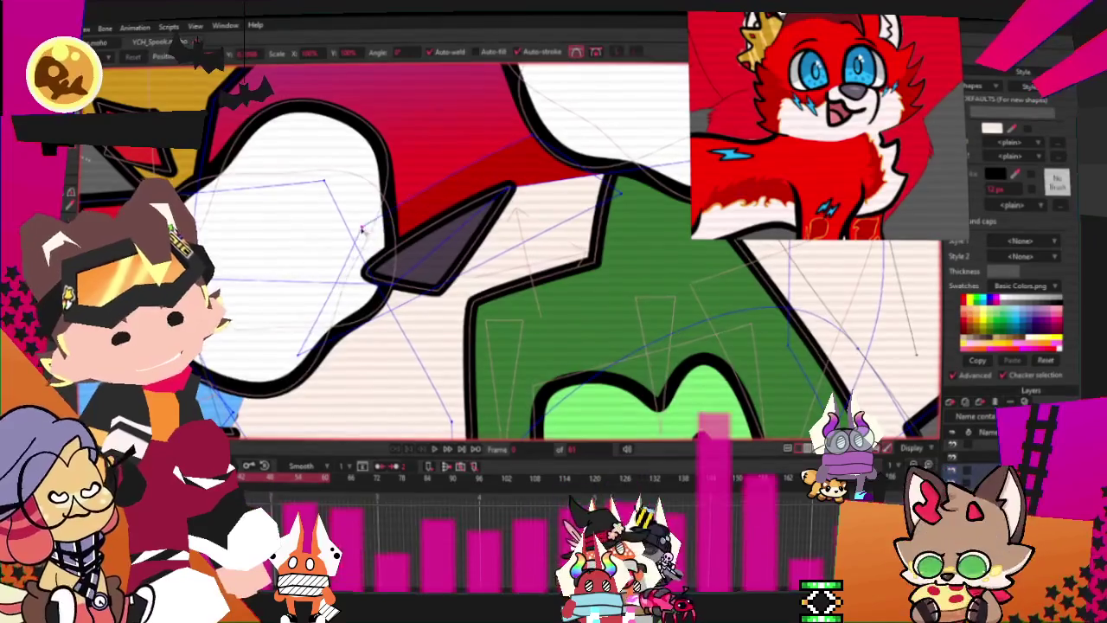
scroll(363, 230, down, 2)
scroll(372, 227, down, 2)
scroll(398, 221, up, 2)
scroll(433, 215, down, 1)
scroll(458, 208, down, 1)
scroll(457, 208, down, 2)
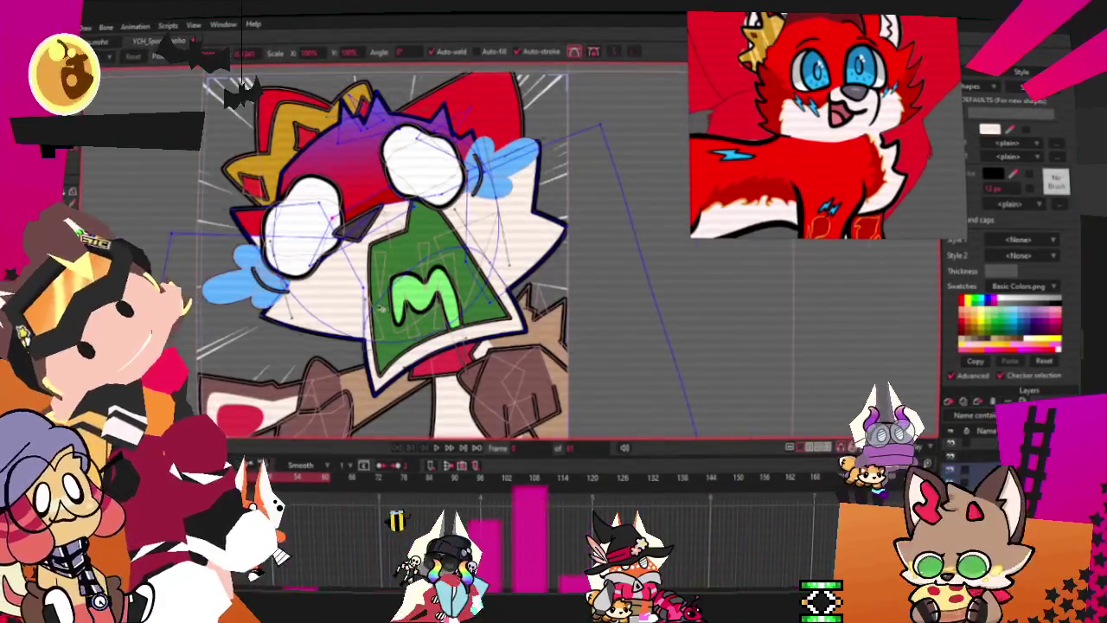
scroll(381, 307, up, 2)
scroll(303, 251, up, 1)
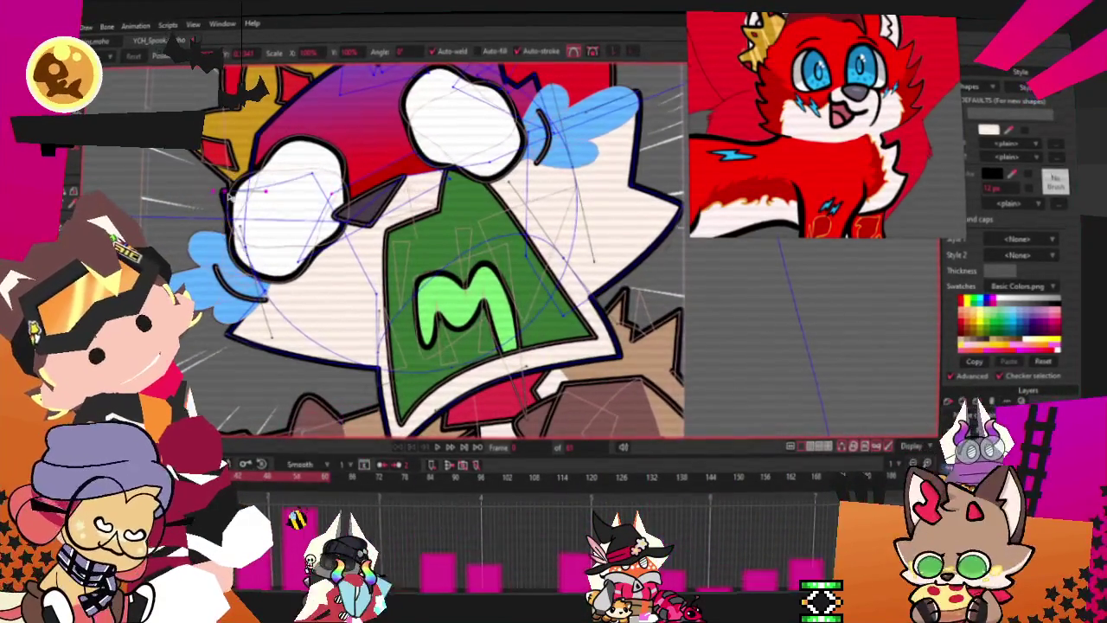
drag(232, 333, 264, 341)
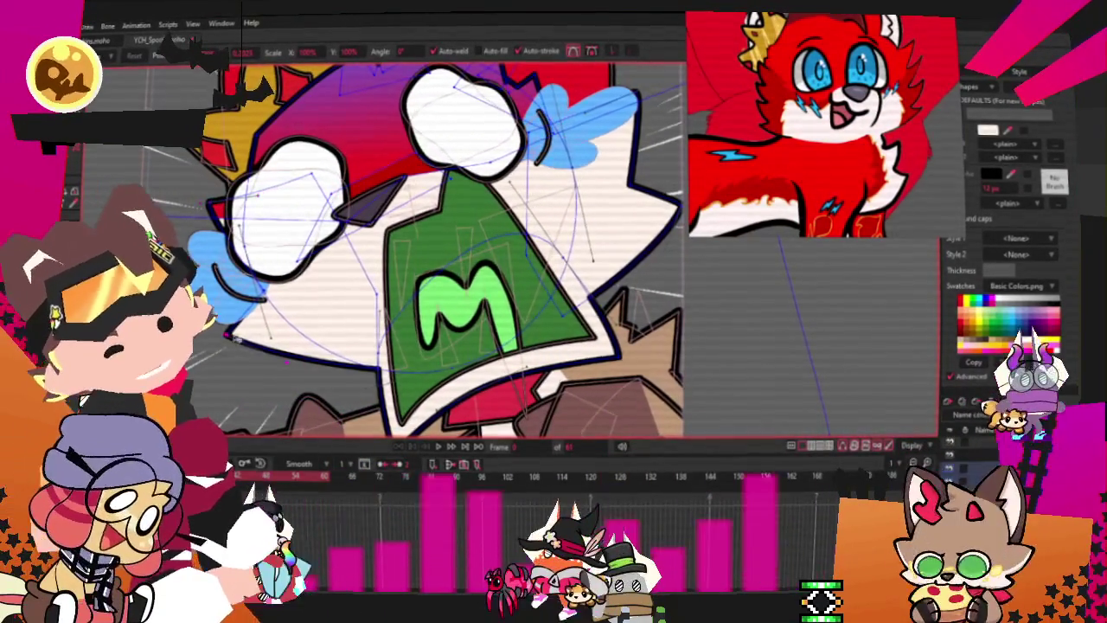
scroll(591, 225, up, 2)
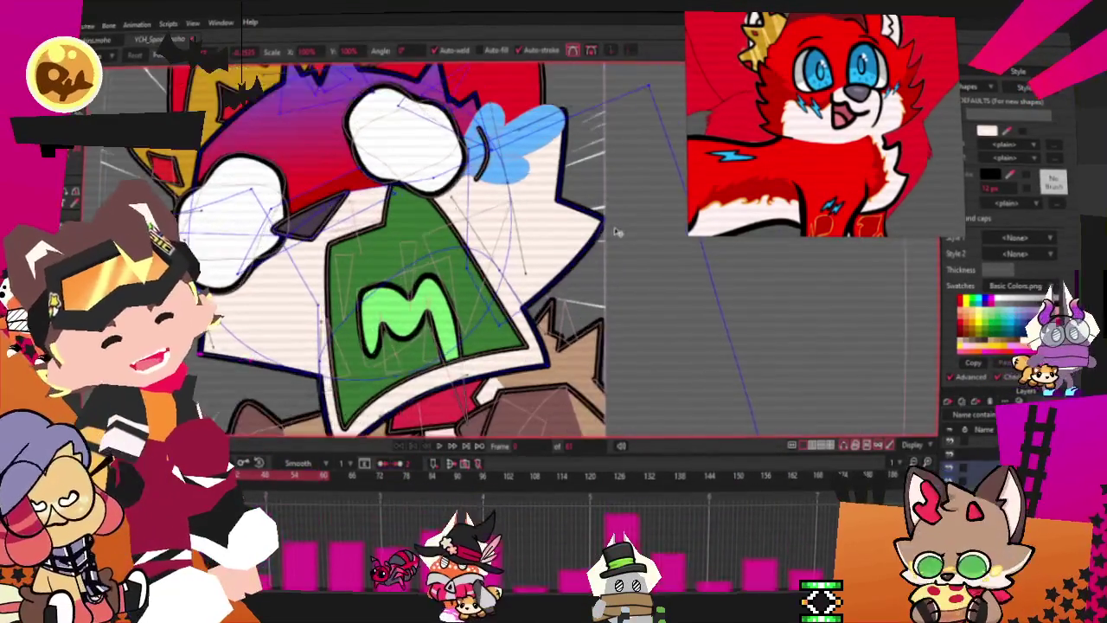
drag(591, 226, 565, 230)
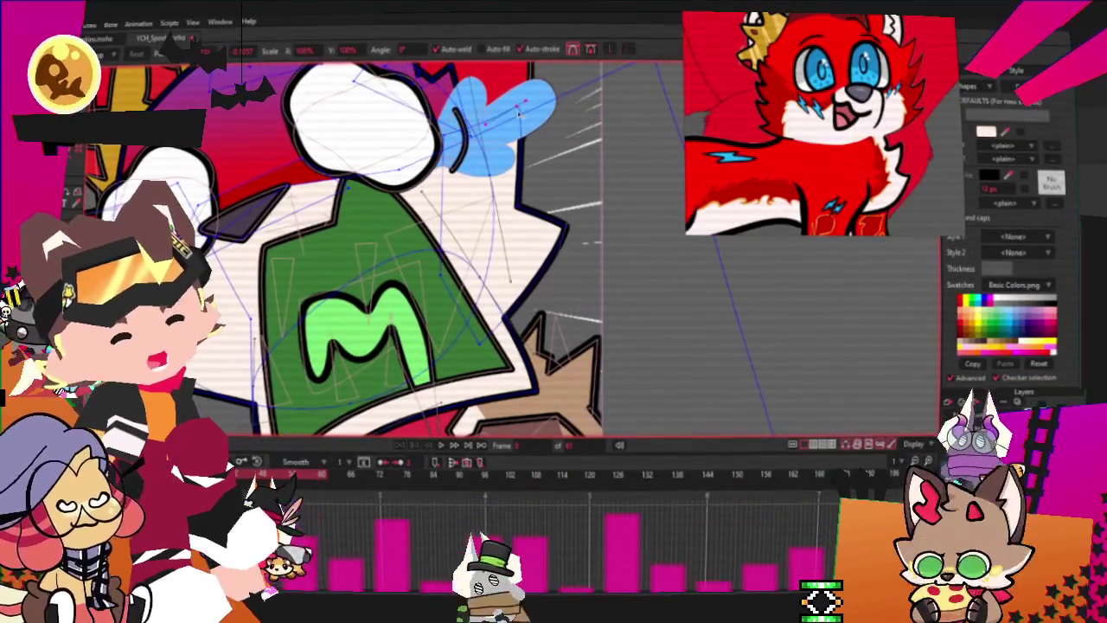
scroll(535, 194, up, 2)
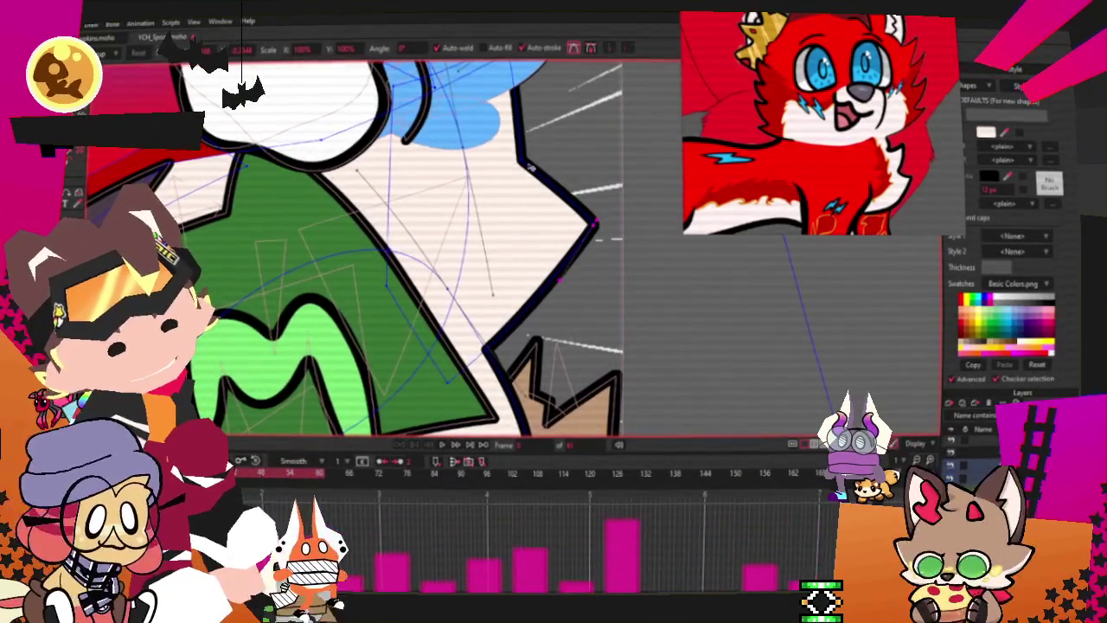
scroll(540, 156, down, 3)
scroll(570, 152, down, 2)
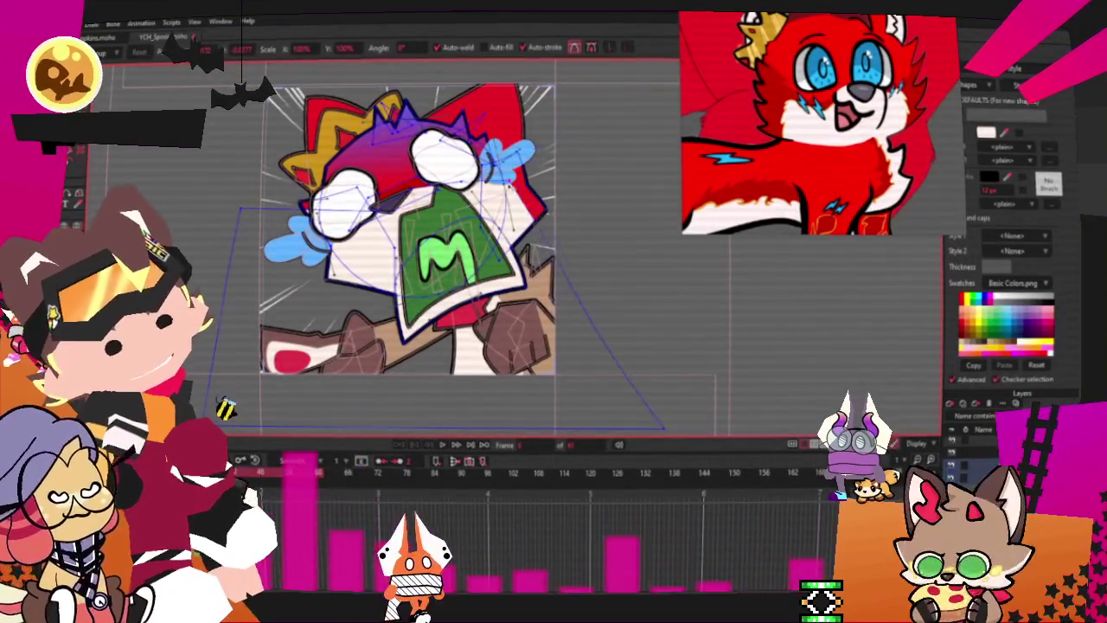
scroll(324, 215, up, 2)
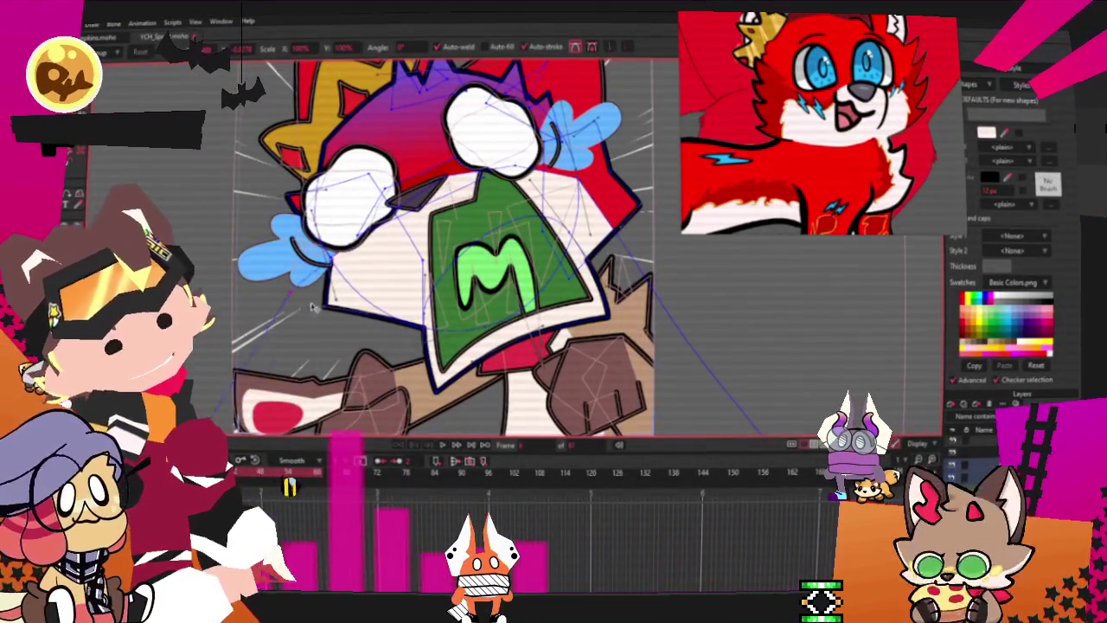
scroll(371, 229, down, 2)
scroll(216, 404, up, 2)
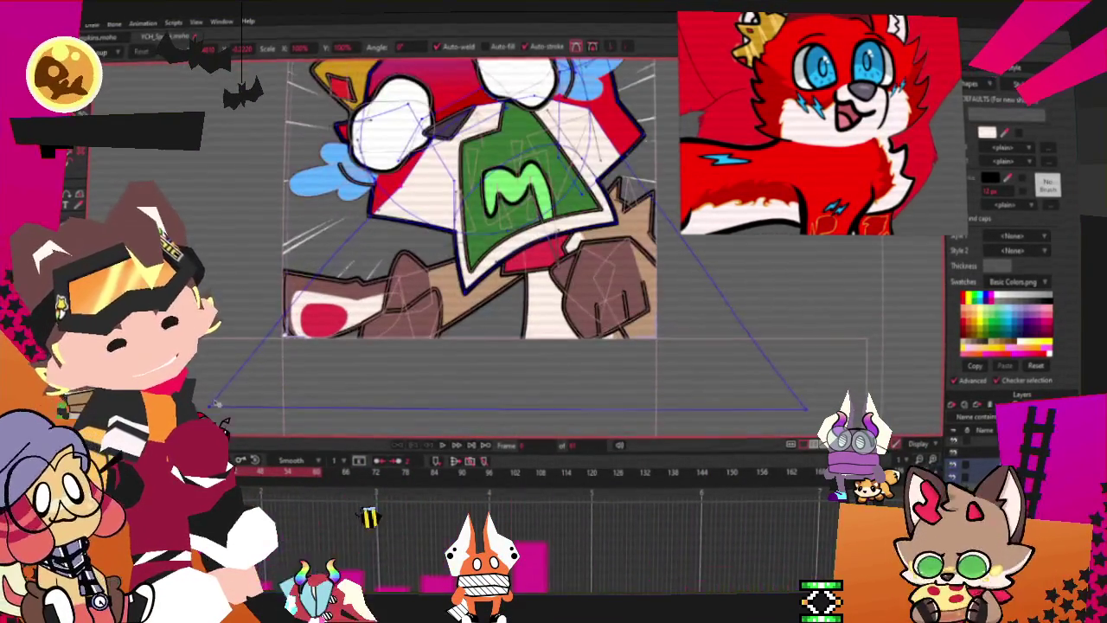
scroll(519, 172, up, 1)
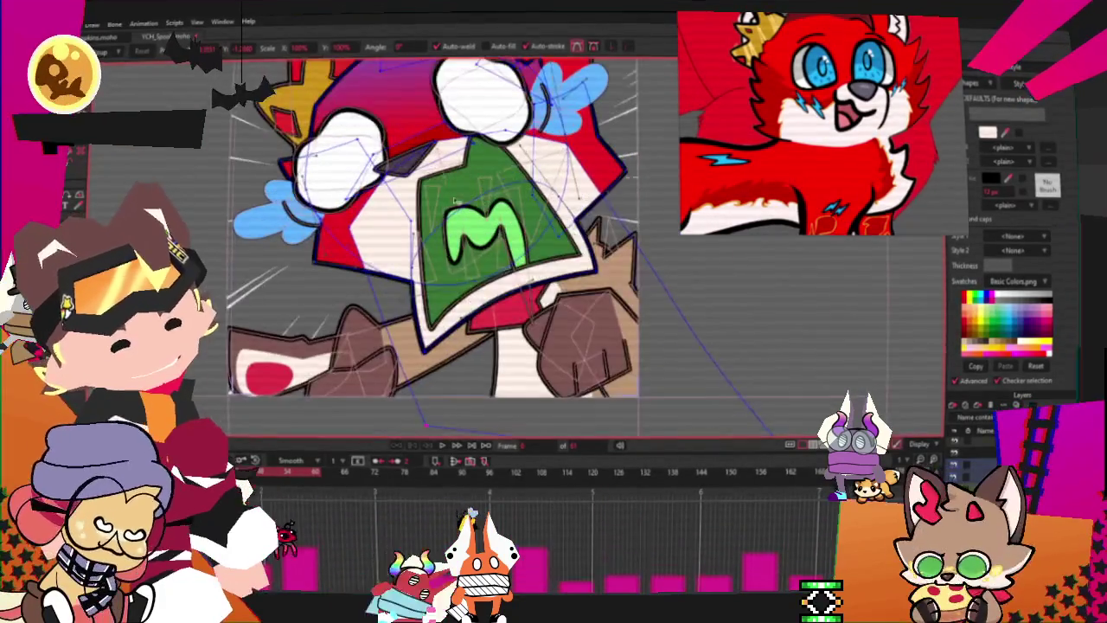
scroll(518, 173, up, 1)
scroll(518, 173, up, 1)
scroll(346, 225, down, 1)
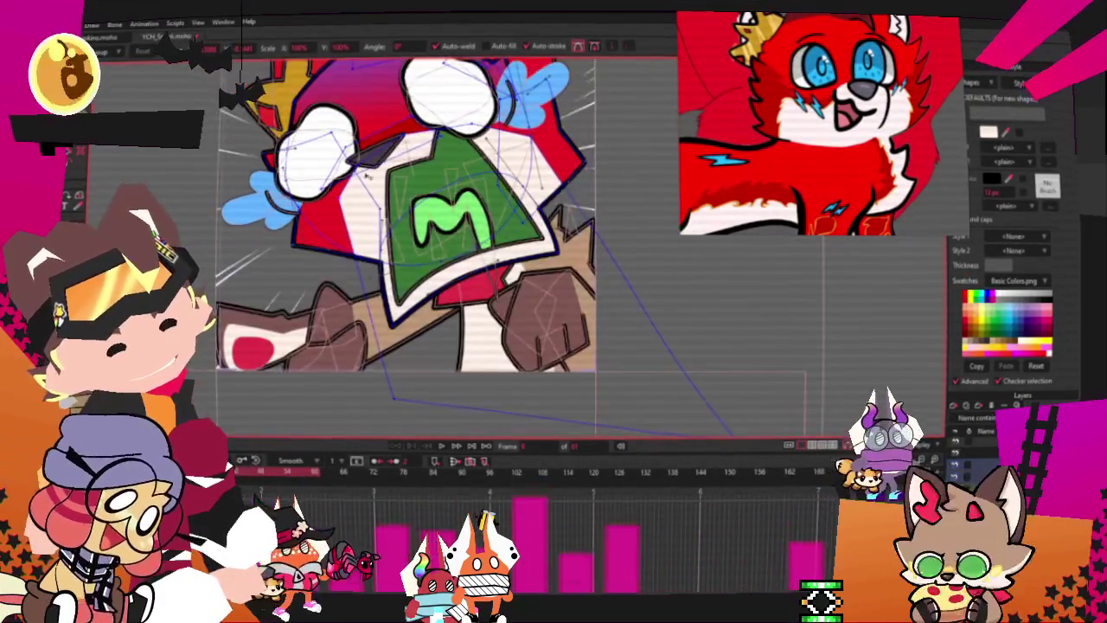
scroll(371, 303, down, 1)
scroll(394, 380, down, 1)
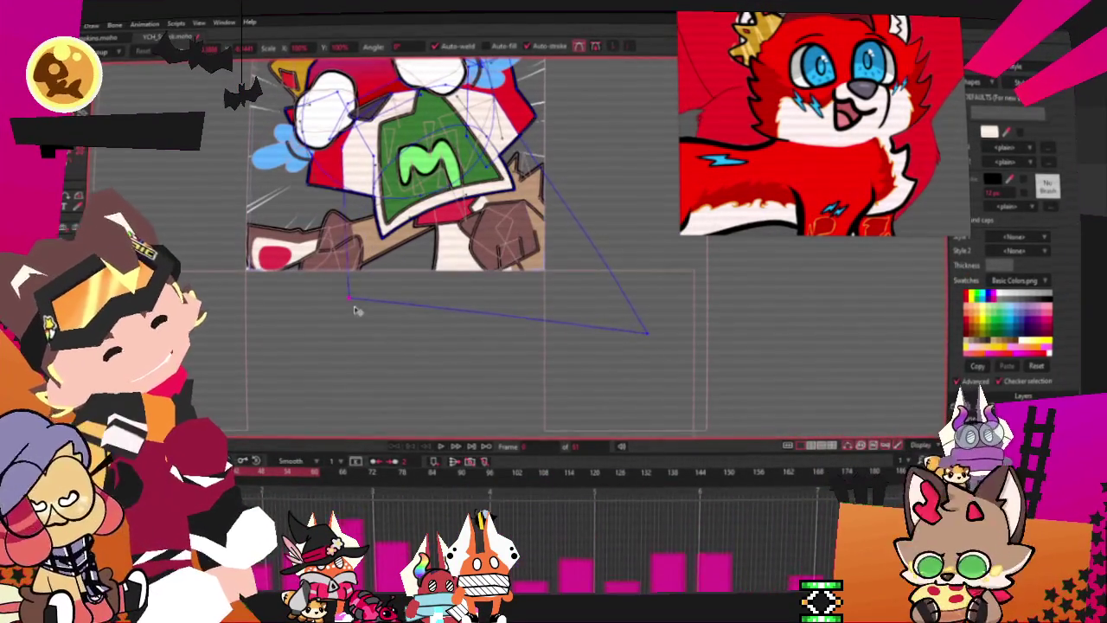
scroll(374, 322, up, 1)
scroll(375, 322, up, 1)
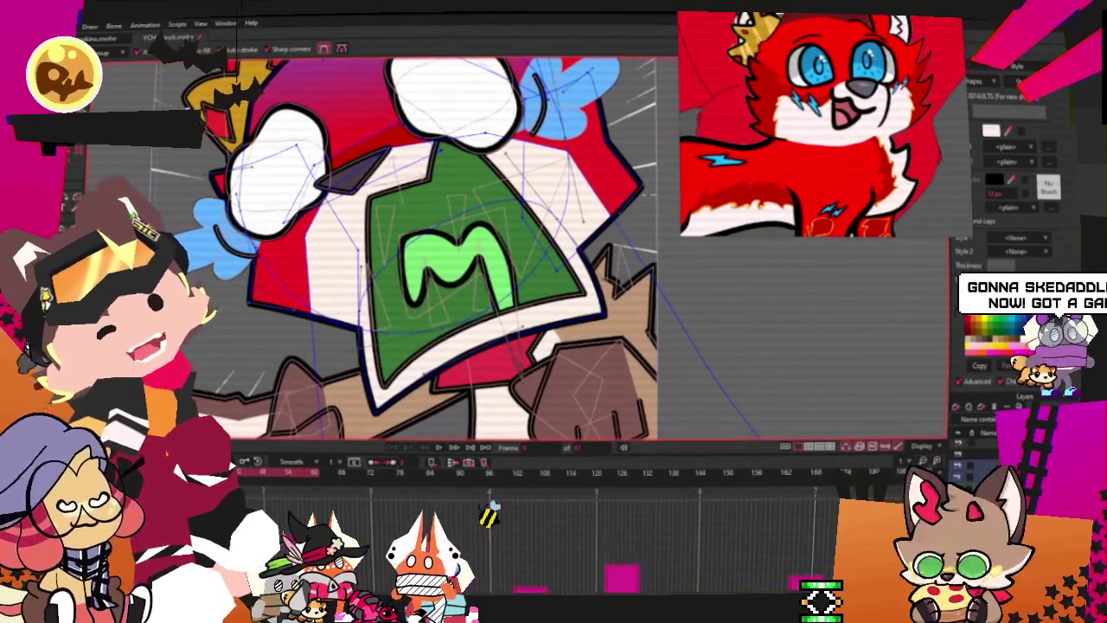
scroll(365, 313, up, 1)
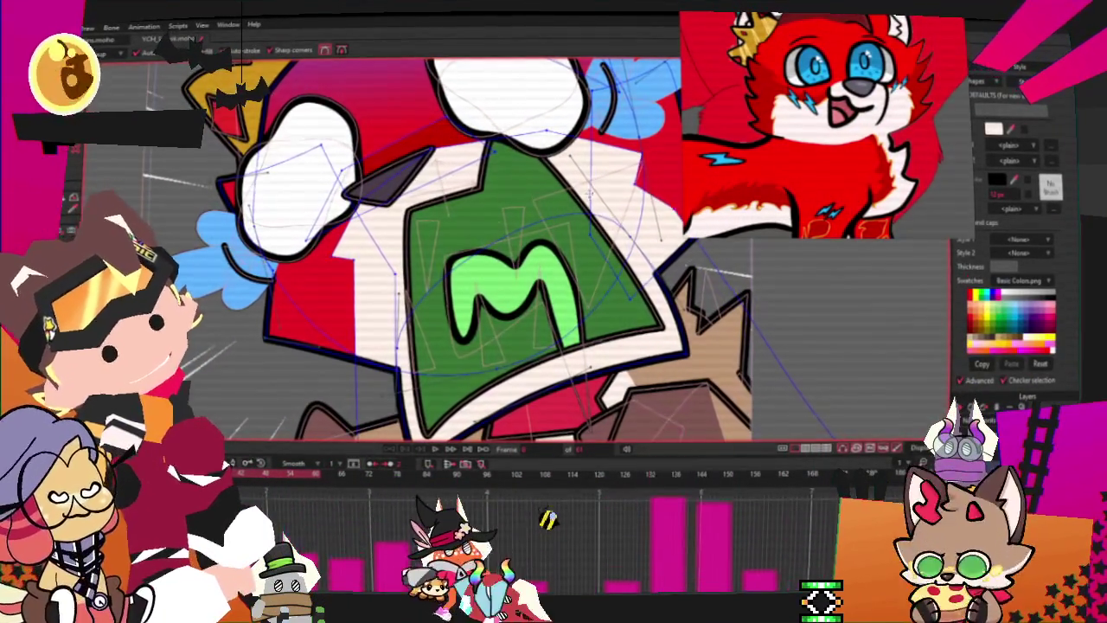
Step: With Transform Points, drag one outline point far right and another up-right into a large triangle
key(t)
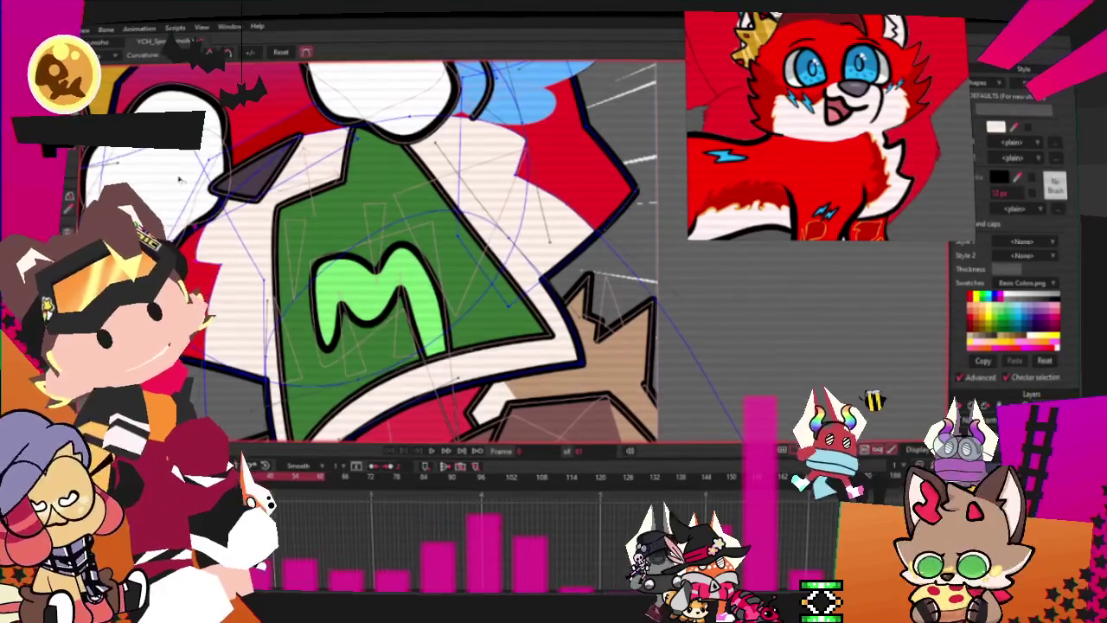
scroll(173, 245, up, 3)
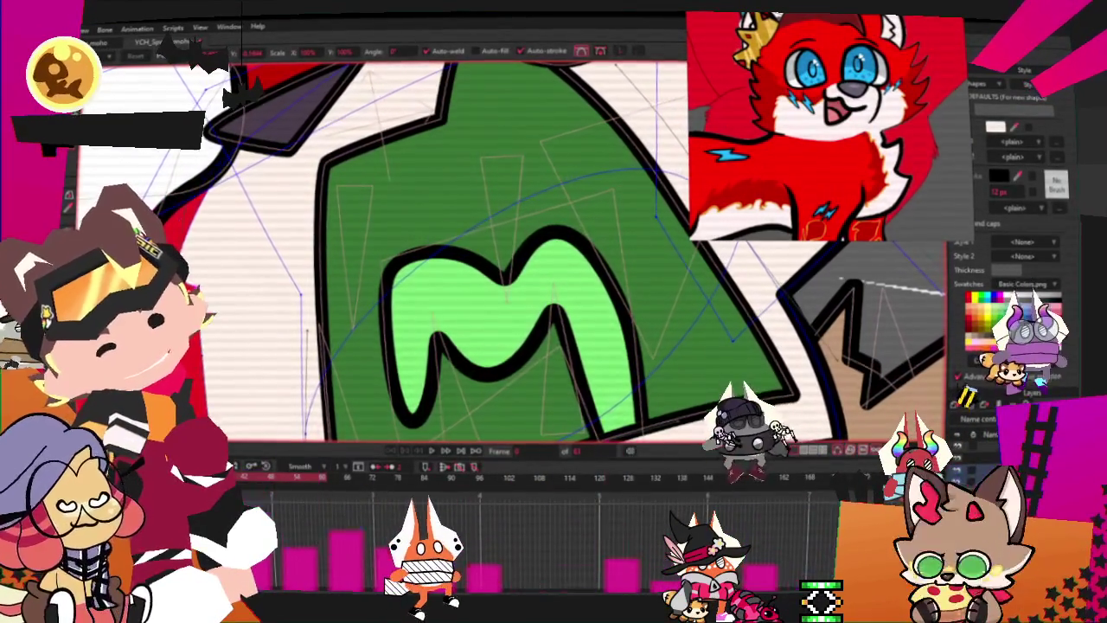
scroll(369, 259, down, 5)
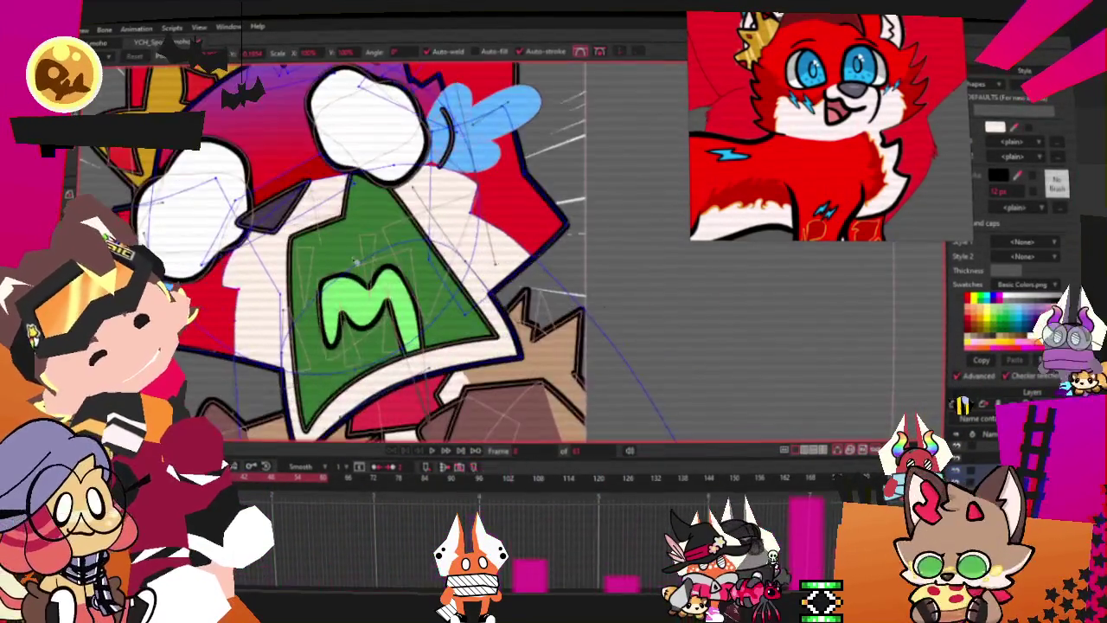
scroll(303, 223, up, 2)
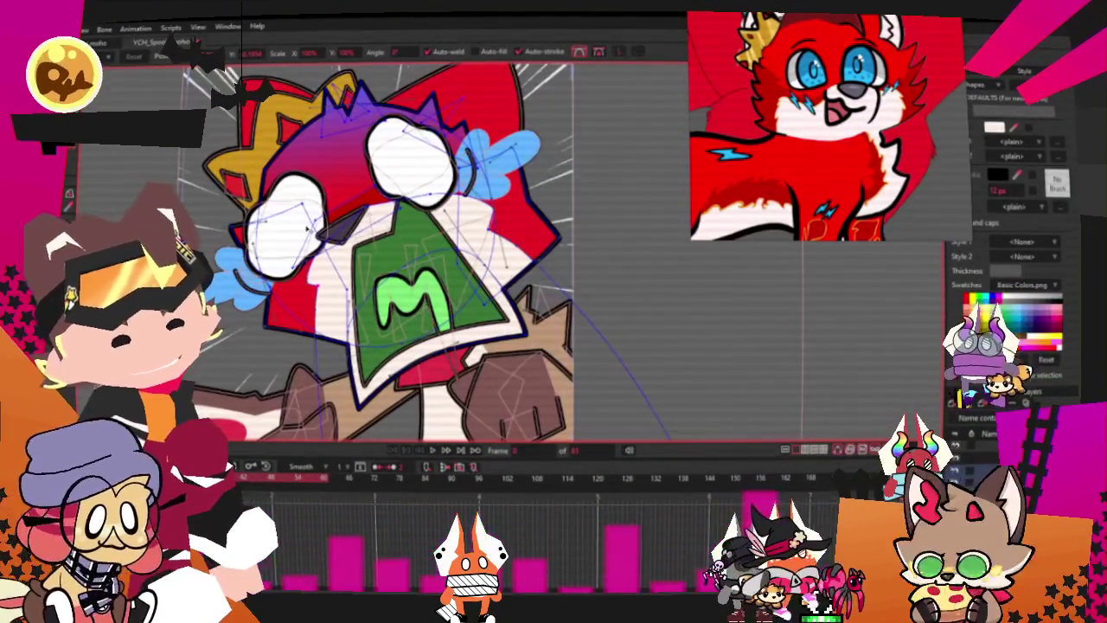
scroll(302, 217, down, 4)
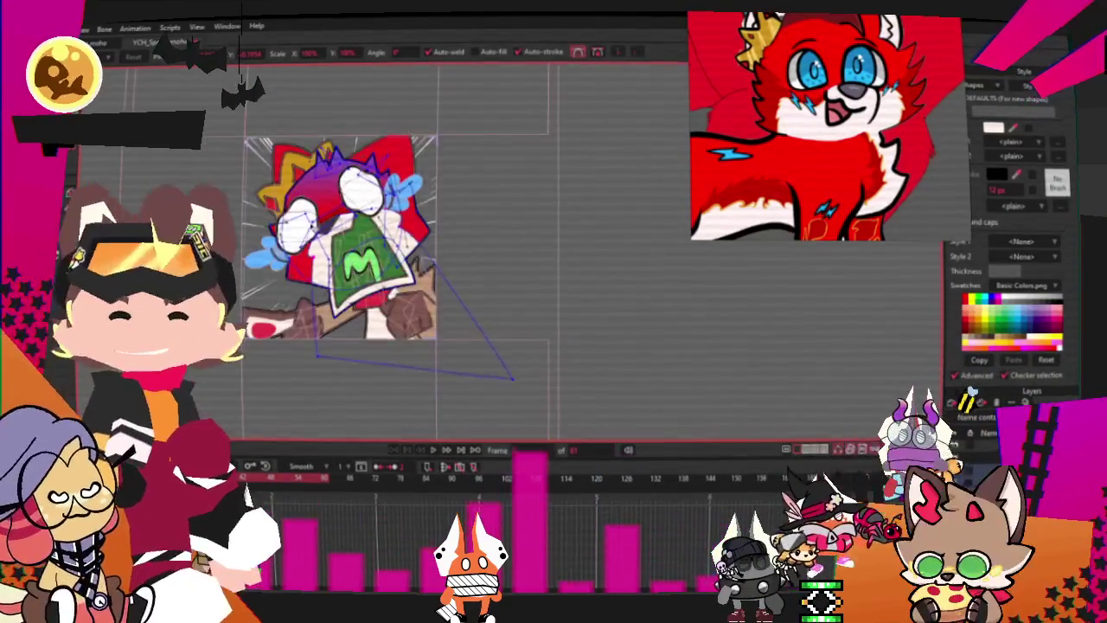
scroll(285, 173, up, 3)
scroll(282, 163, up, 3)
scroll(361, 166, down, 2)
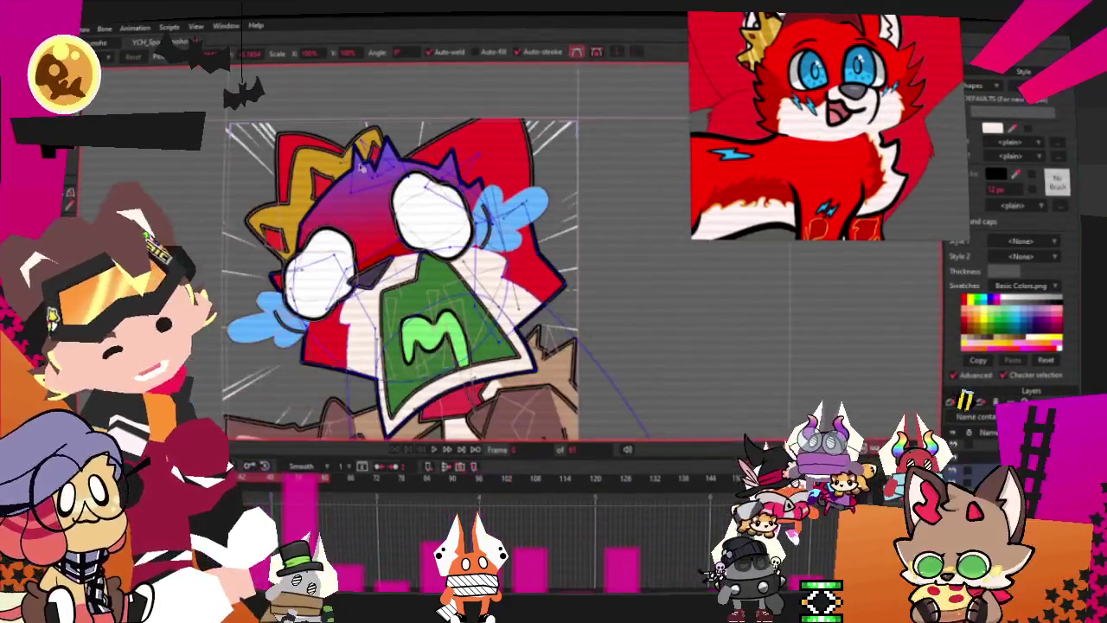
scroll(386, 173, up, 2)
scroll(424, 319, down, 2)
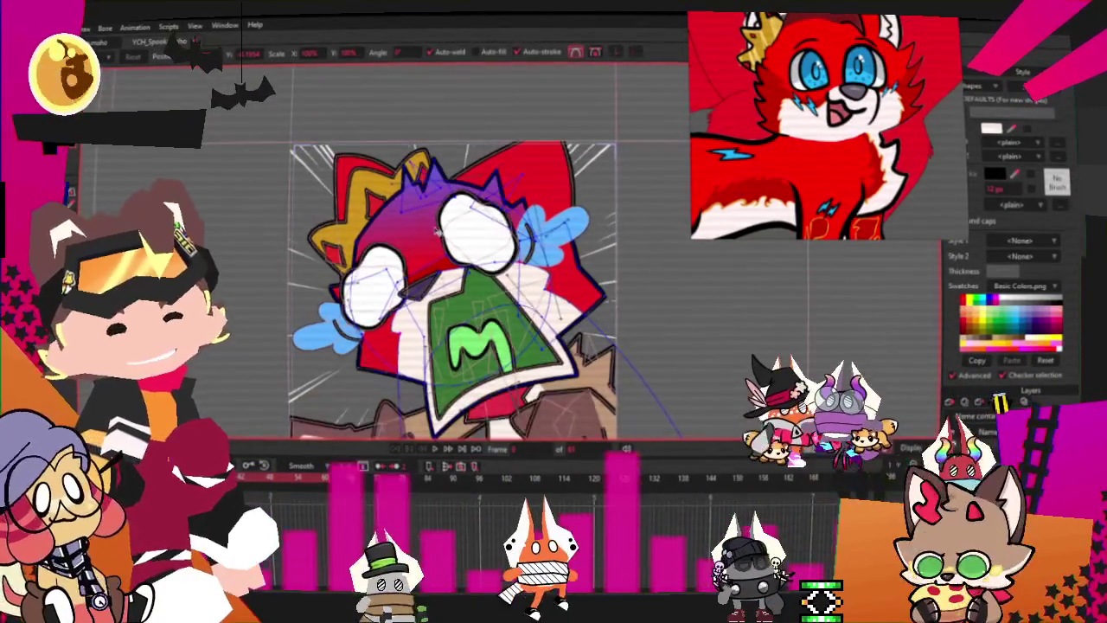
scroll(424, 318, up, 2)
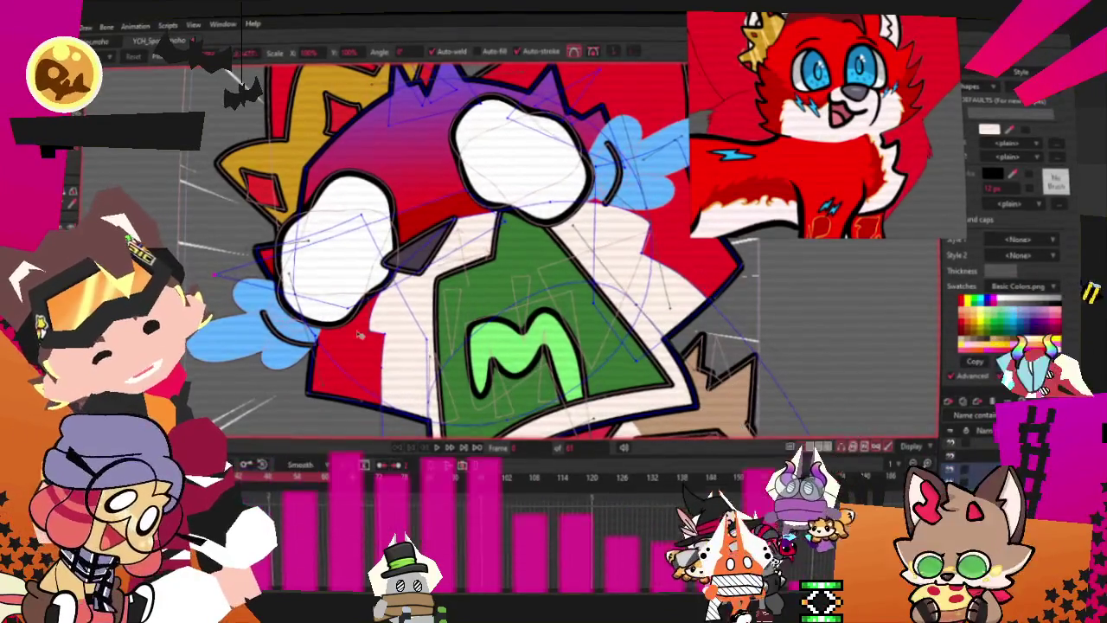
scroll(366, 292, down, 2)
scroll(366, 291, up, 3)
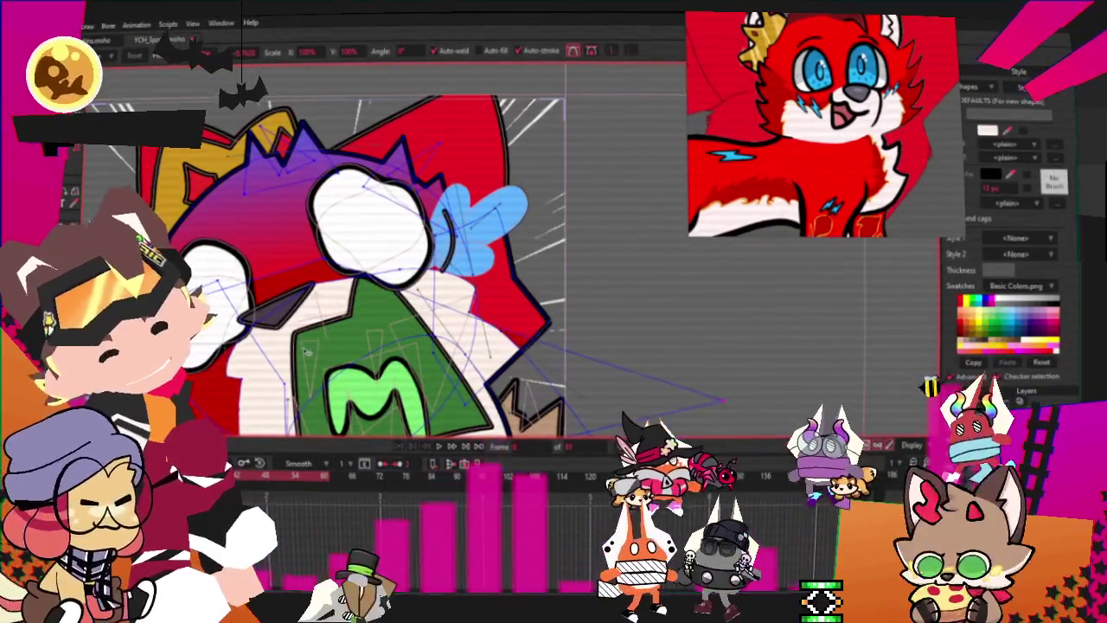
drag(367, 291, 722, 401)
drag(324, 258, 541, 186)
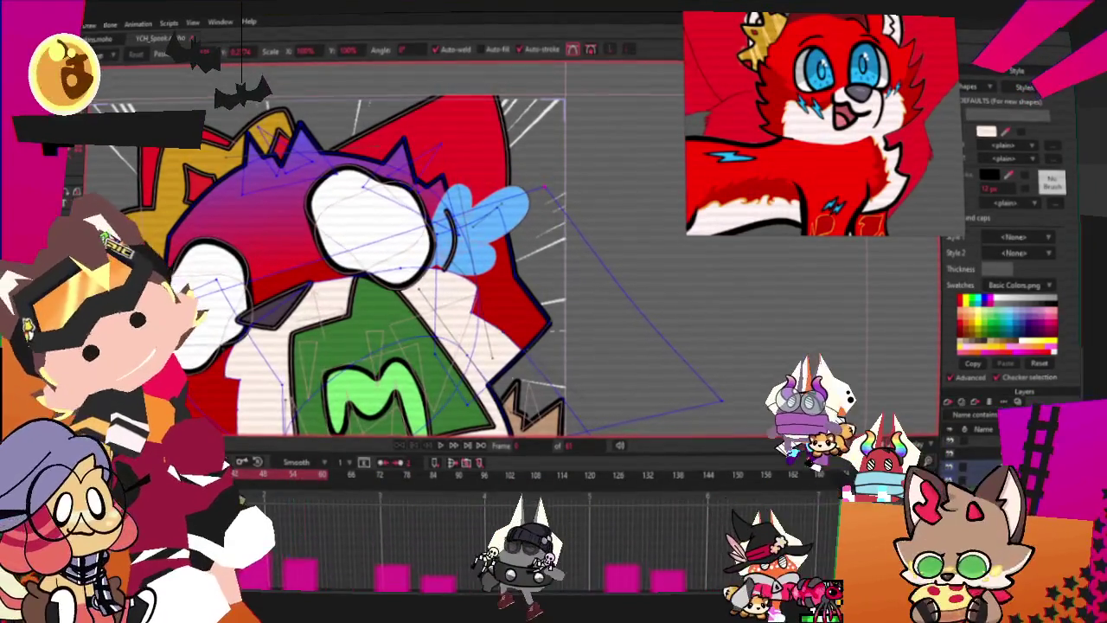
scroll(287, 258, up, 2)
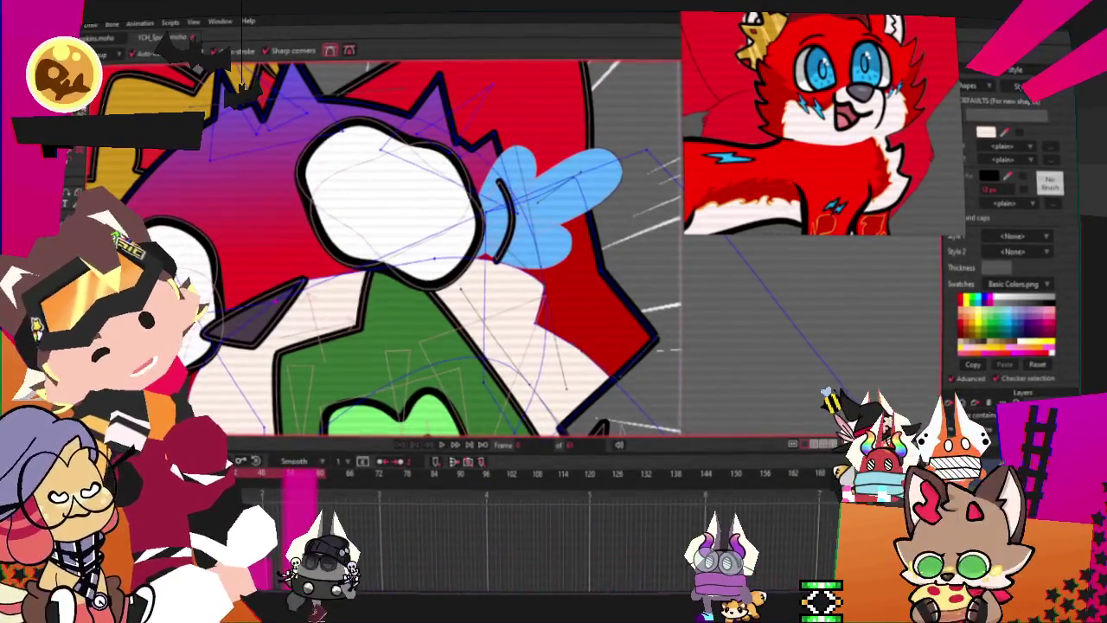
key(c)
scroll(300, 303, up, 2)
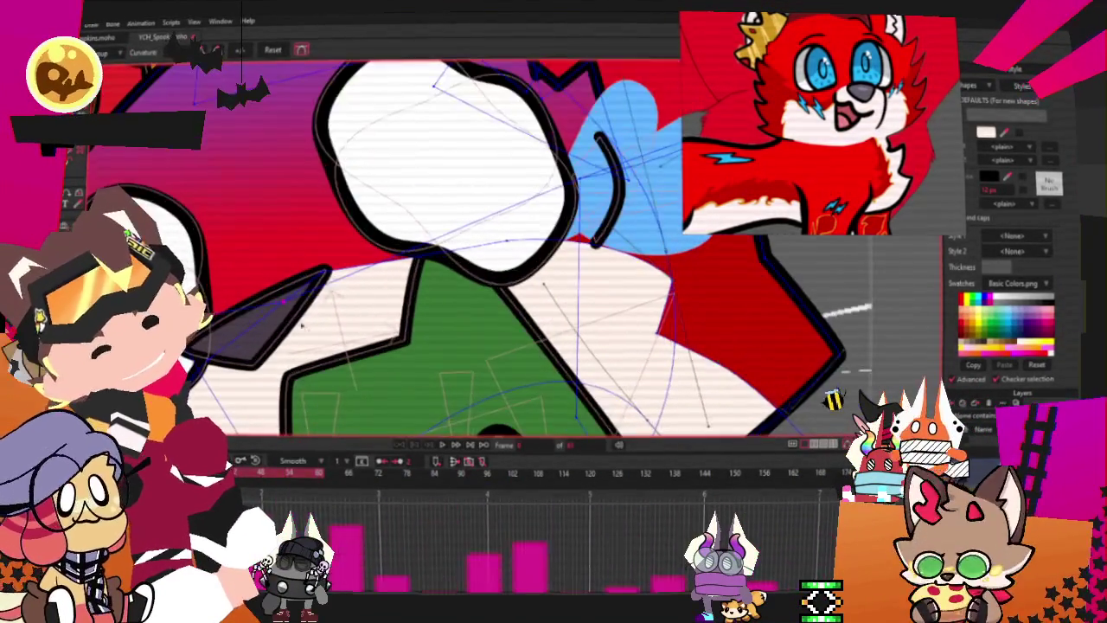
scroll(386, 306, down, 3)
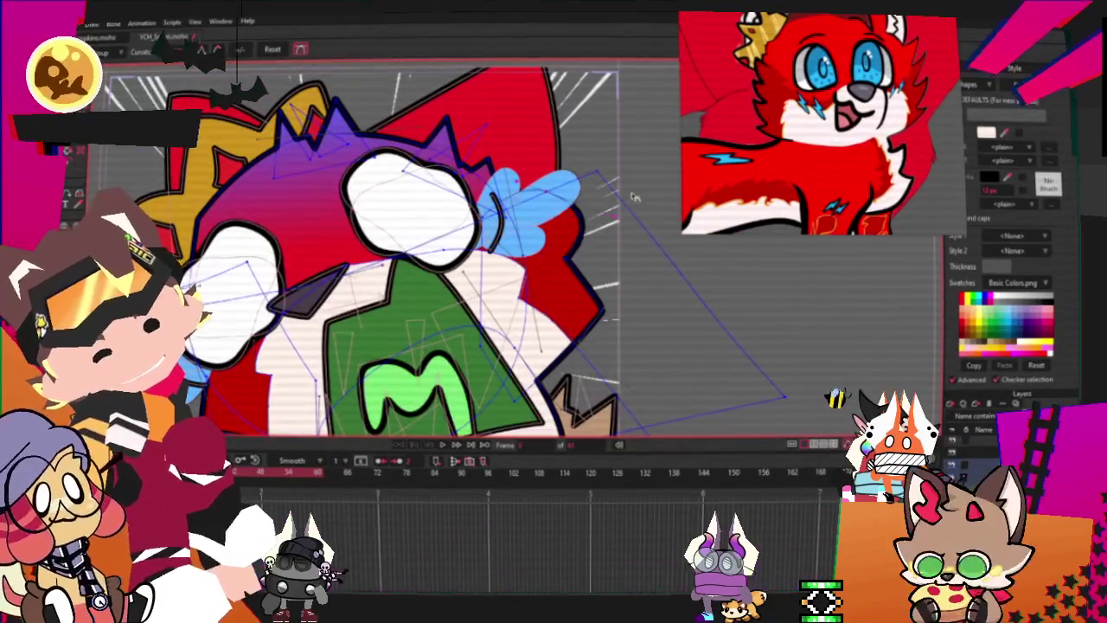
scroll(599, 192, up, 2)
scroll(644, 179, down, 2)
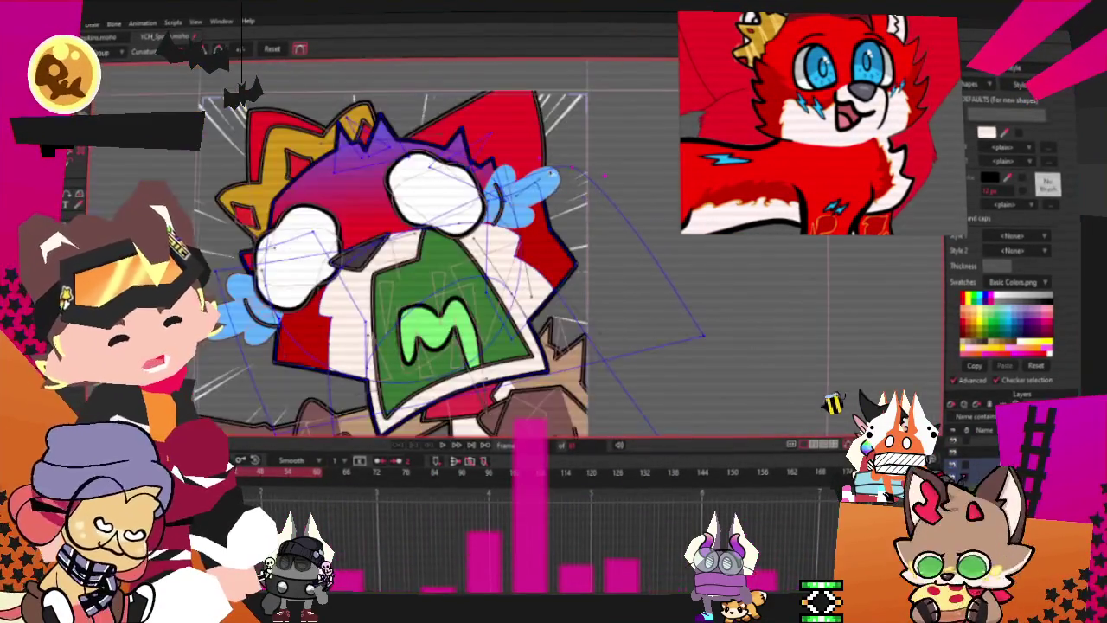
scroll(602, 174, up, 3)
scroll(603, 174, down, 3)
scroll(603, 174, up, 2)
scroll(442, 205, up, 1)
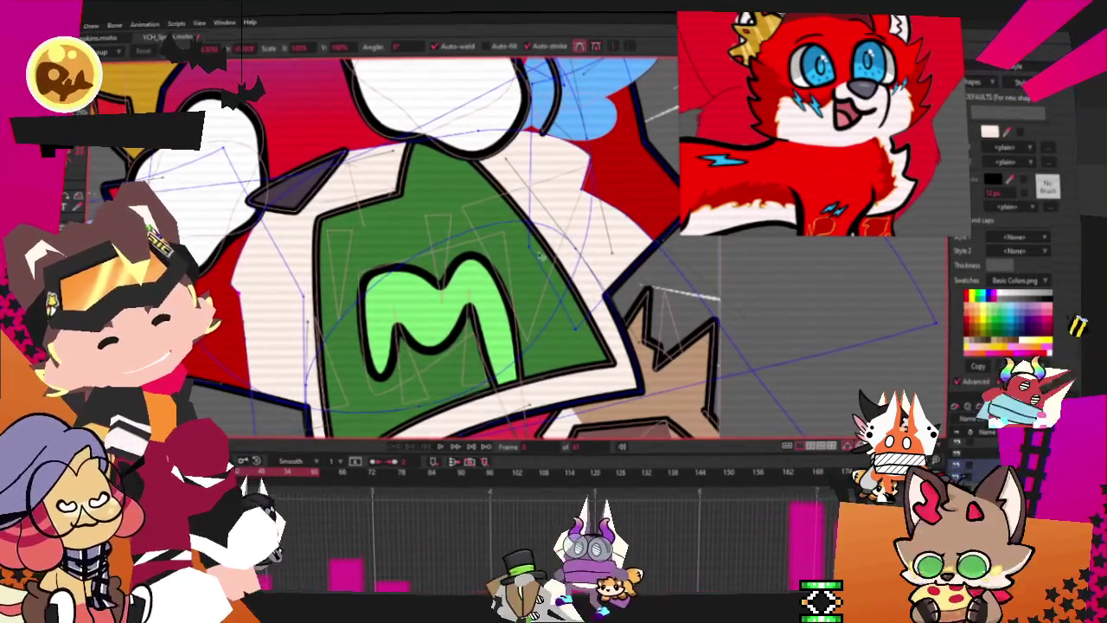
scroll(726, 402, down, 3)
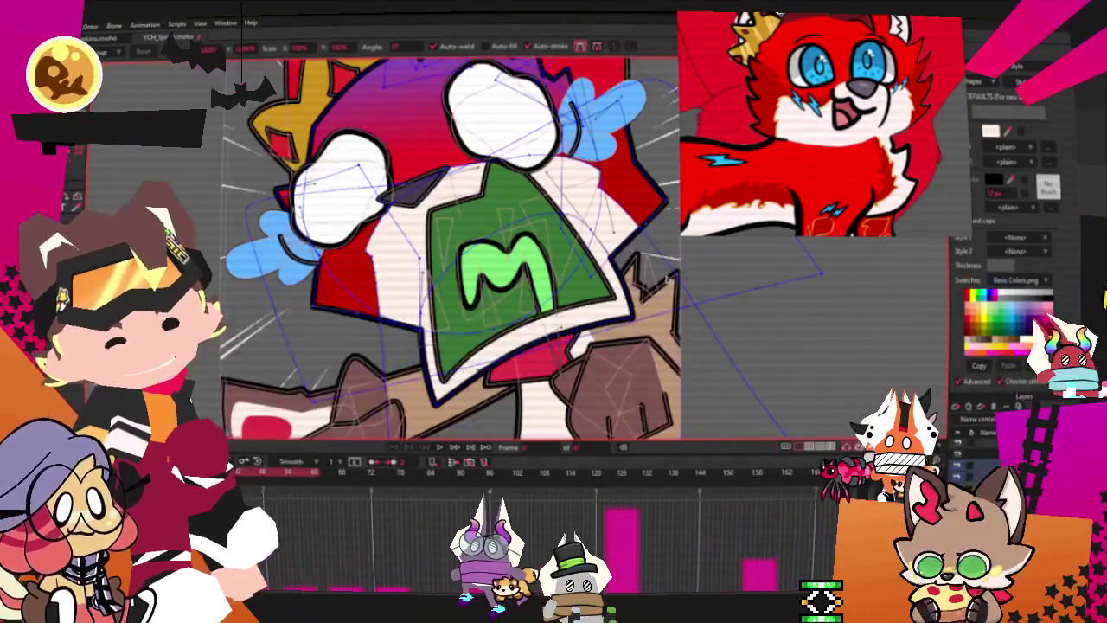
scroll(726, 402, down, 2)
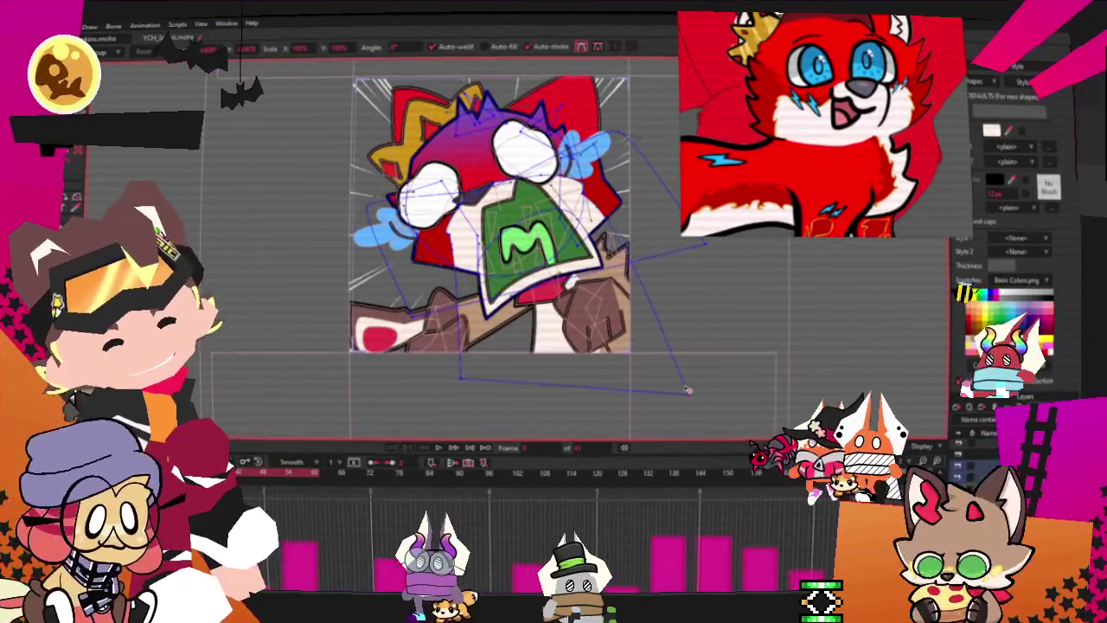
scroll(490, 384, up, 3)
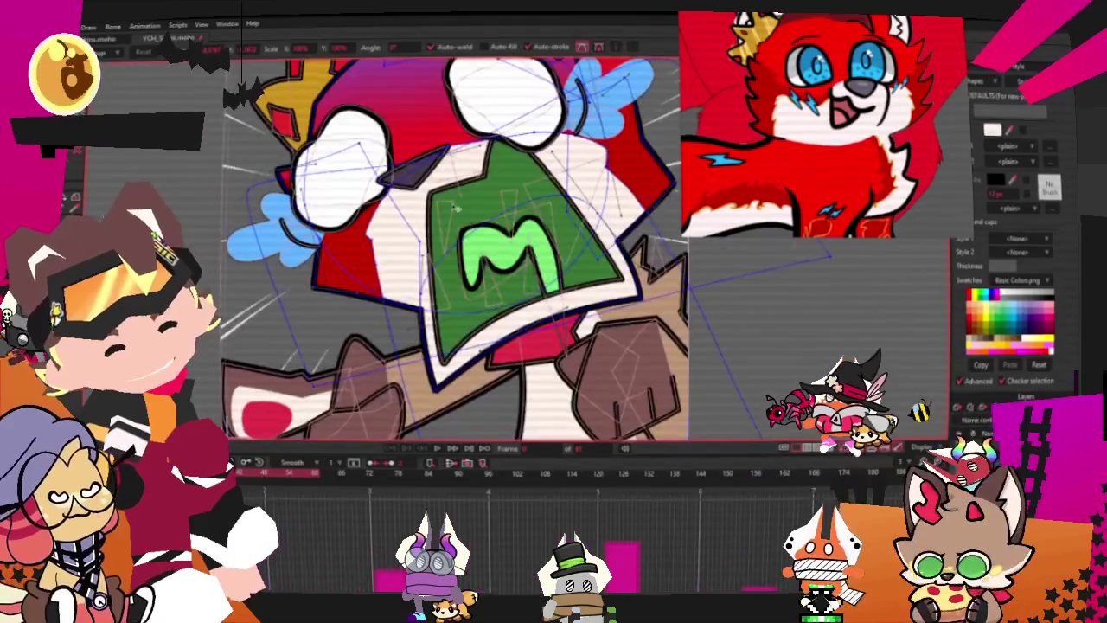
scroll(489, 384, up, 2)
scroll(420, 342, up, 2)
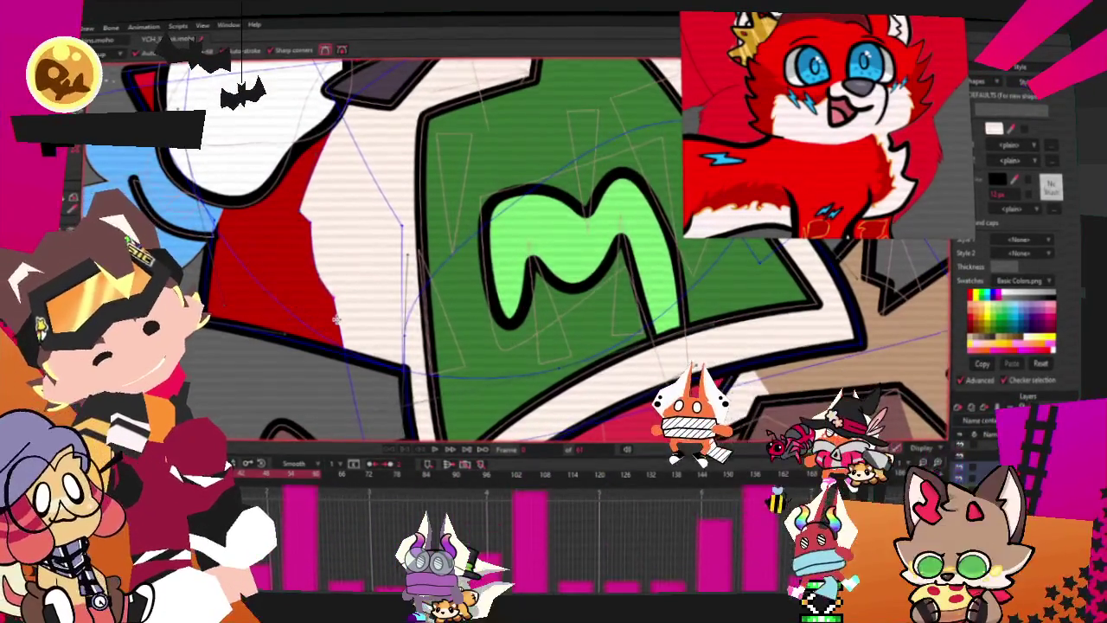
scroll(475, 251, down, 3)
scroll(621, 199, up, 3)
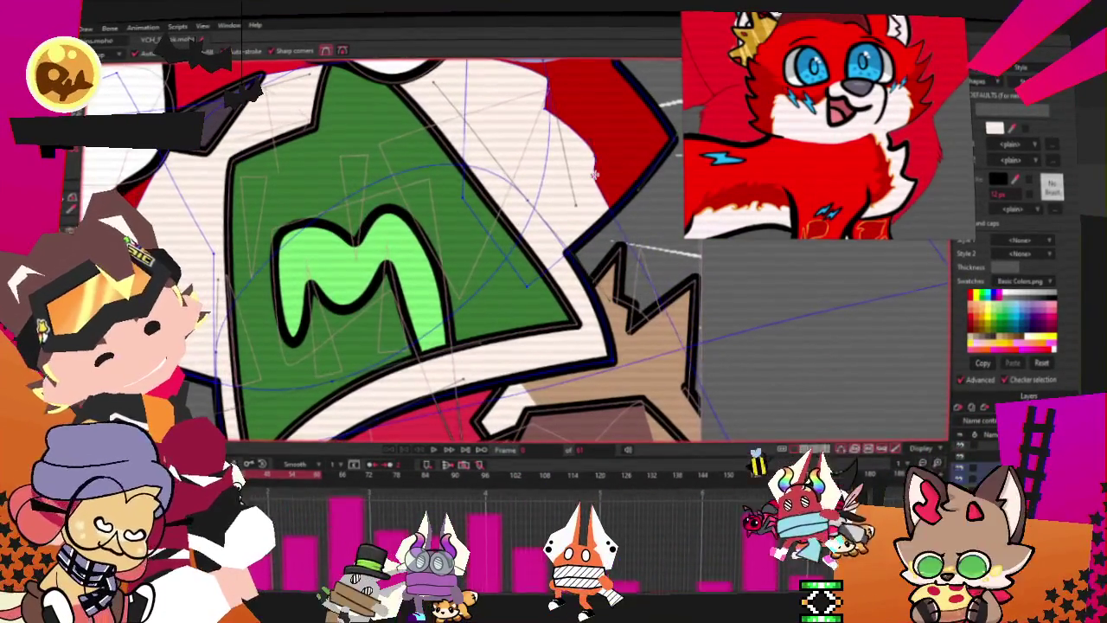
scroll(592, 176, down, 3)
key(c)
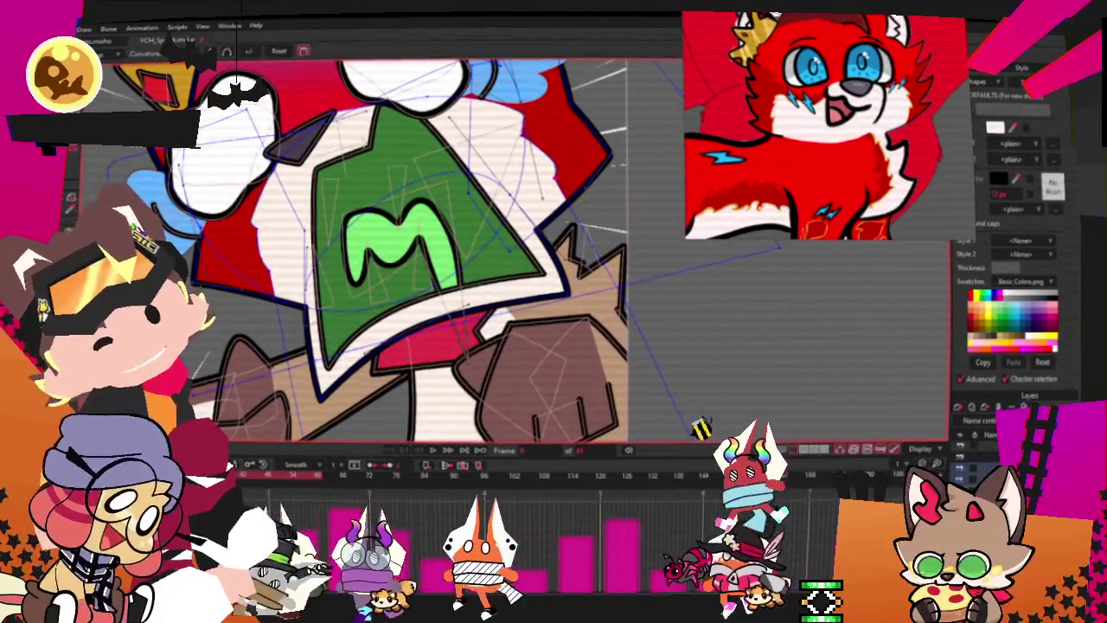
scroll(300, 255, up, 3)
scroll(221, 257, up, 2)
key(t)
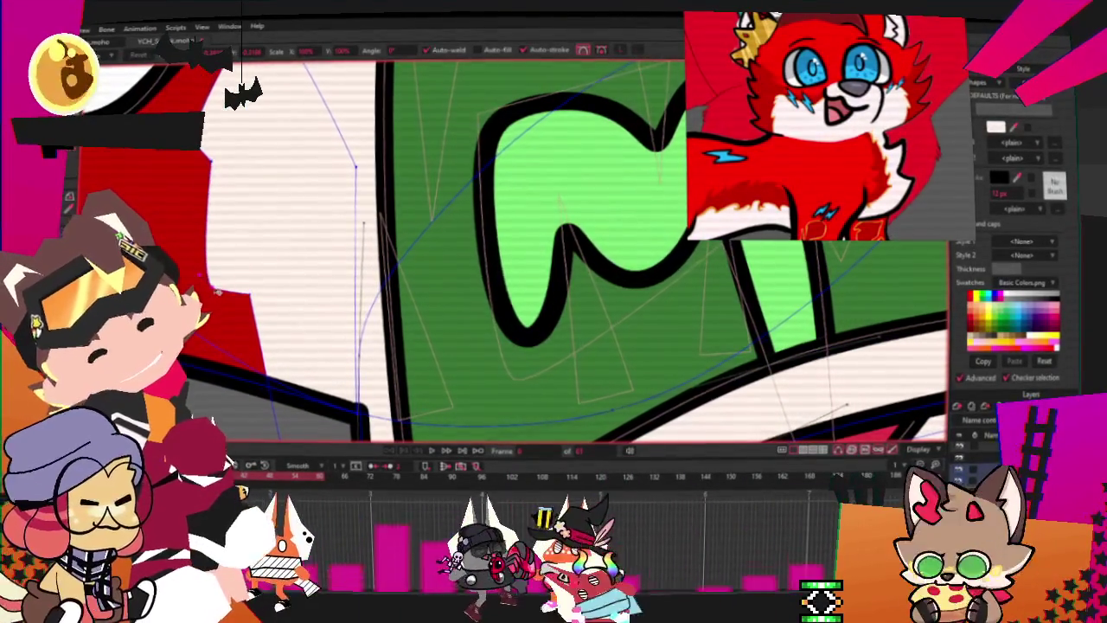
scroll(223, 289, down, 3)
scroll(500, 163, up, 4)
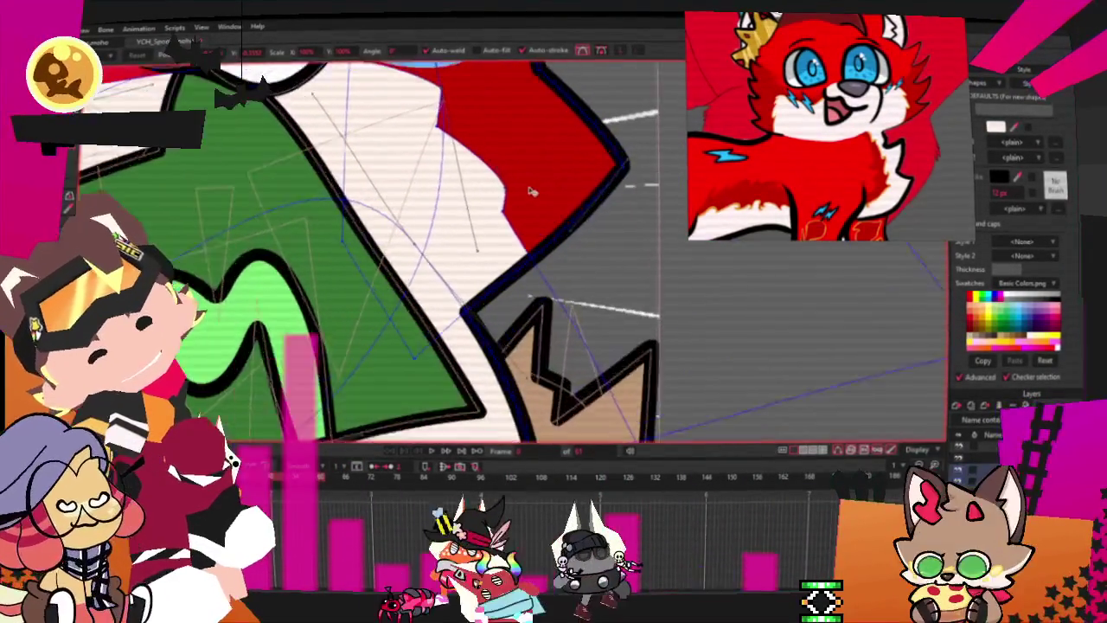
scroll(500, 164, down, 1)
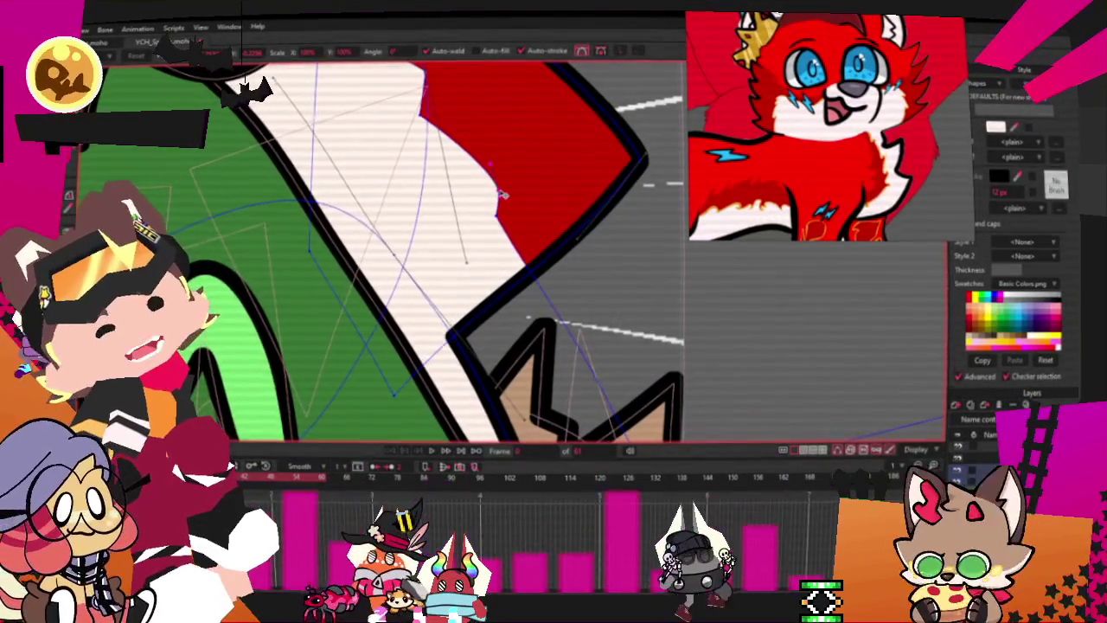
scroll(500, 192, down, 3)
scroll(485, 186, down, 2)
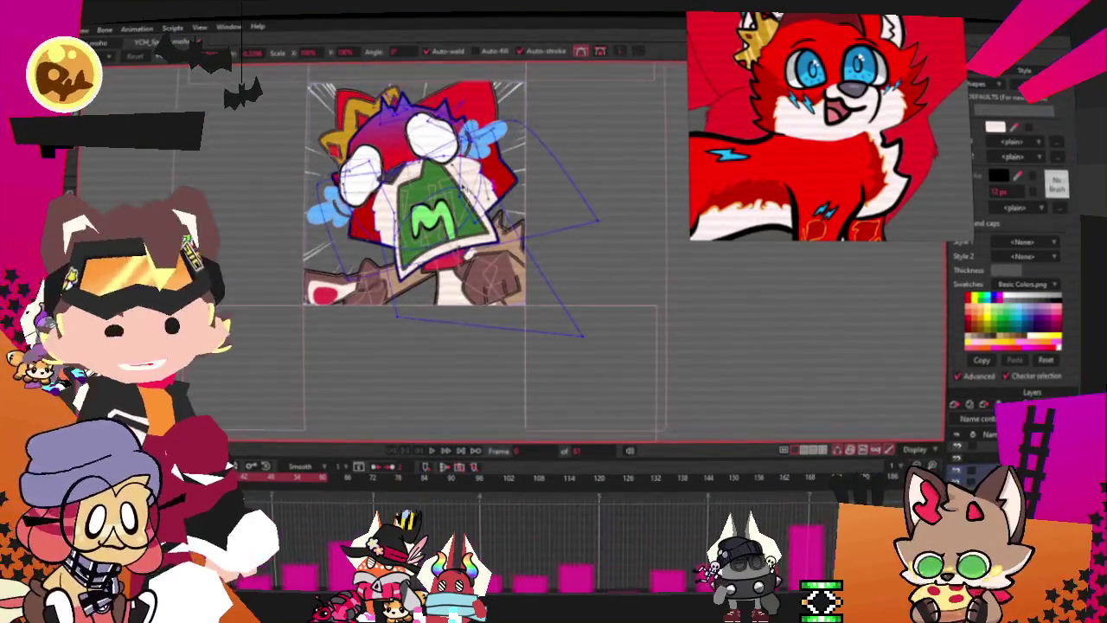
scroll(415, 186, up, 4)
scroll(417, 195, up, 1)
scroll(478, 187, down, 4)
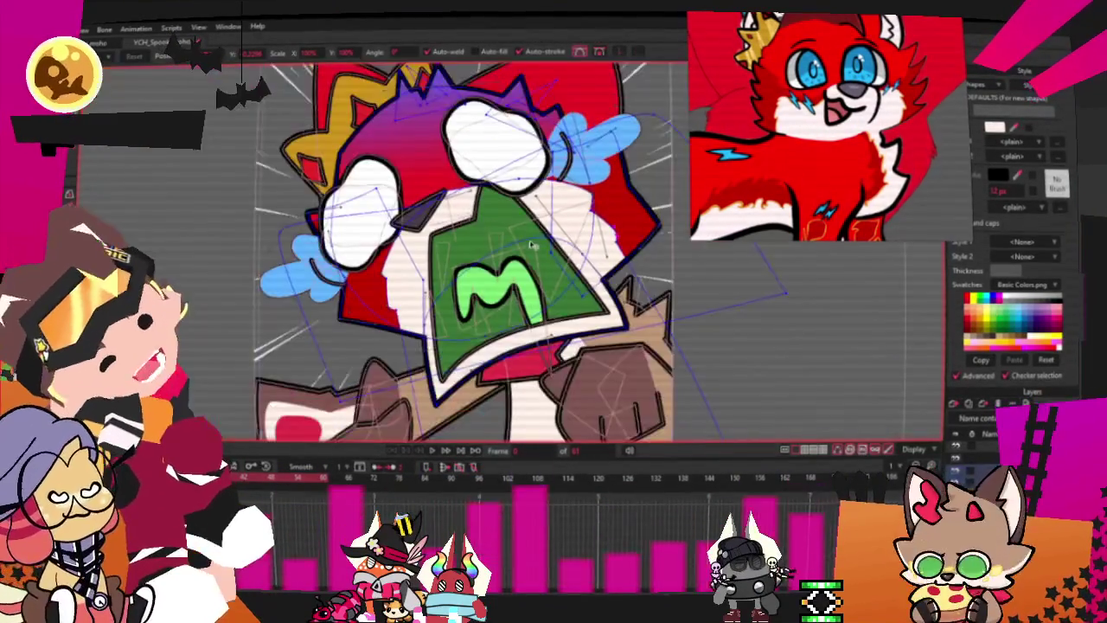
scroll(477, 187, up, 3)
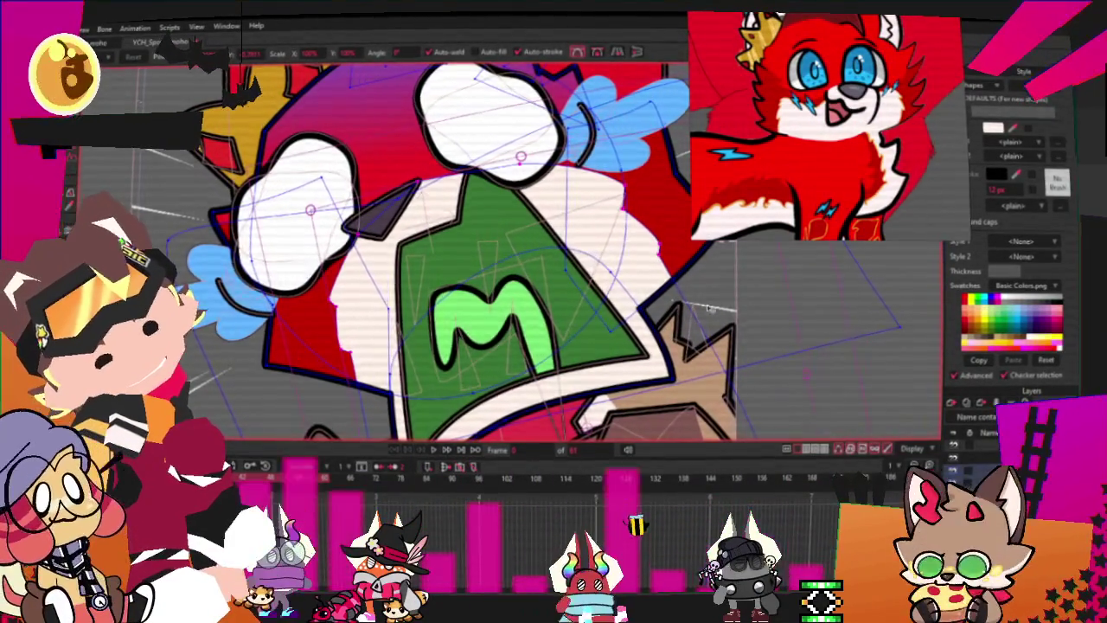
scroll(727, 311, down, 3)
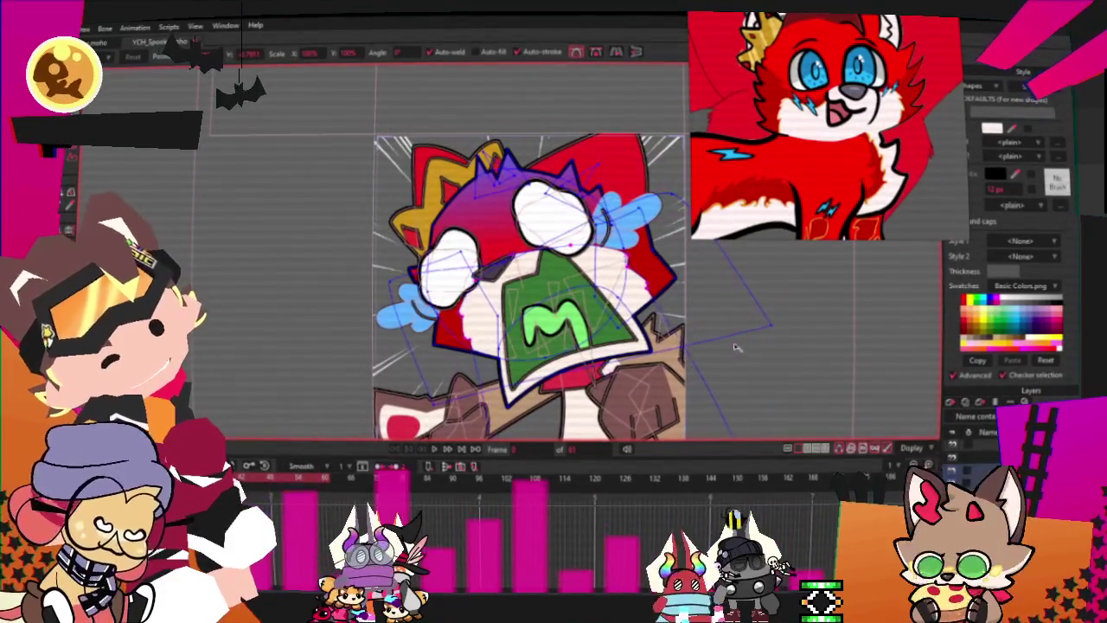
scroll(618, 295, up, 2)
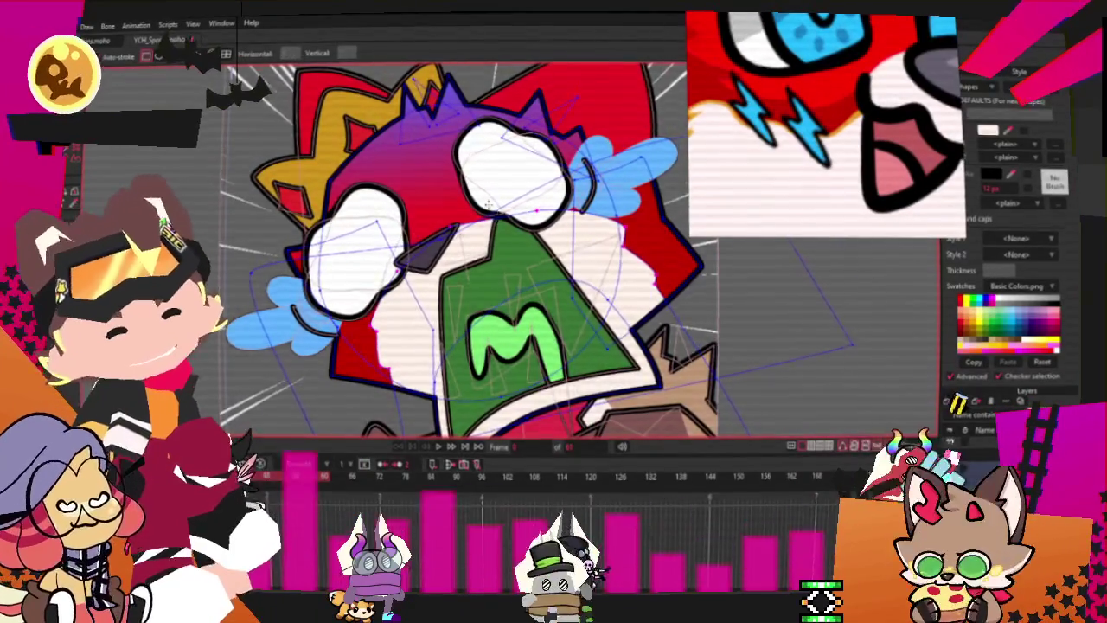
Step: Stretch the blue stripe into an angled wedge and add a notch point to begin the bolt
scroll(778, 259, up, 2)
scroll(568, 222, up, 2)
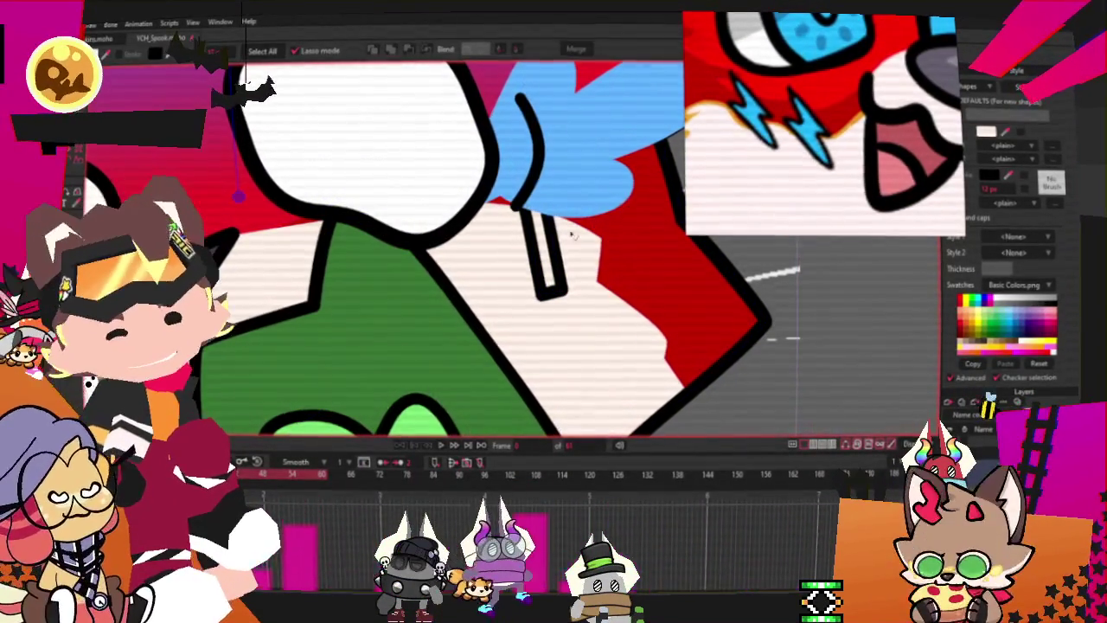
scroll(799, 115, up, 2)
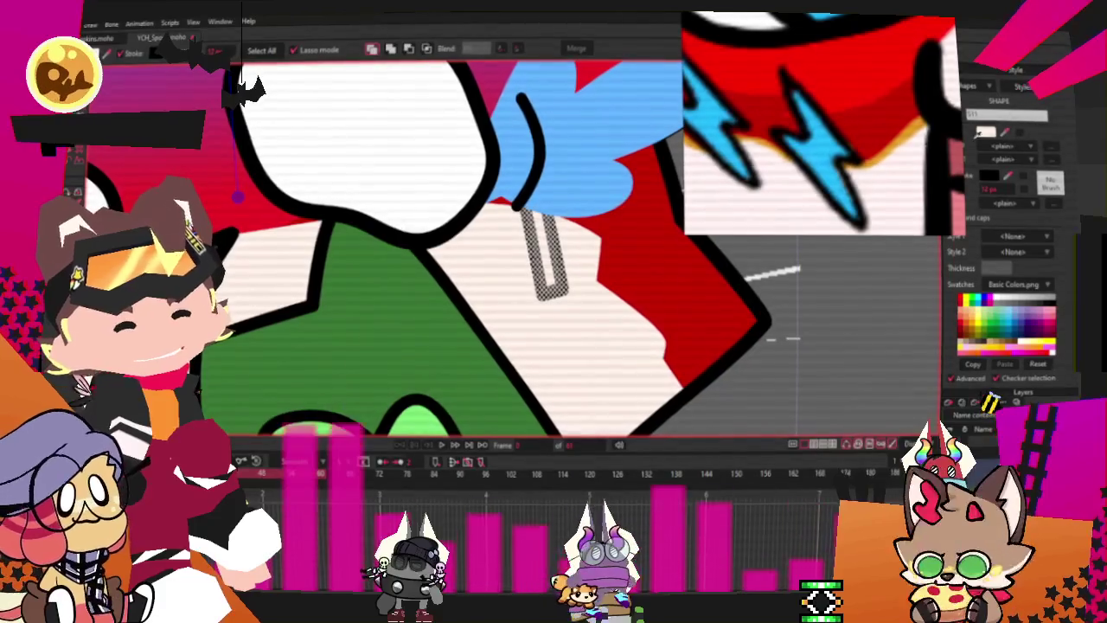
click(416, 122)
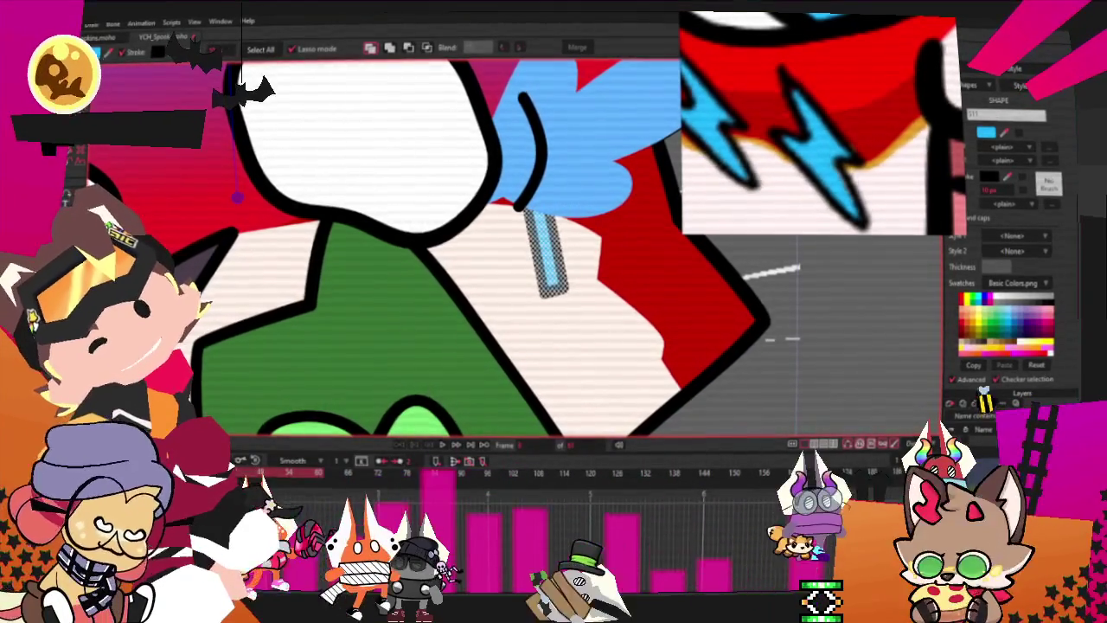
key(t)
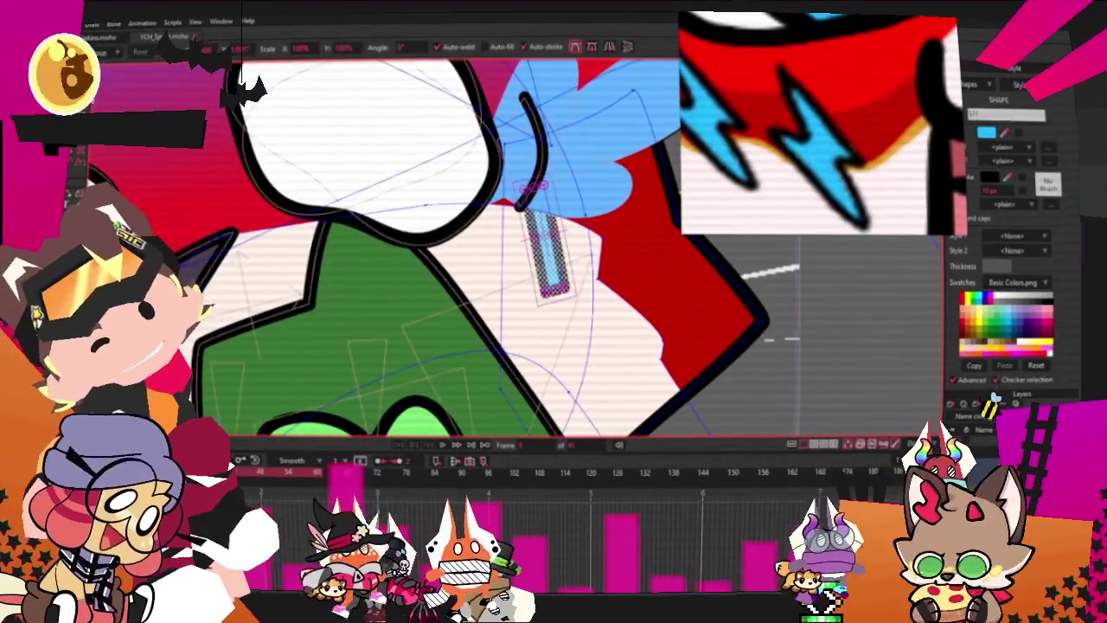
mouse_move(546, 291)
mouse_down()
mouse_move(578, 242)
mouse_move(557, 229)
mouse_up()
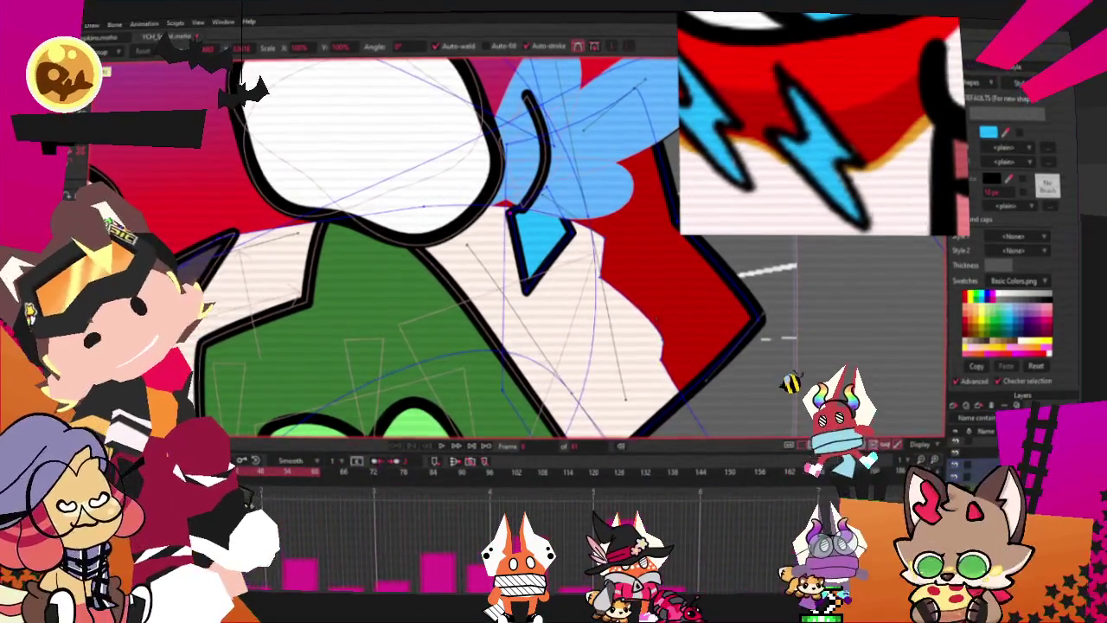
key(a)
scroll(536, 259, up, 2)
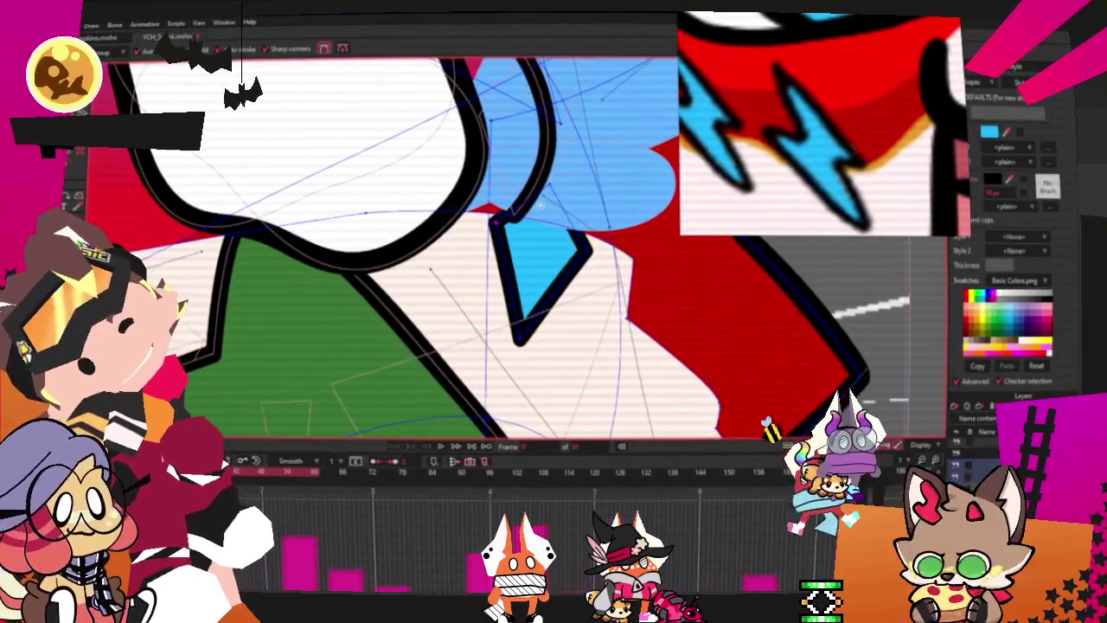
drag(552, 294, 525, 250)
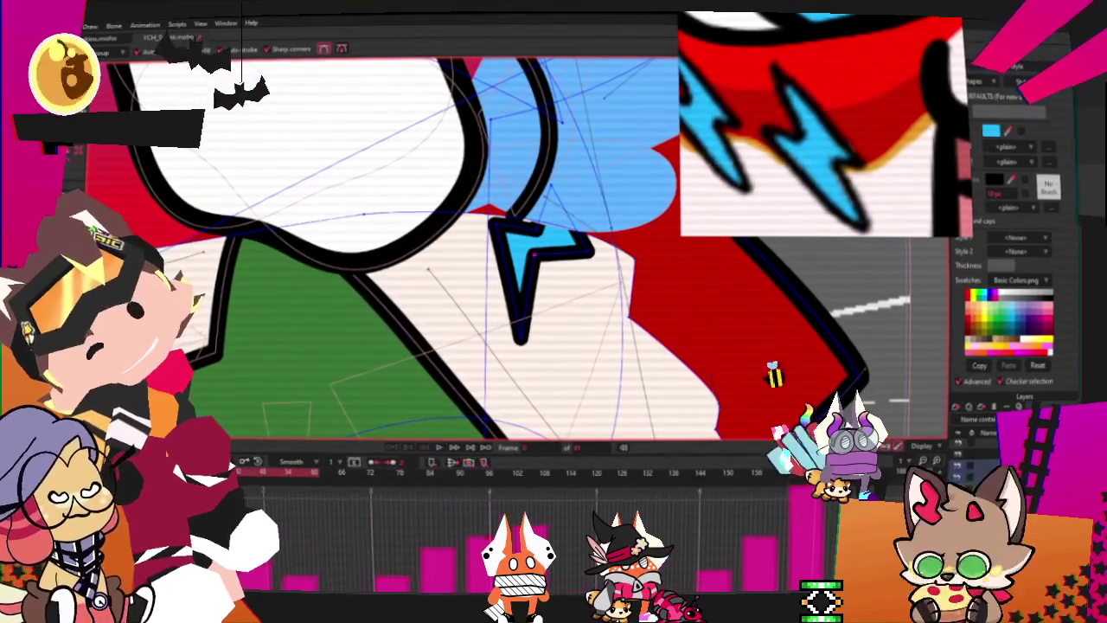
Step: Adjust the bolt's points and bottom tip, then move it under the eye and enlarge it slightly
key(t)
scroll(557, 214, up, 1)
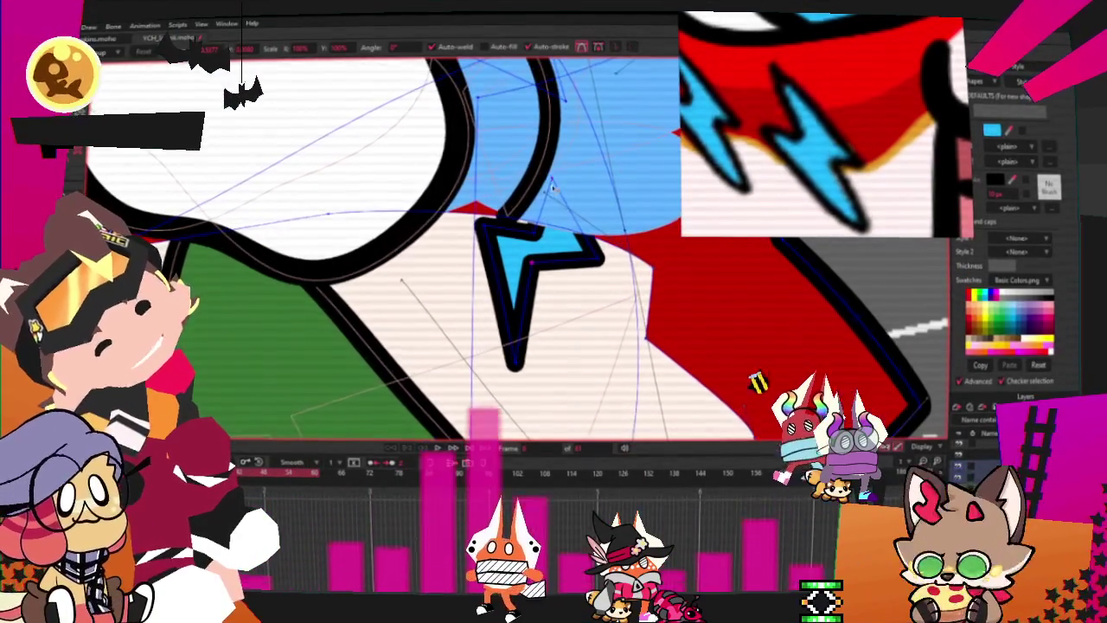
double_click(558, 257)
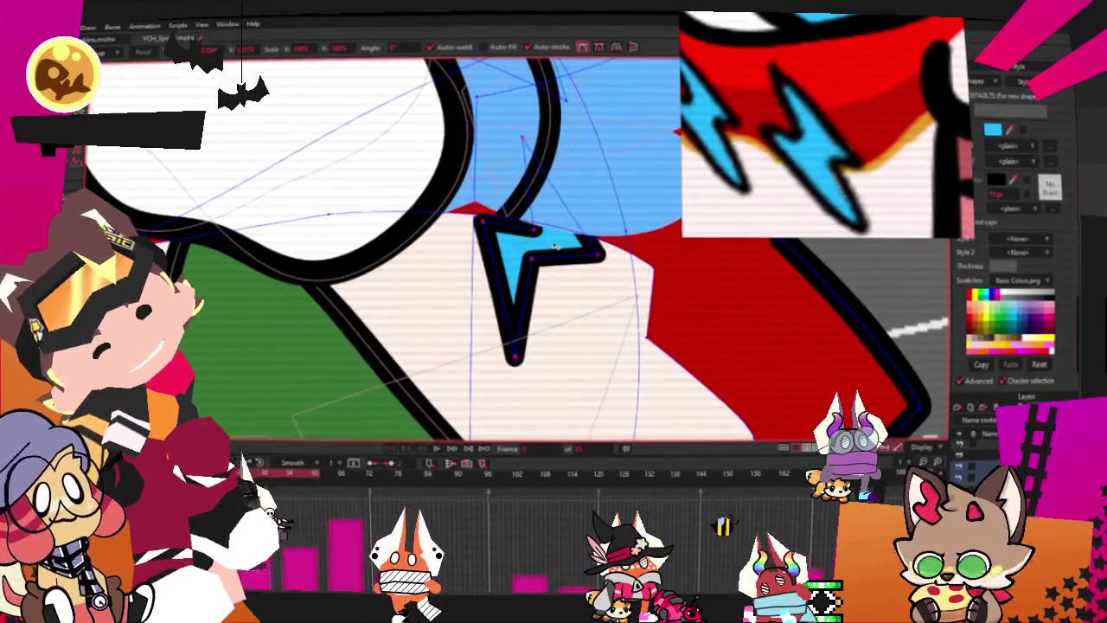
drag(558, 247, 561, 256)
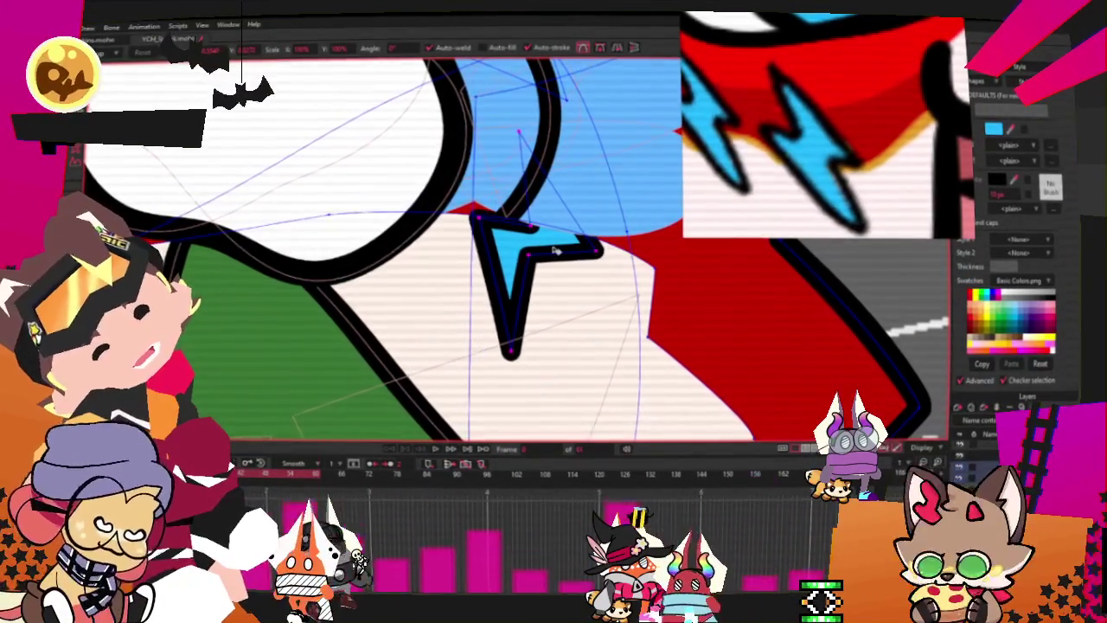
click(530, 257)
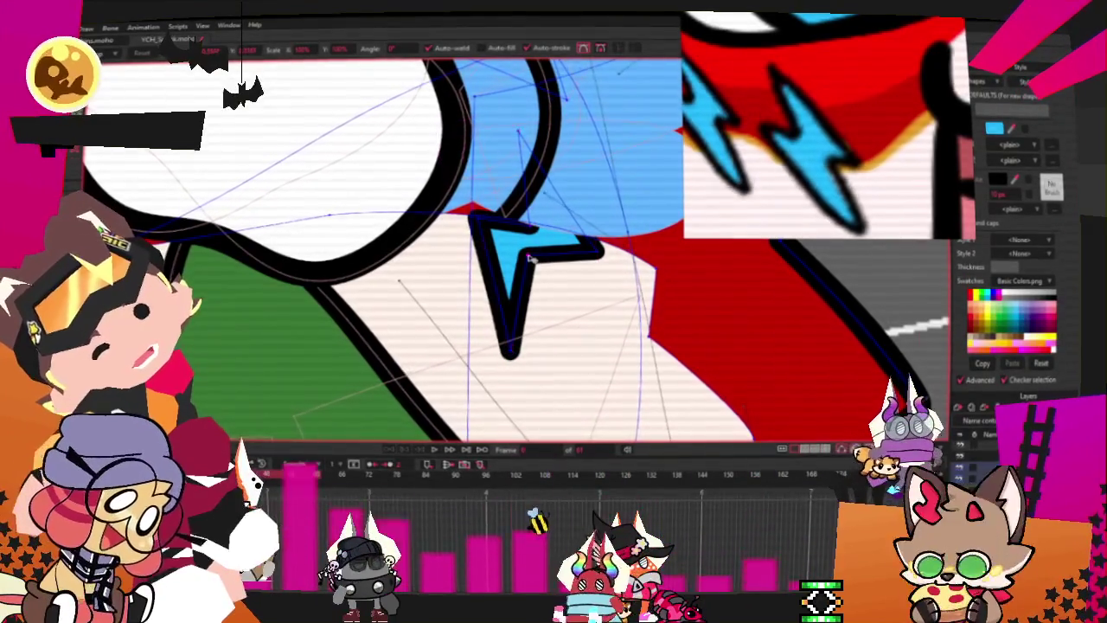
mouse_move(510, 350)
mouse_down()
mouse_move(537, 372)
mouse_move(529, 367)
mouse_up()
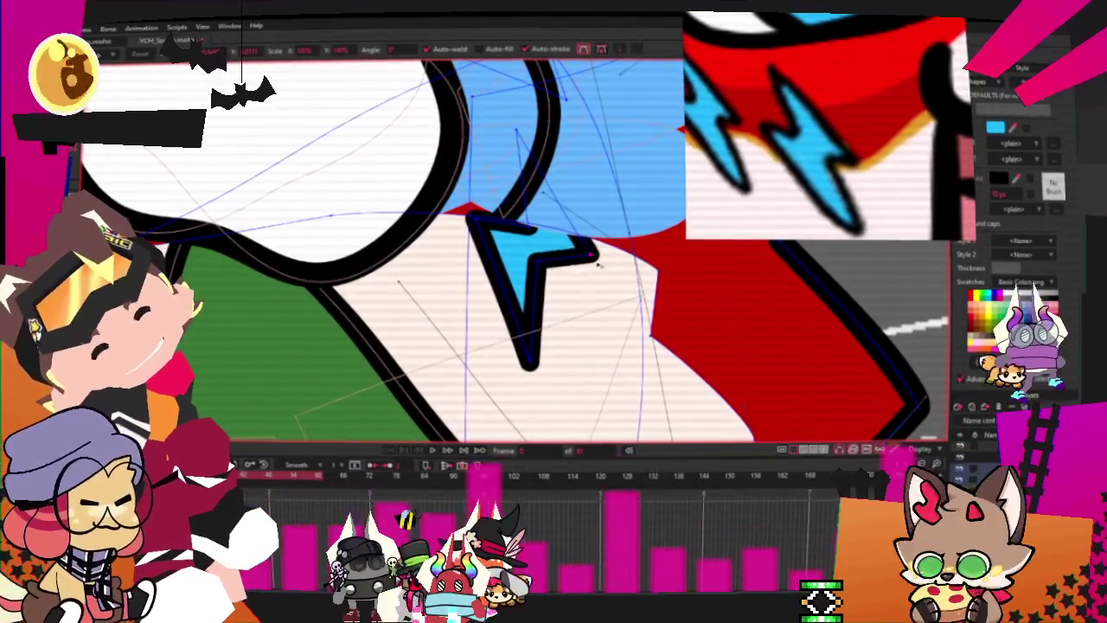
scroll(598, 266, down, 2)
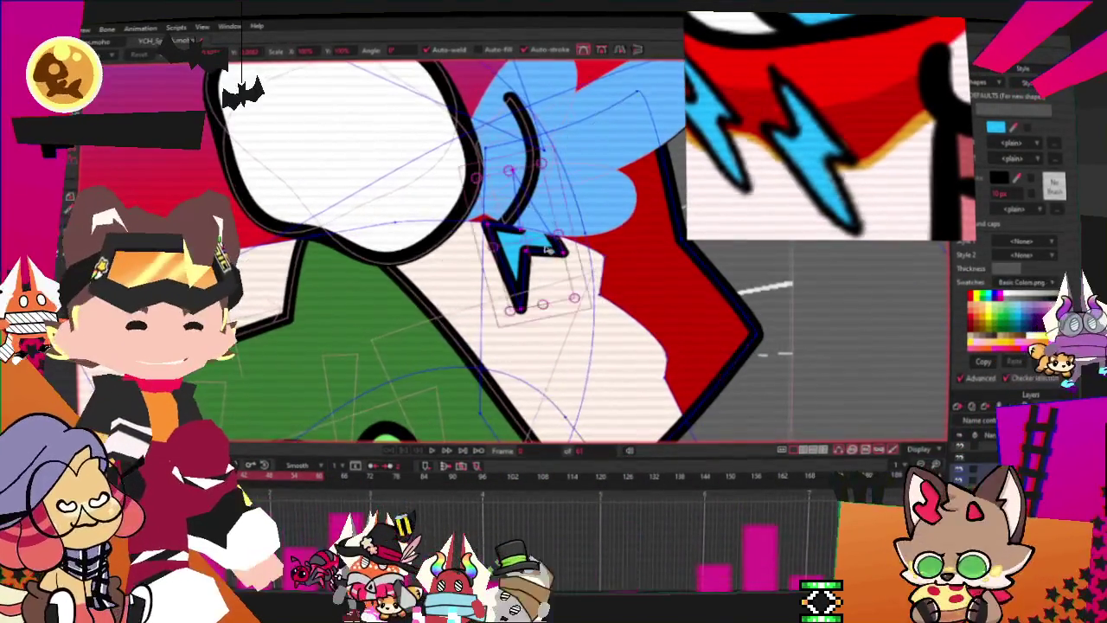
drag(532, 129, 640, 212)
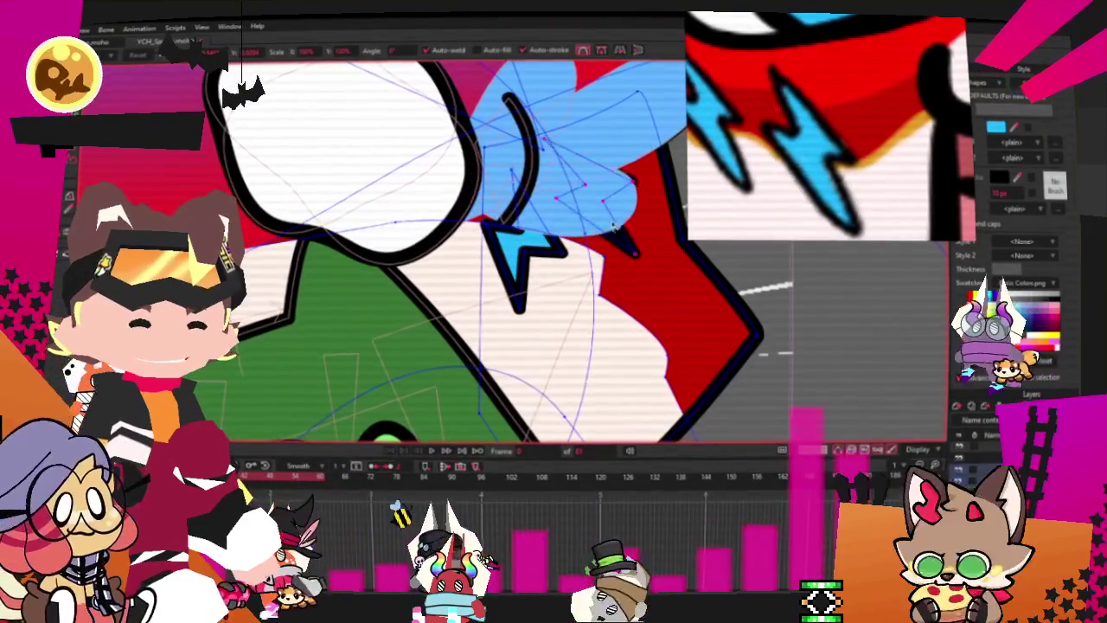
scroll(613, 231, down, 3)
scroll(623, 230, up, 2)
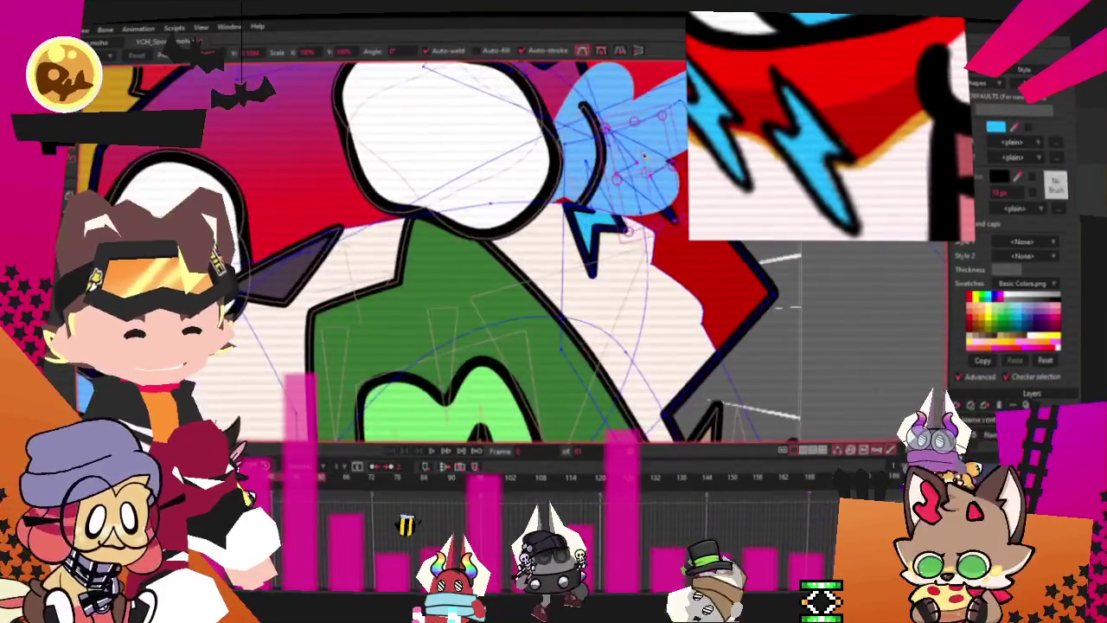
scroll(613, 112, down, 2)
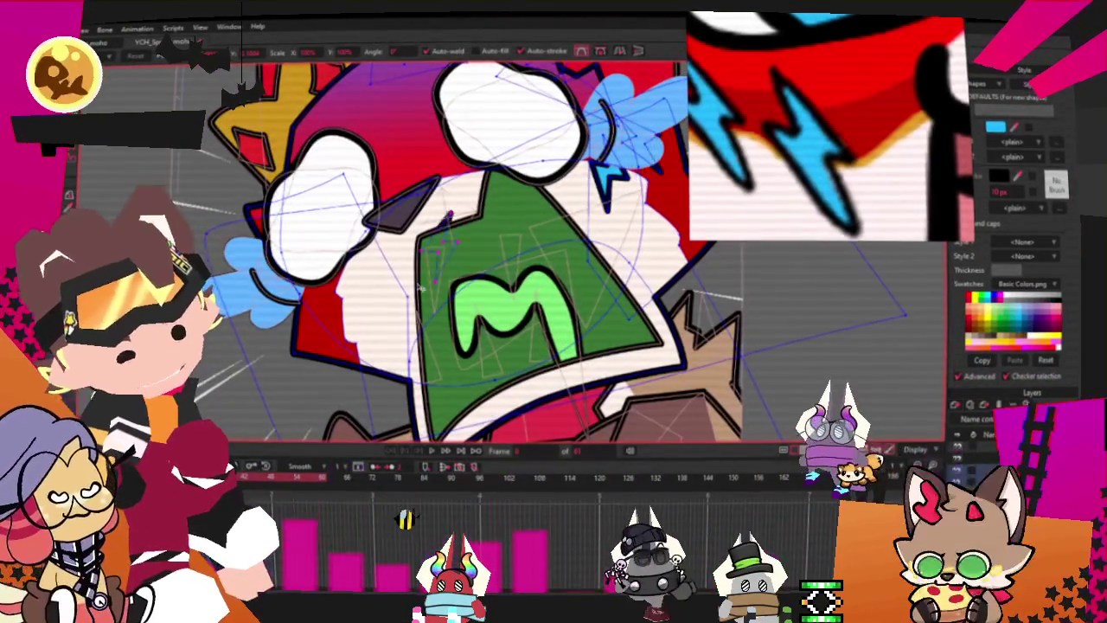
scroll(367, 286, up, 3)
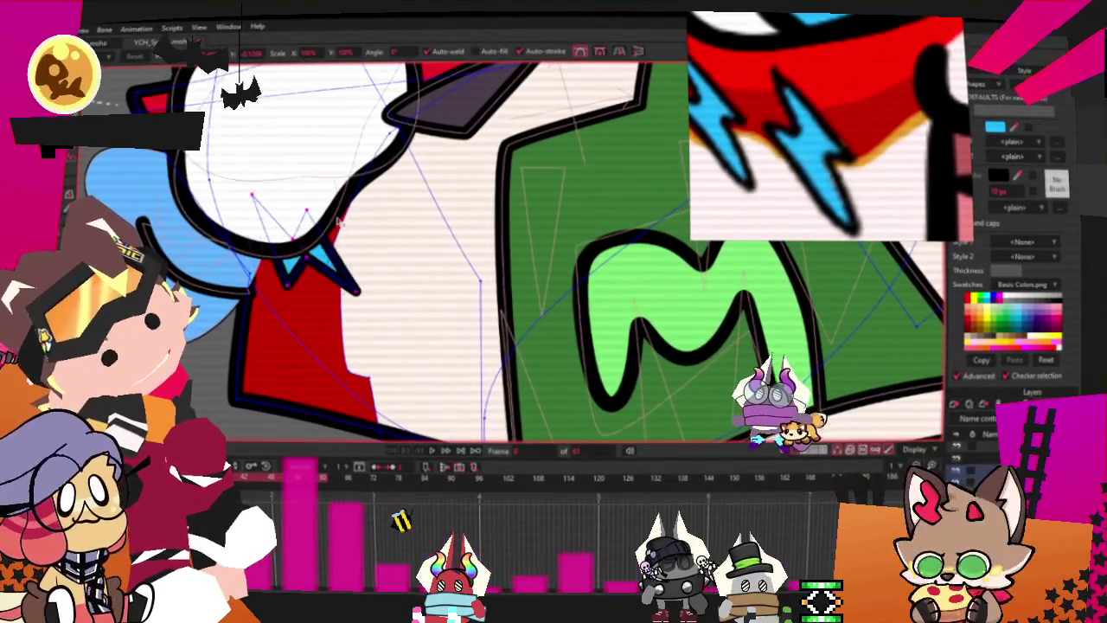
drag(354, 268, 368, 273)
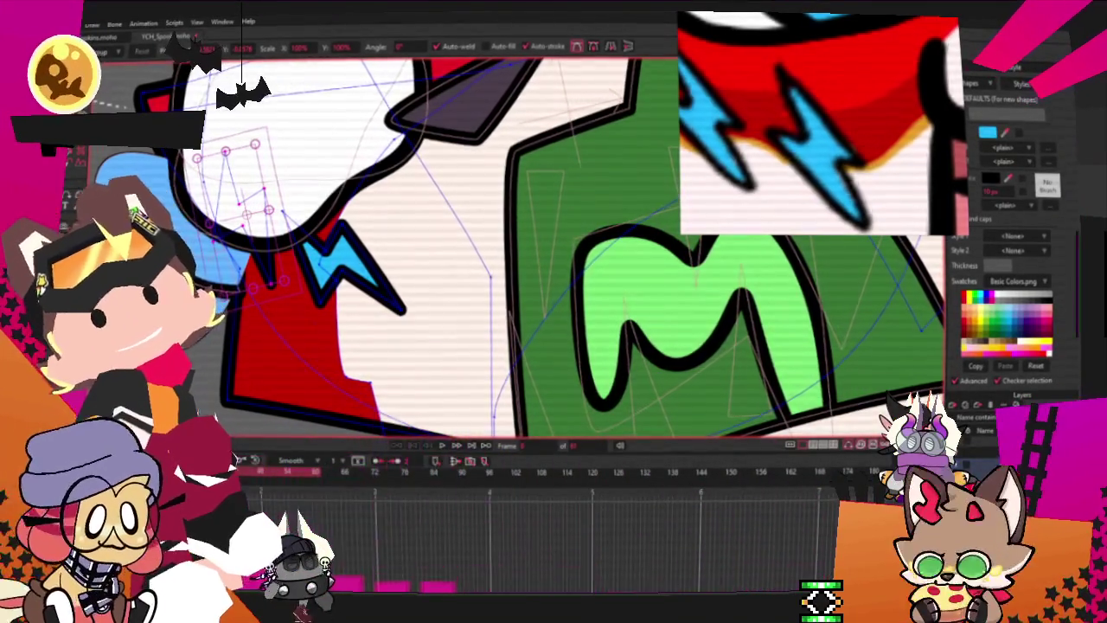
scroll(464, 300, down, 5)
scroll(465, 300, up, 3)
scroll(464, 300, down, 3)
scroll(464, 300, up, 1)
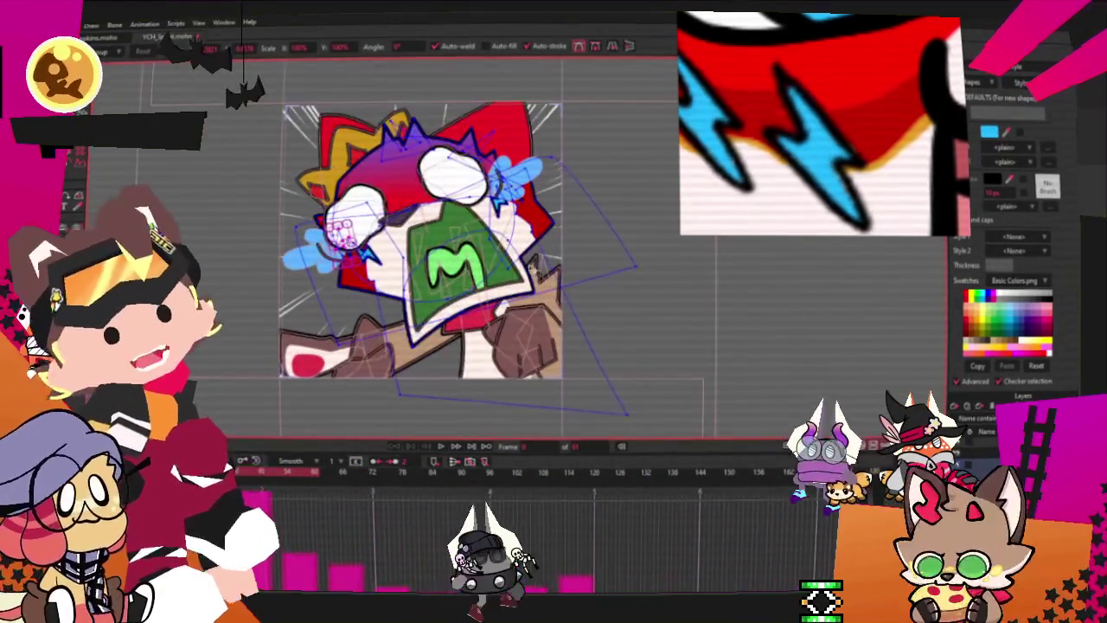
scroll(833, 161, down, 2)
scroll(833, 160, down, 2)
scroll(817, 73, up, 2)
scroll(817, 73, up, 2)
scroll(817, 74, down, 2)
scroll(817, 74, up, 2)
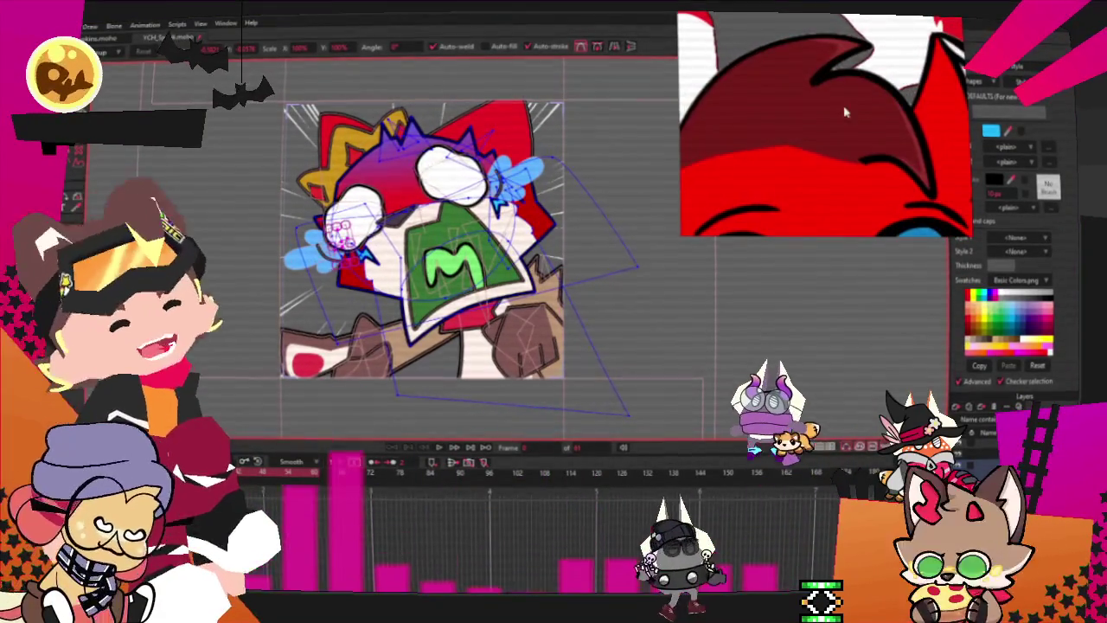
scroll(843, 112, down, 1)
scroll(413, 176, up, 3)
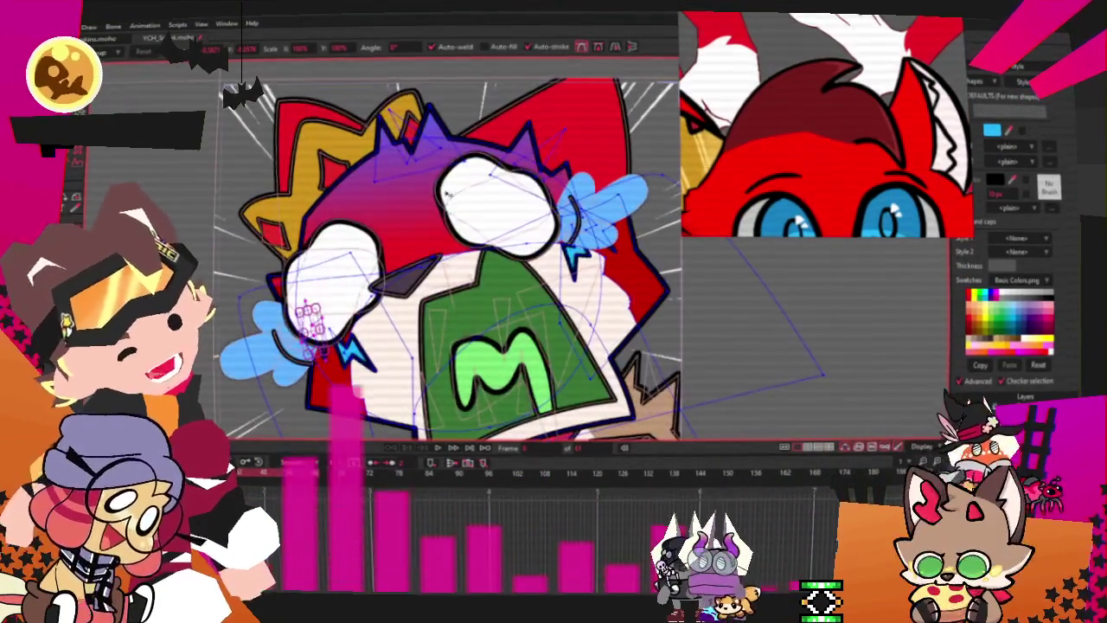
scroll(449, 207, down, 4)
scroll(458, 175, down, 1)
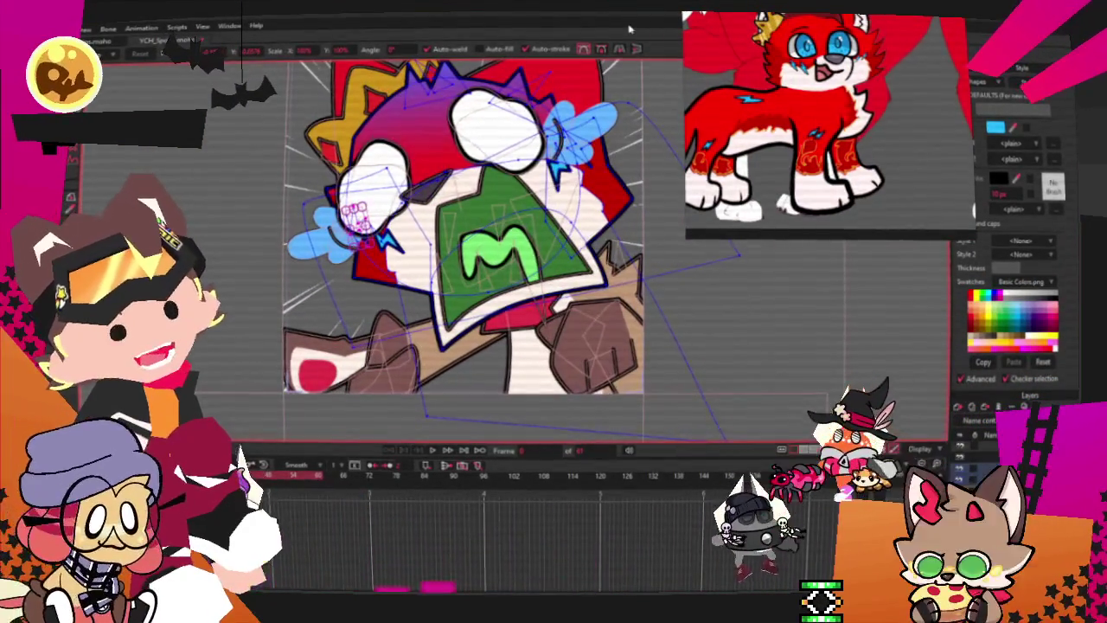
scroll(483, 370, up, 2)
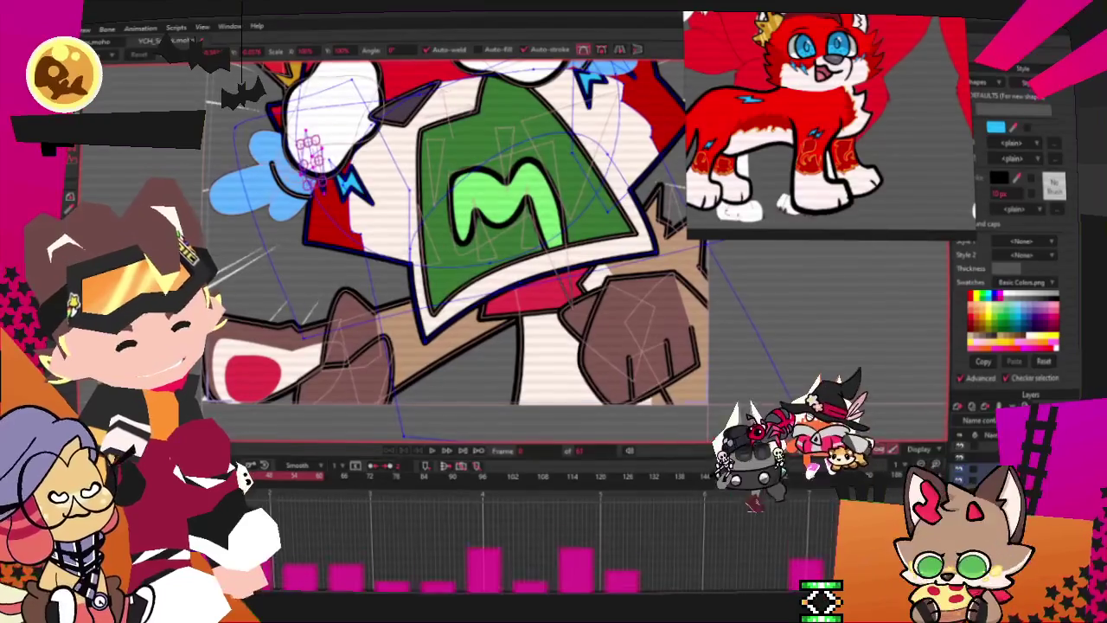
Step: Select the brown fist shape and set its fill to red
click(606, 320)
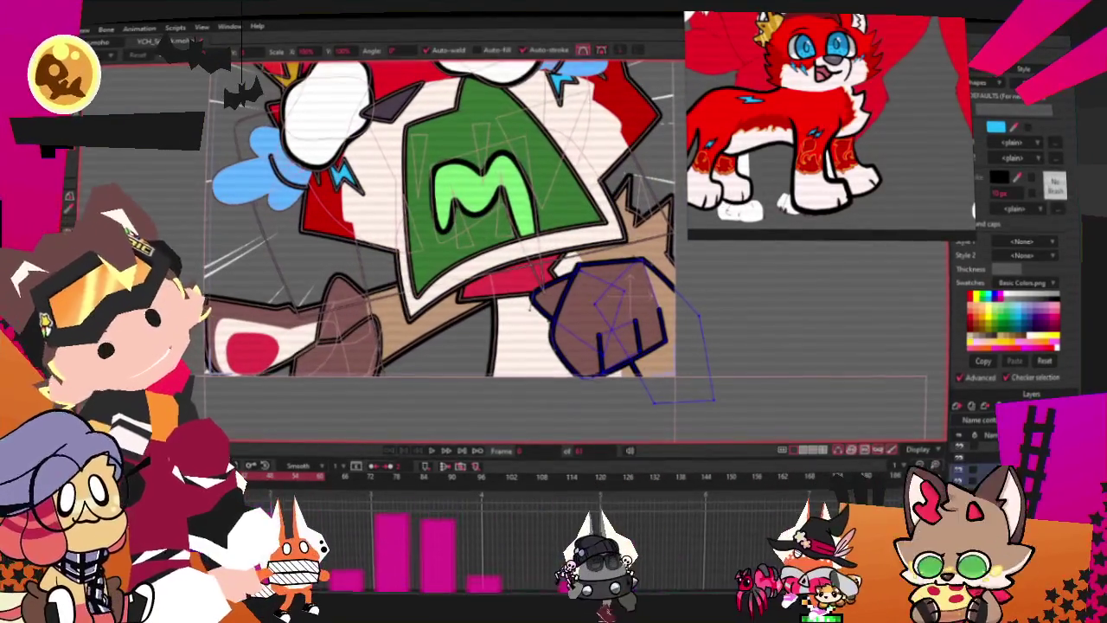
key(q)
scroll(530, 313, up, 2)
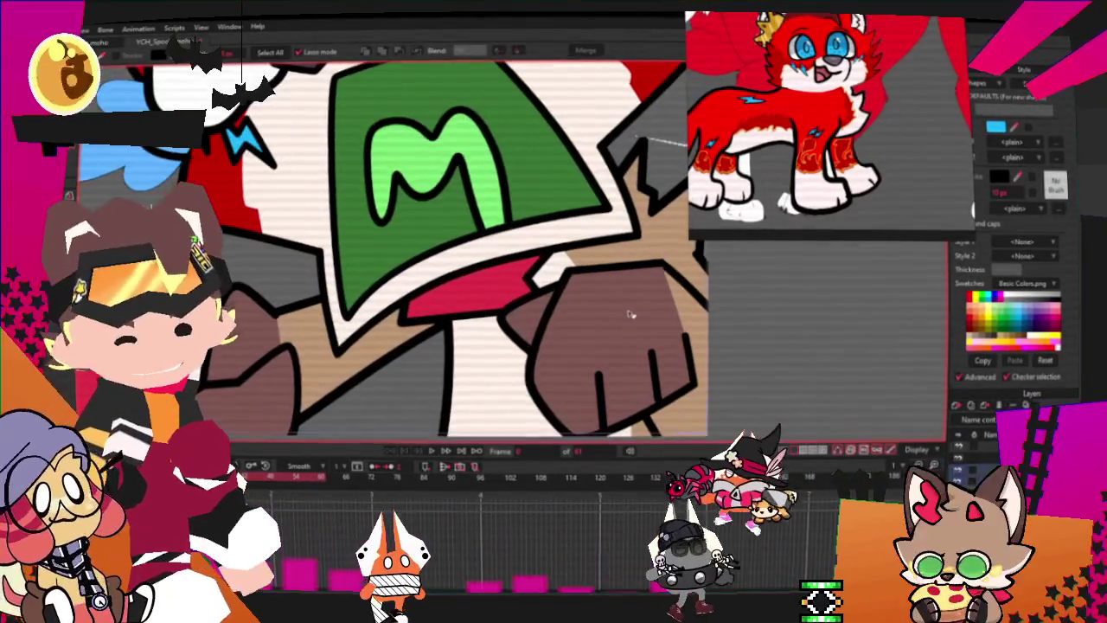
scroll(534, 320, down, 2)
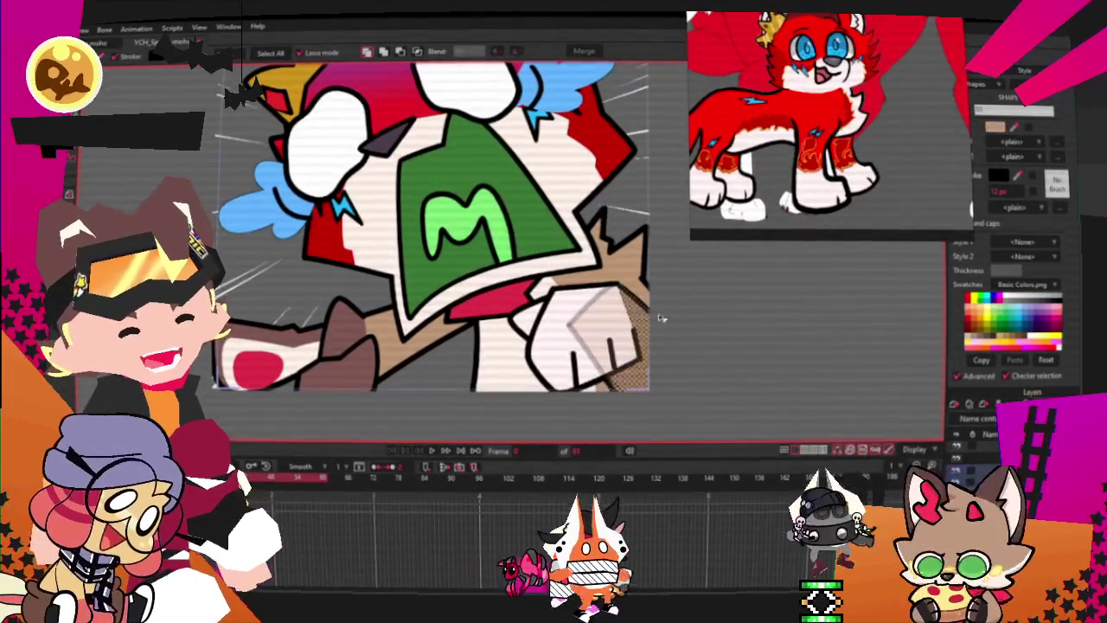
click(968, 309)
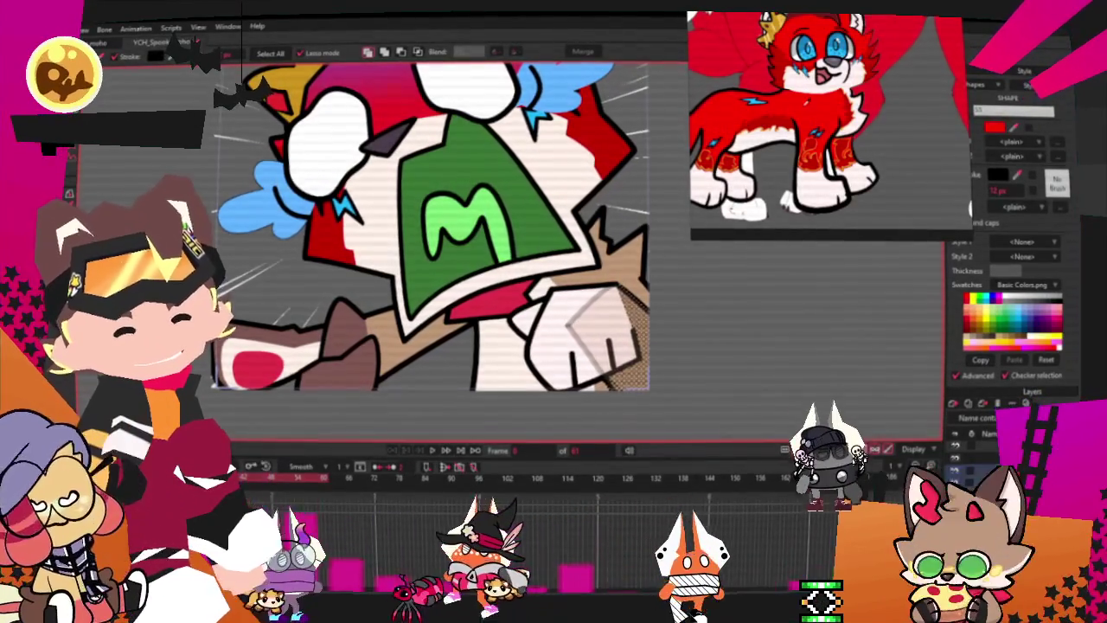
scroll(691, 311, up, 2)
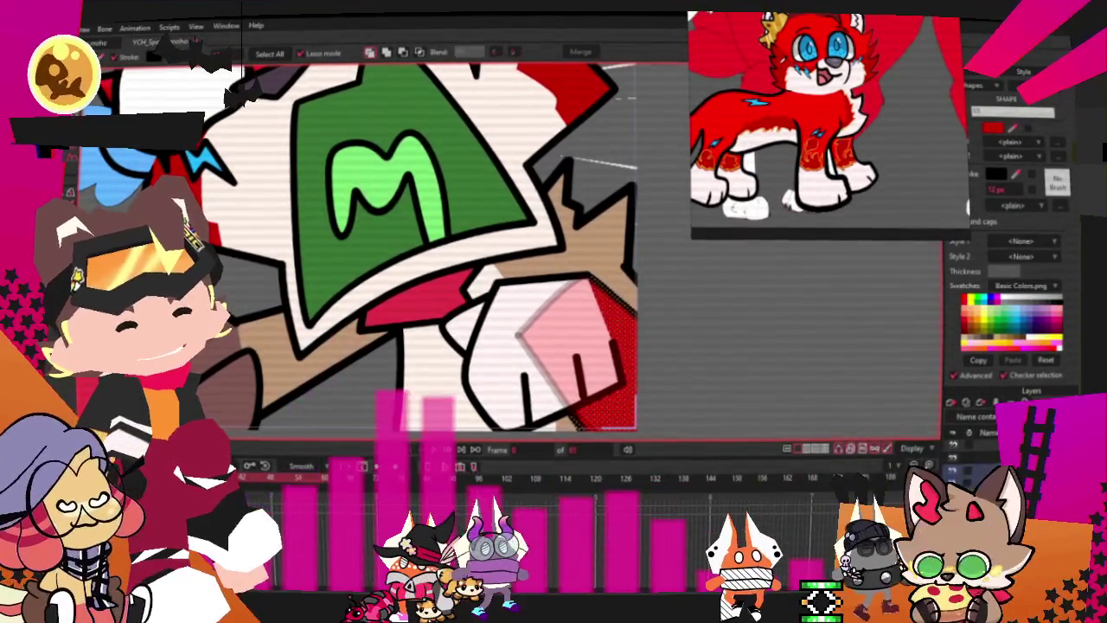
Step: Deselect the fist, sample the reference character's red, and select all points
click(619, 250)
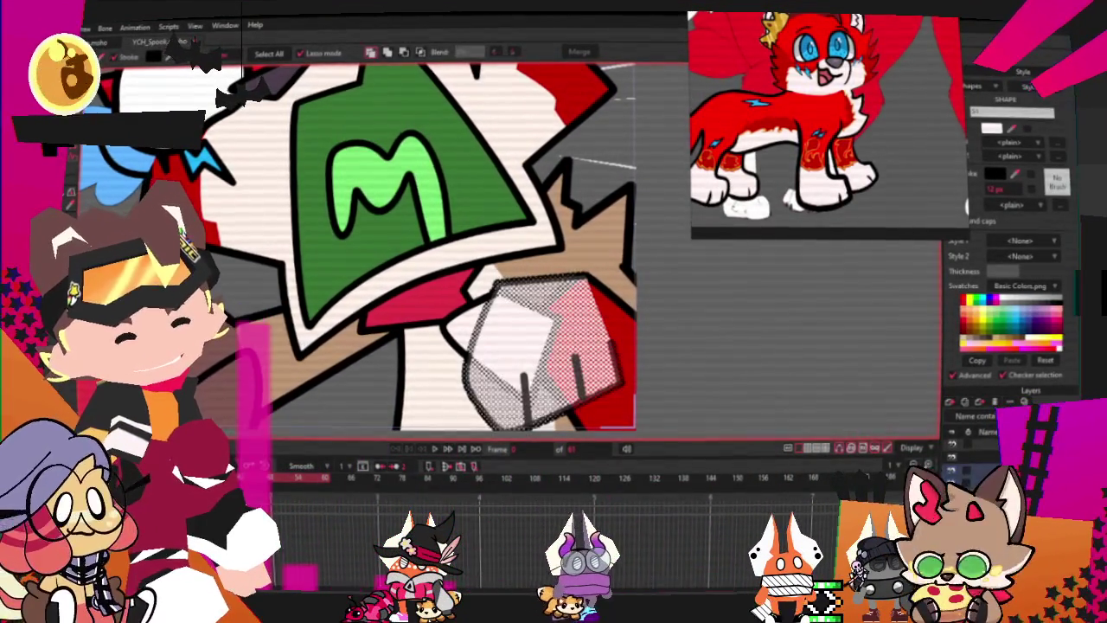
scroll(547, 248, up, 1)
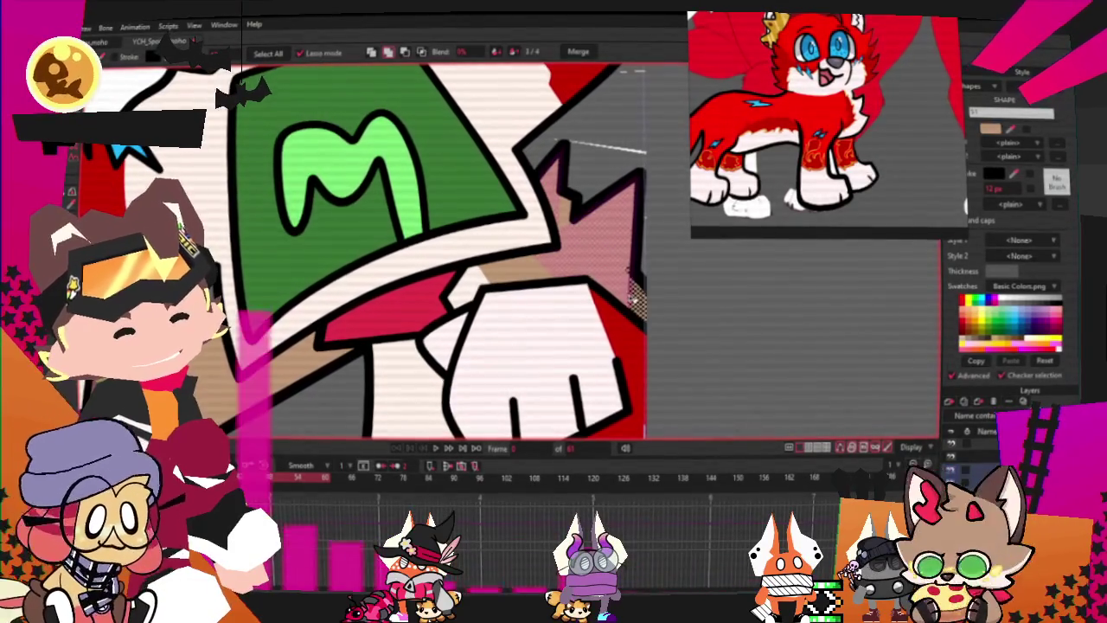
scroll(816, 119, up, 2)
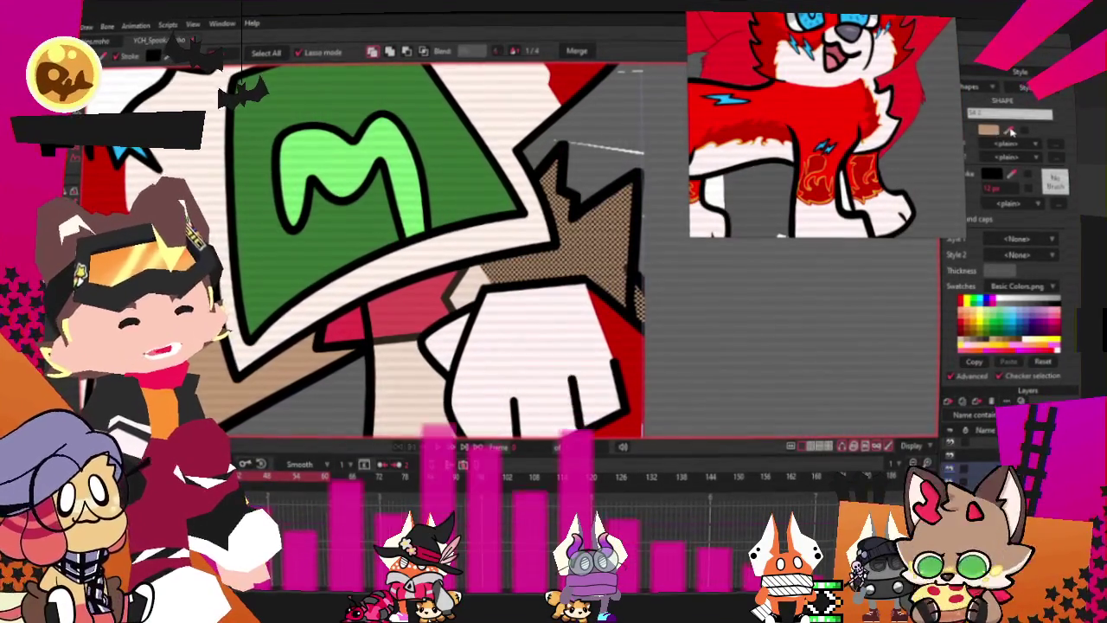
click(772, 110)
scroll(547, 318, down, 2)
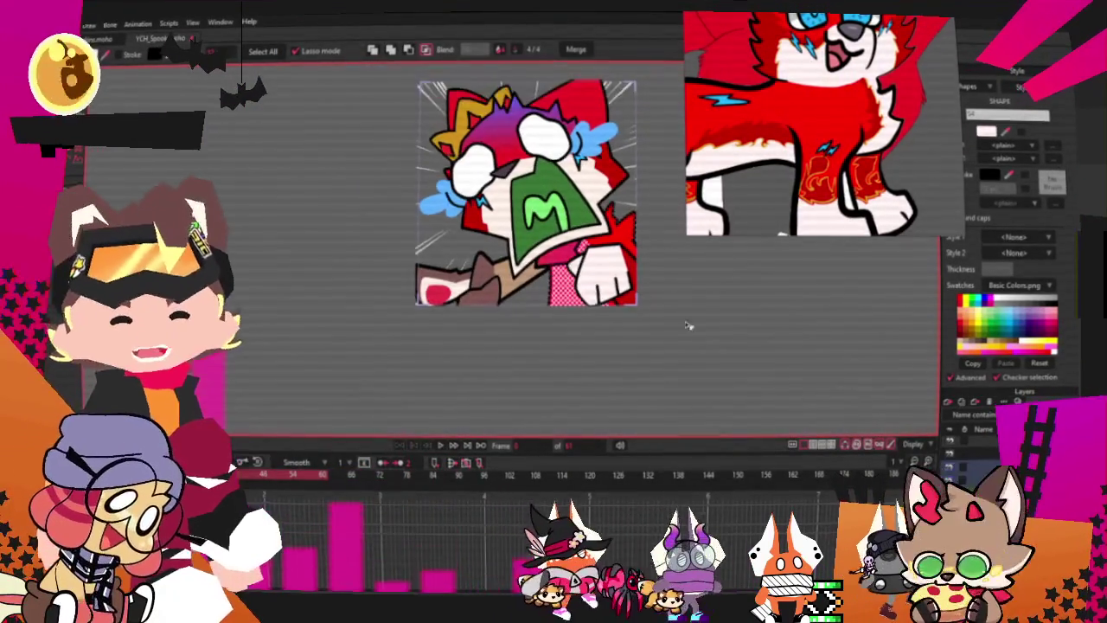
key(ctrl+a)
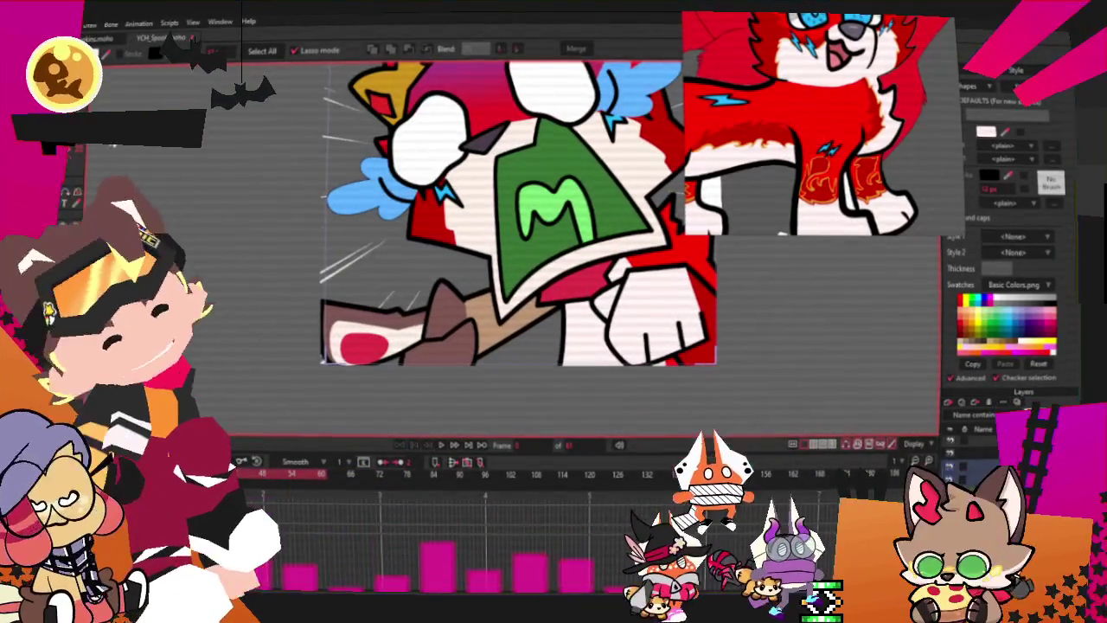
Step: Pan the whole character into view and select the layer containing the green M
scroll(550, 288, up, 3)
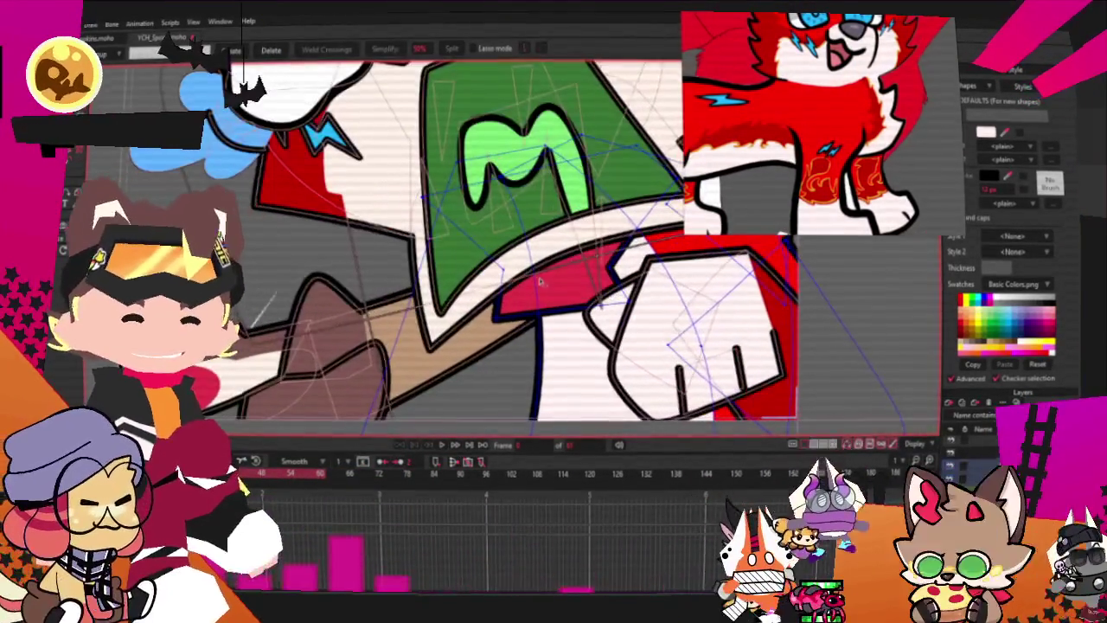
scroll(550, 287, down, 3)
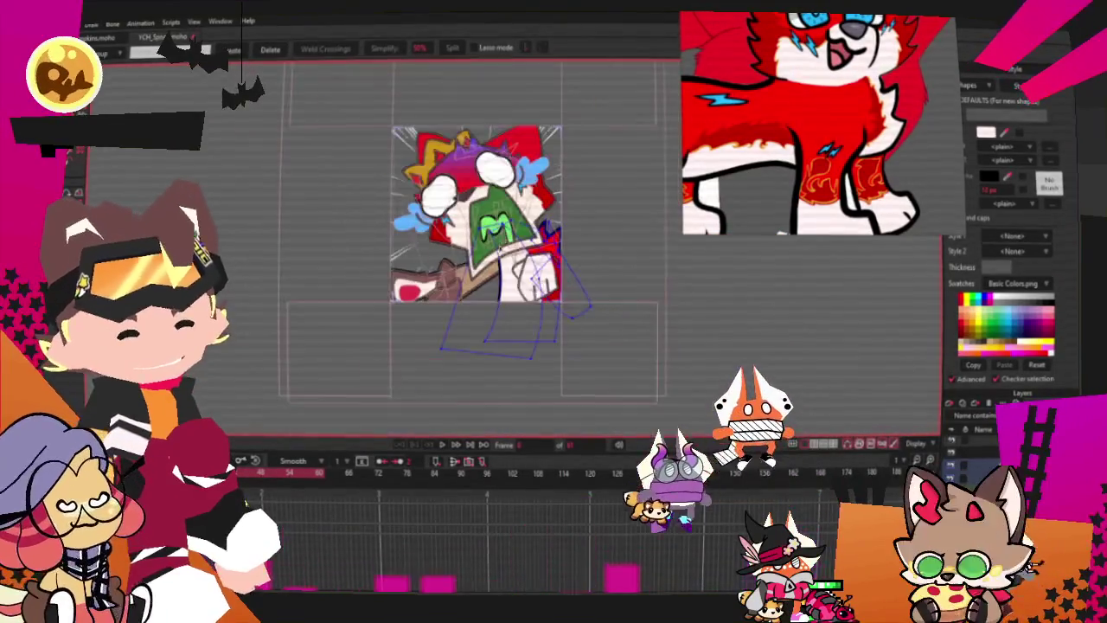
drag(528, 283, 670, 322)
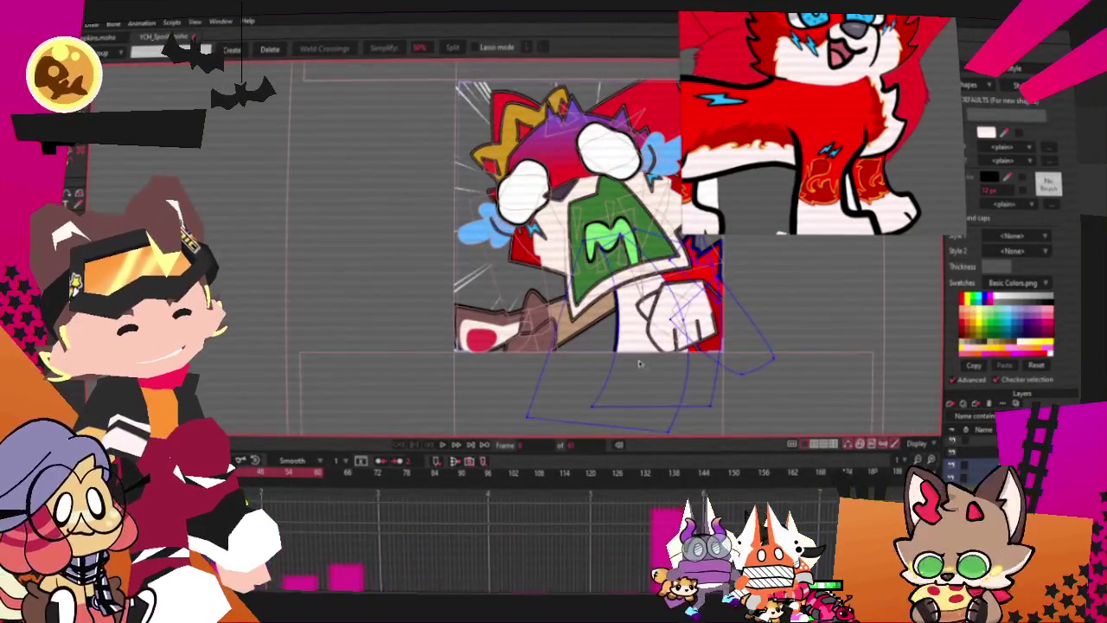
scroll(641, 368, up, 2)
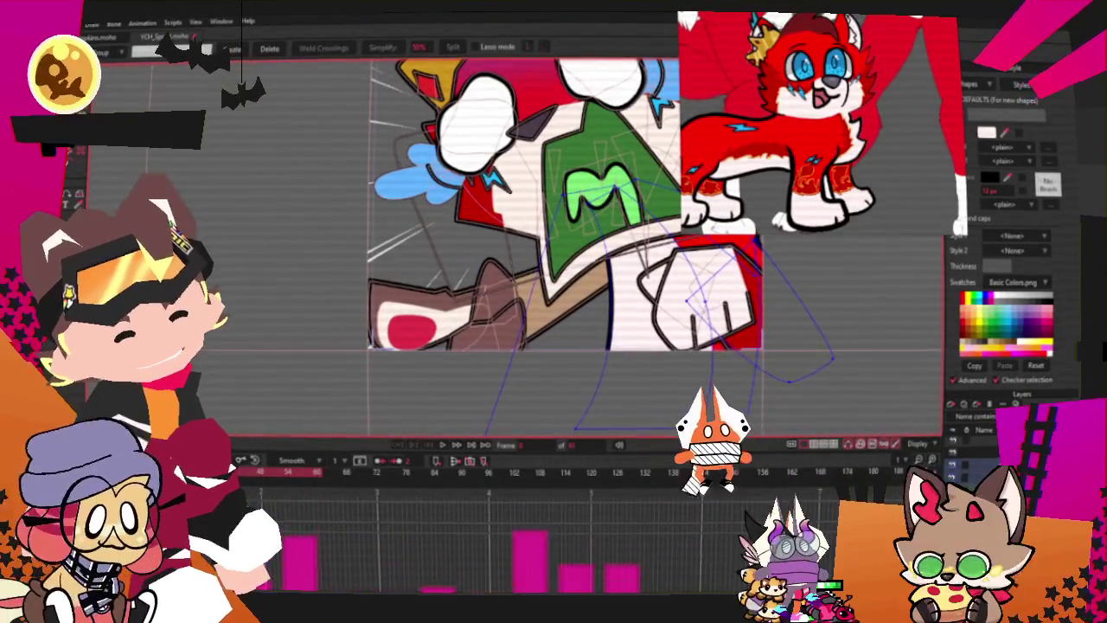
click(993, 396)
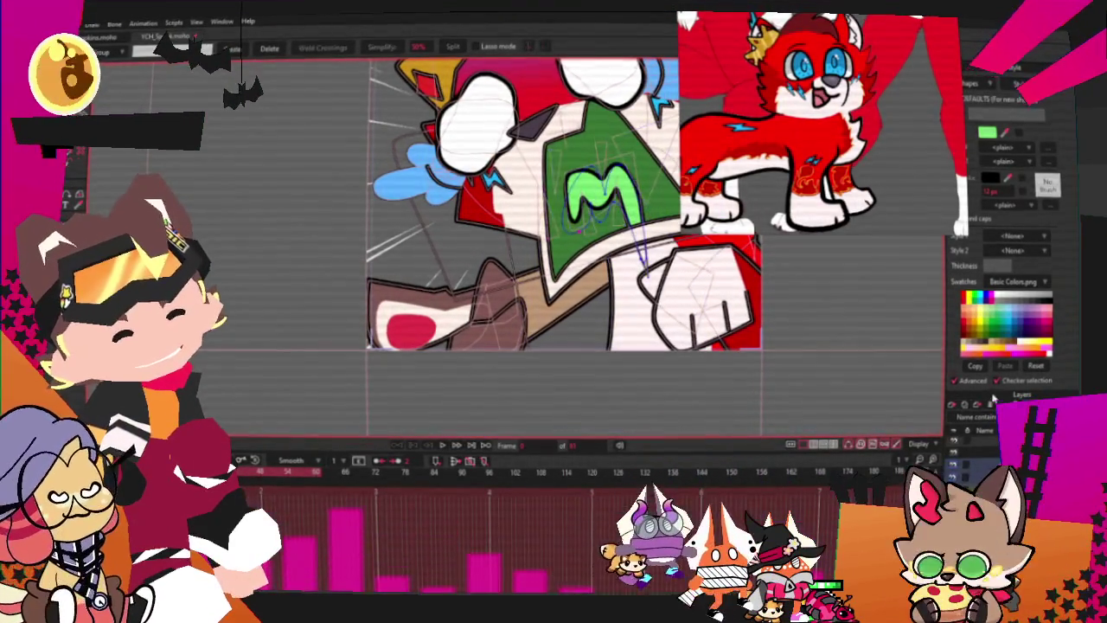
scroll(434, 305, up, 2)
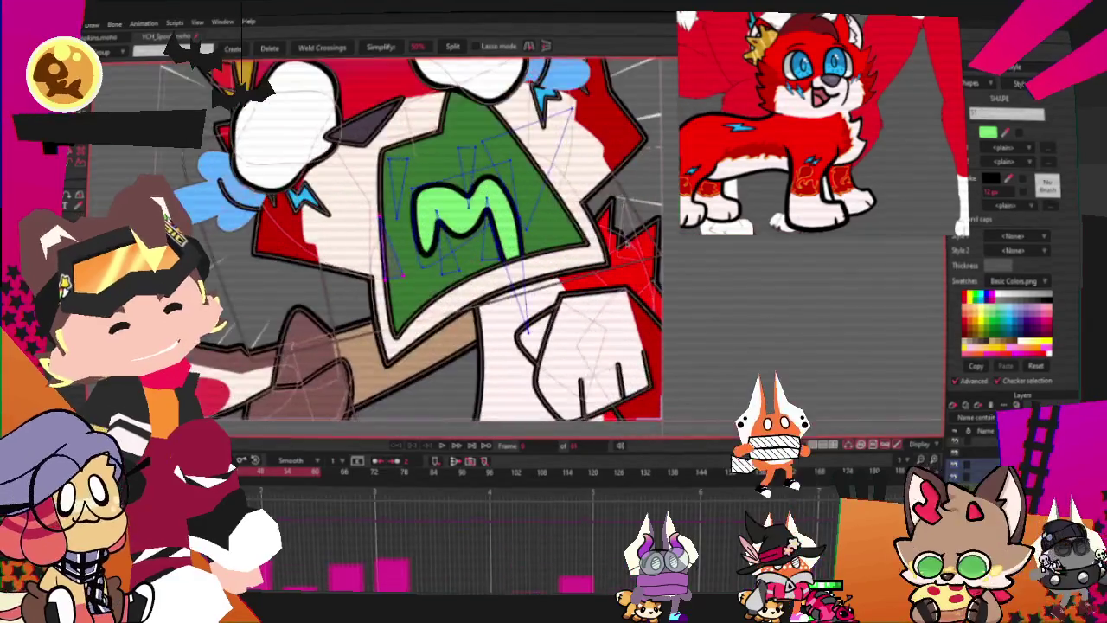
scroll(434, 304, up, 2)
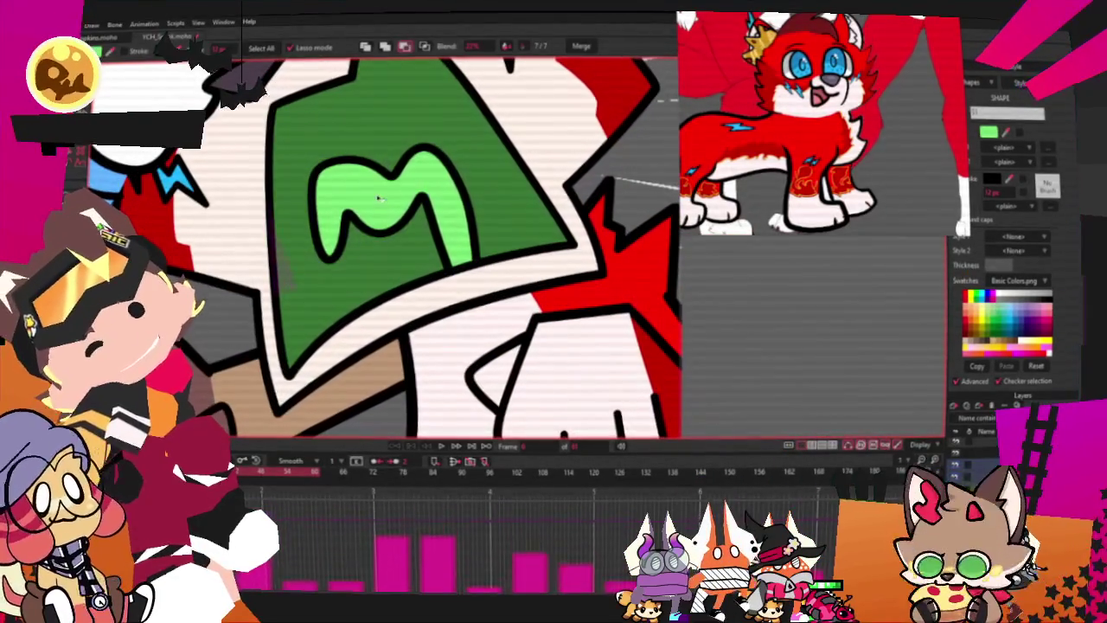
Step: Fill the M letter light pink, then select the green shirt shape to recolour in darker pink
scroll(836, 117, up, 2)
scroll(918, 128, up, 2)
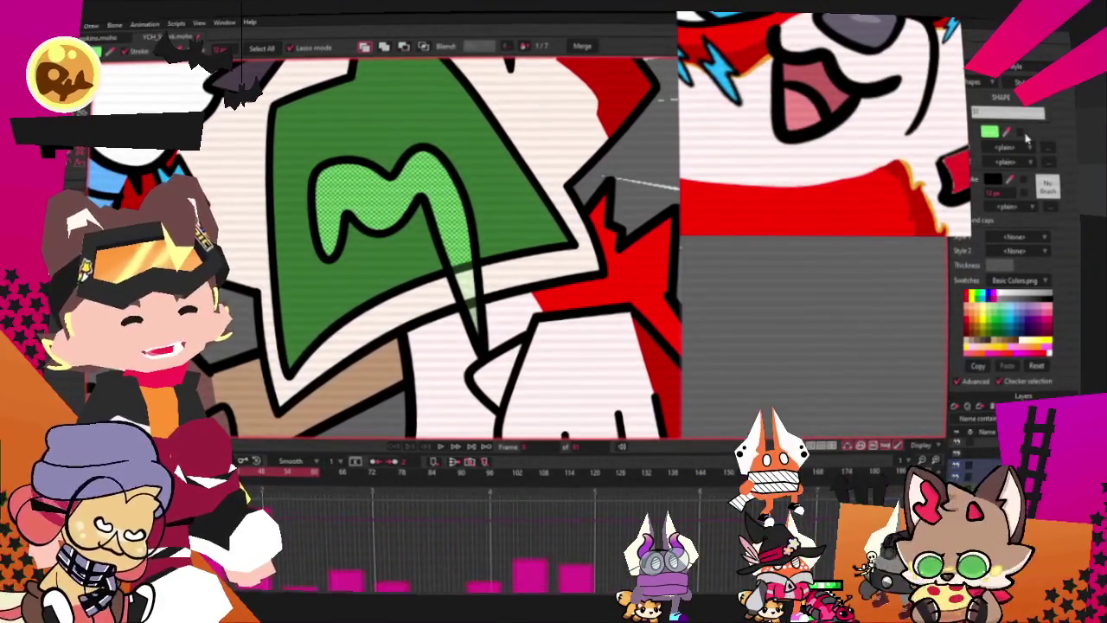
click(467, 158)
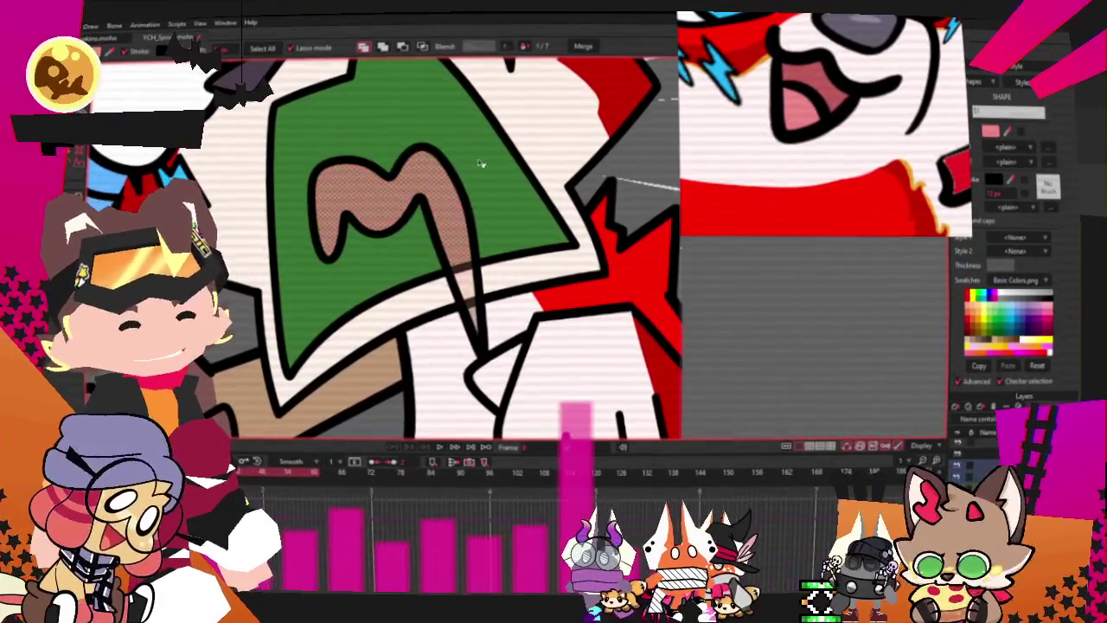
key(ctrl+d)
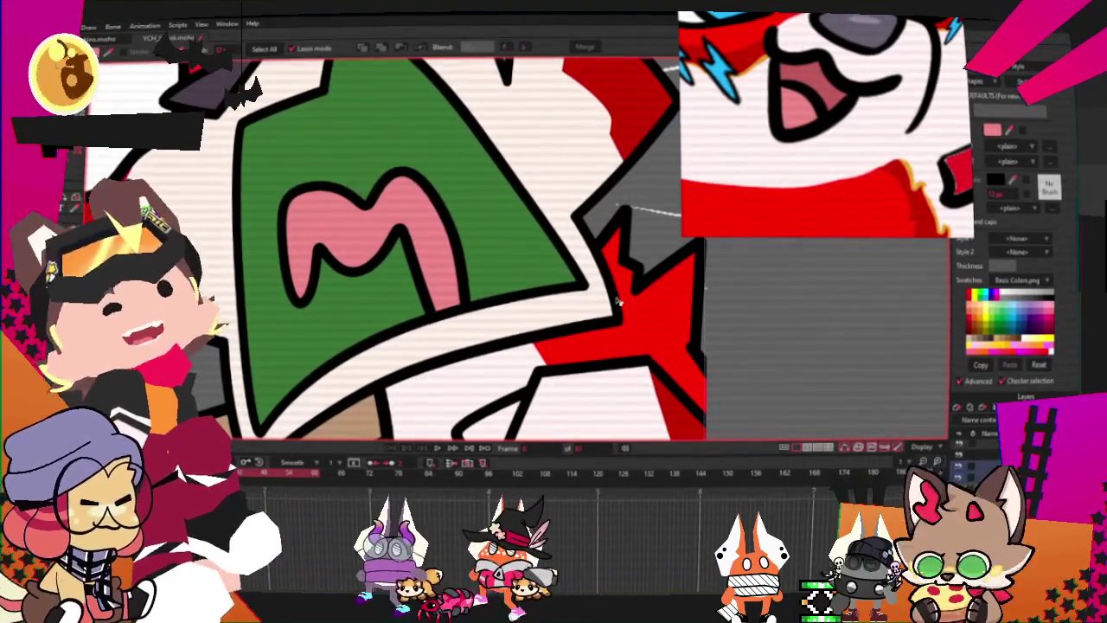
click(526, 248)
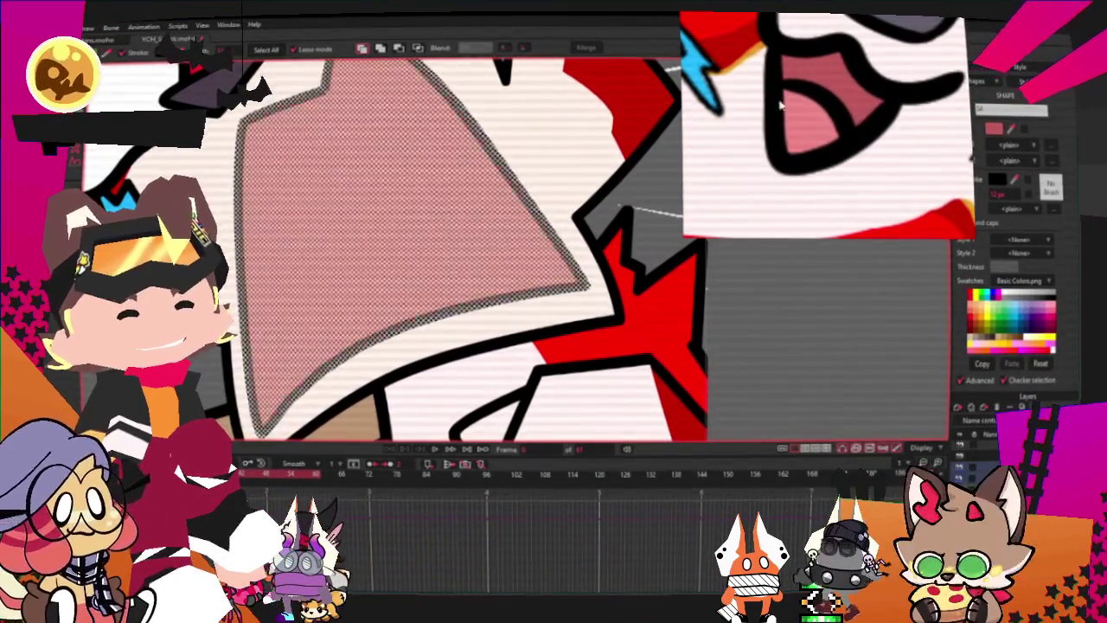
scroll(546, 306, up, 2)
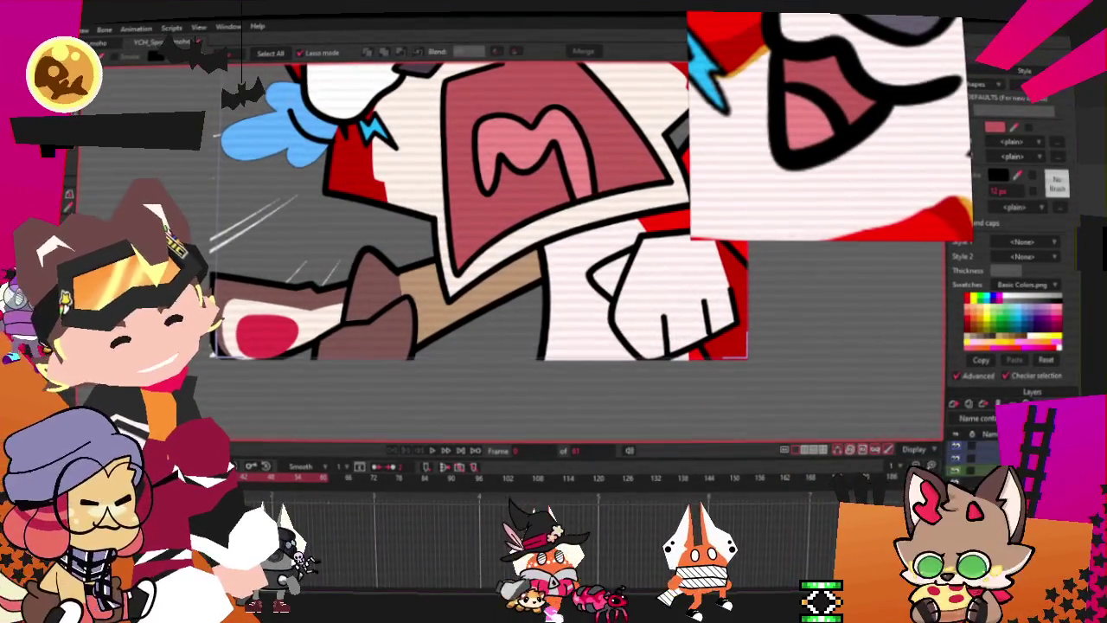
Step: Select the arm shapes and the lower-left hand's points for the pink halftone patch
click(370, 321)
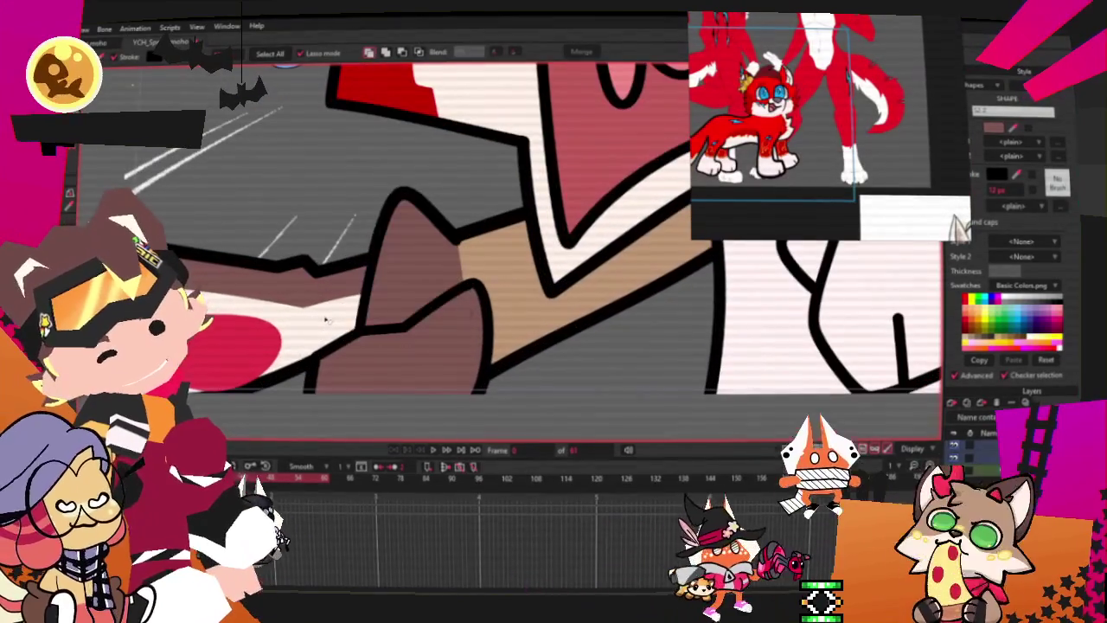
click(260, 313)
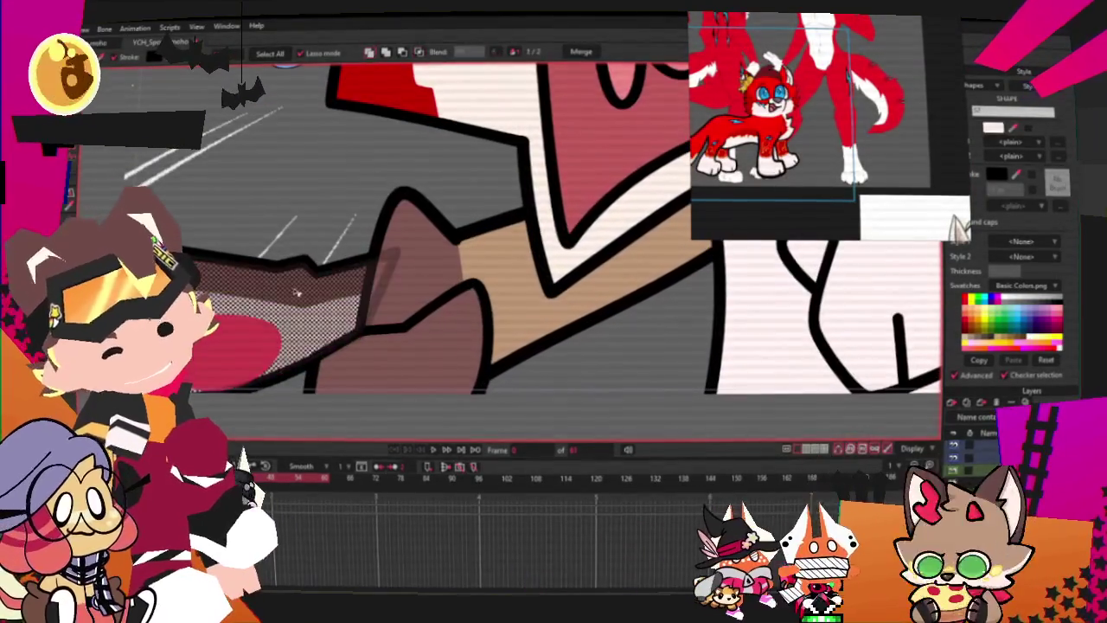
scroll(799, 141, down, 3)
scroll(761, 111, up, 3)
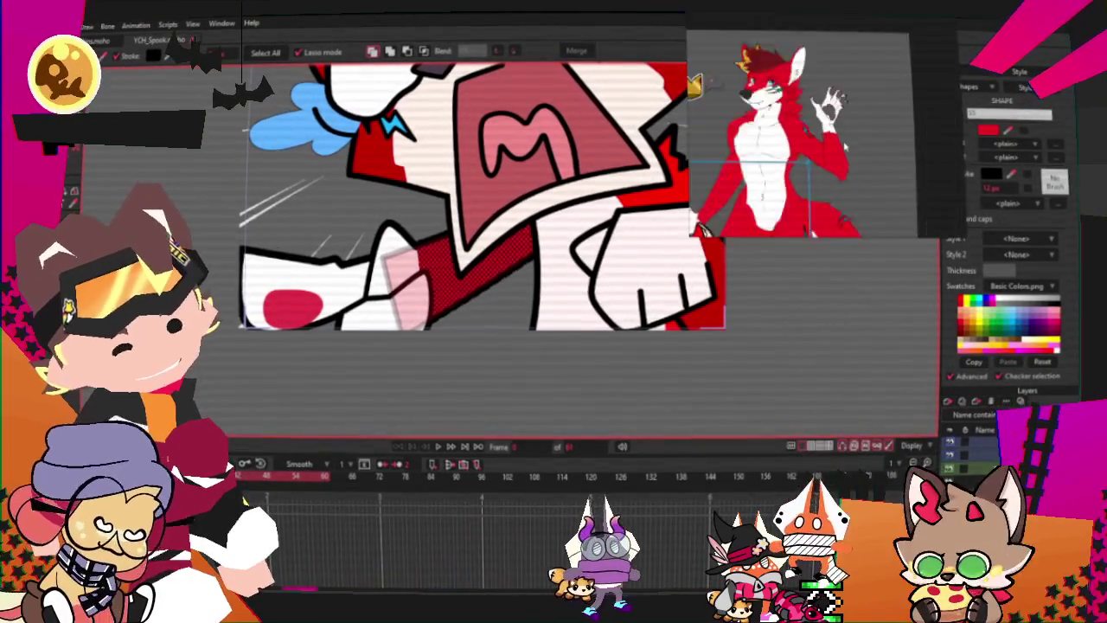
scroll(346, 325, up, 2)
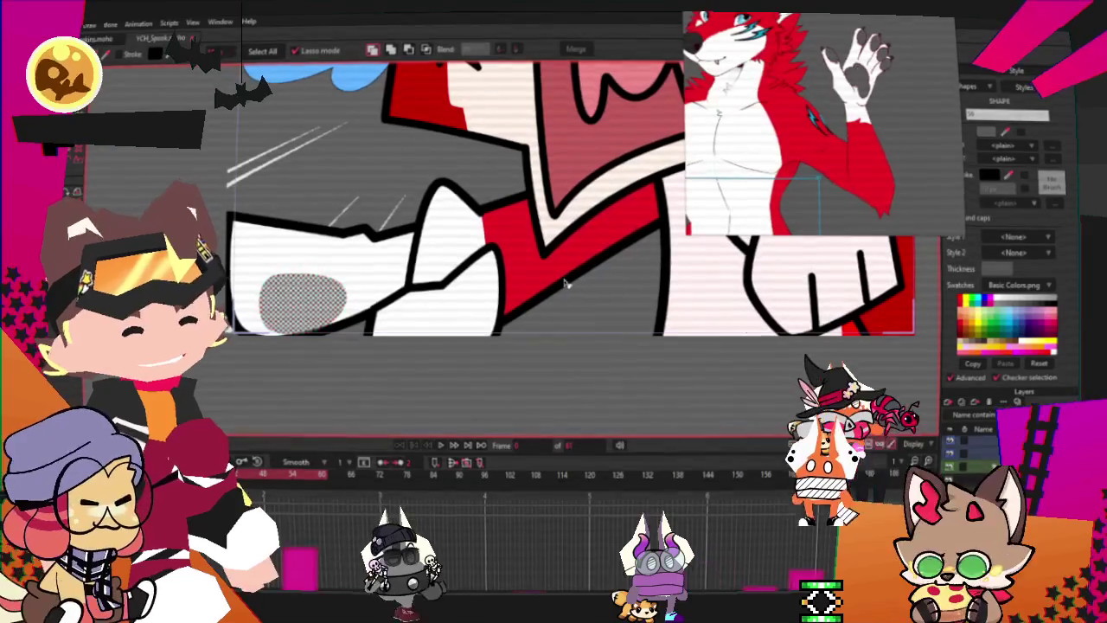
key(Right)
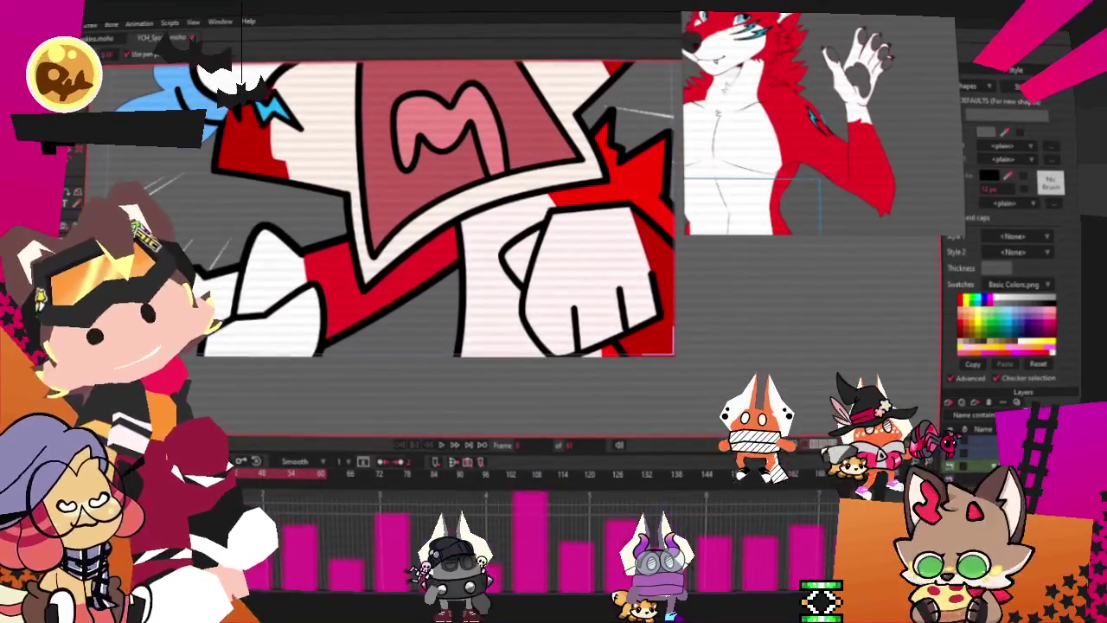
drag(203, 286, 285, 365)
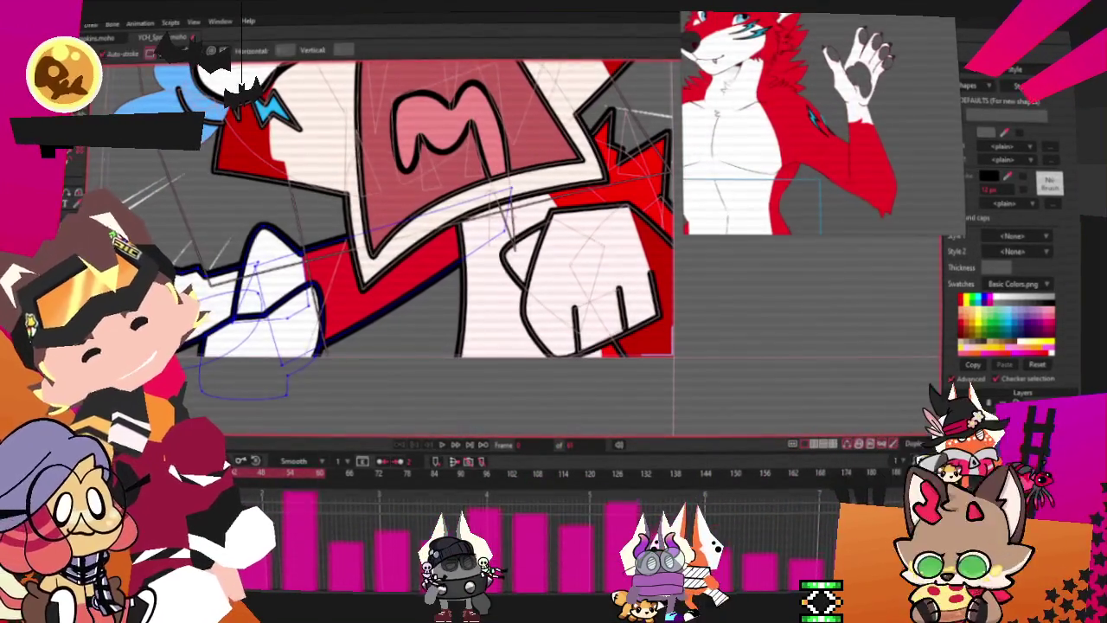
scroll(284, 176, up, 2)
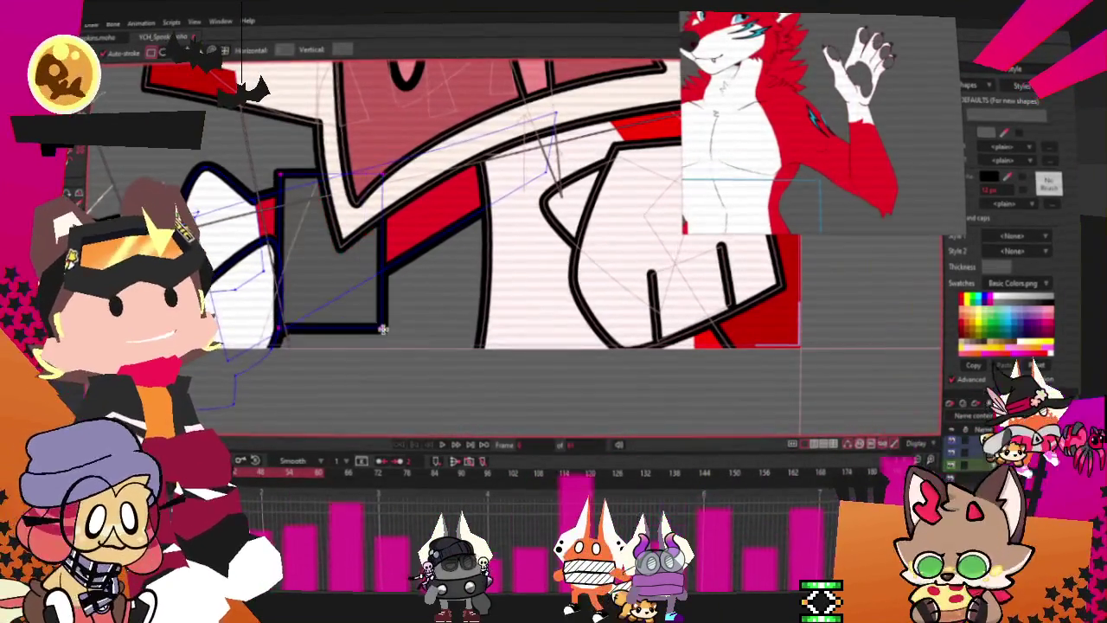
Step: Lower the dotted patch beneath the arm outline, then return to the Add Point tool
key(g)
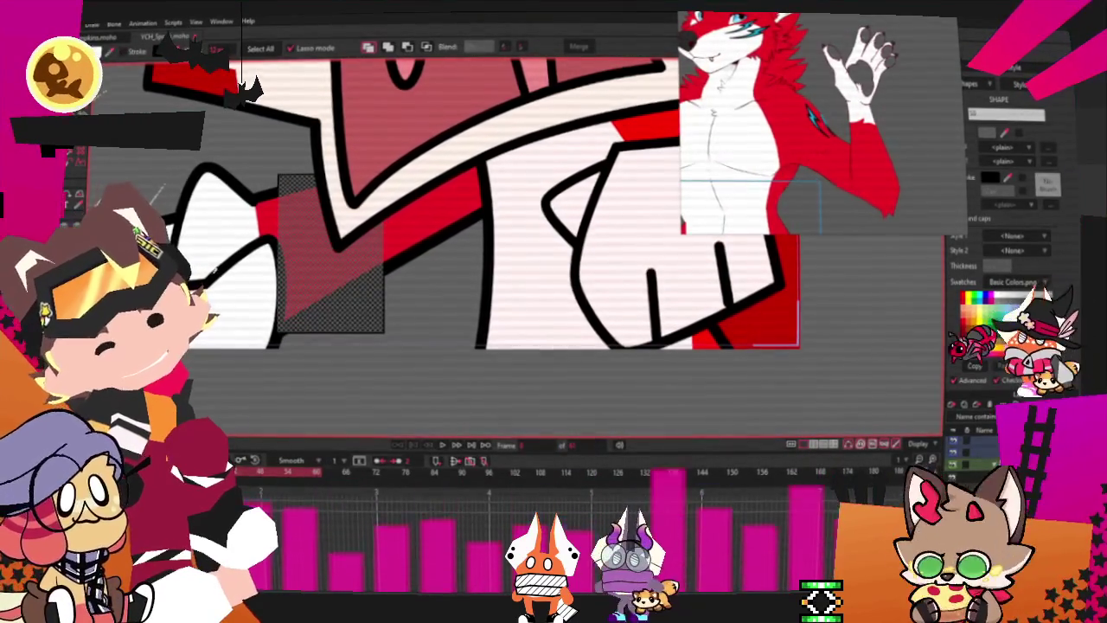
click(426, 49)
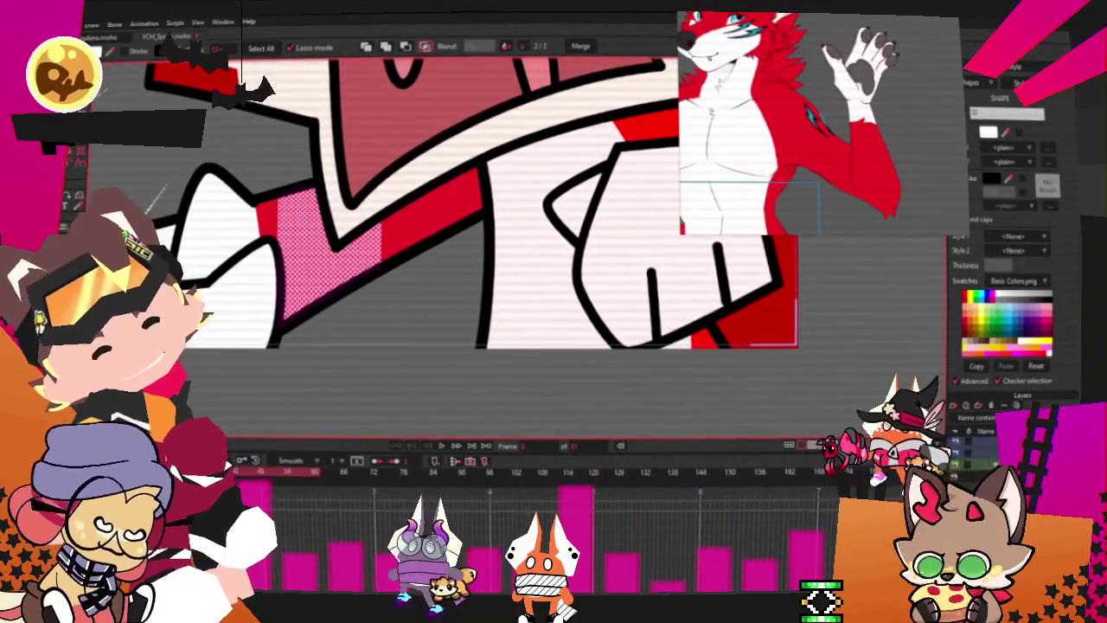
key(t)
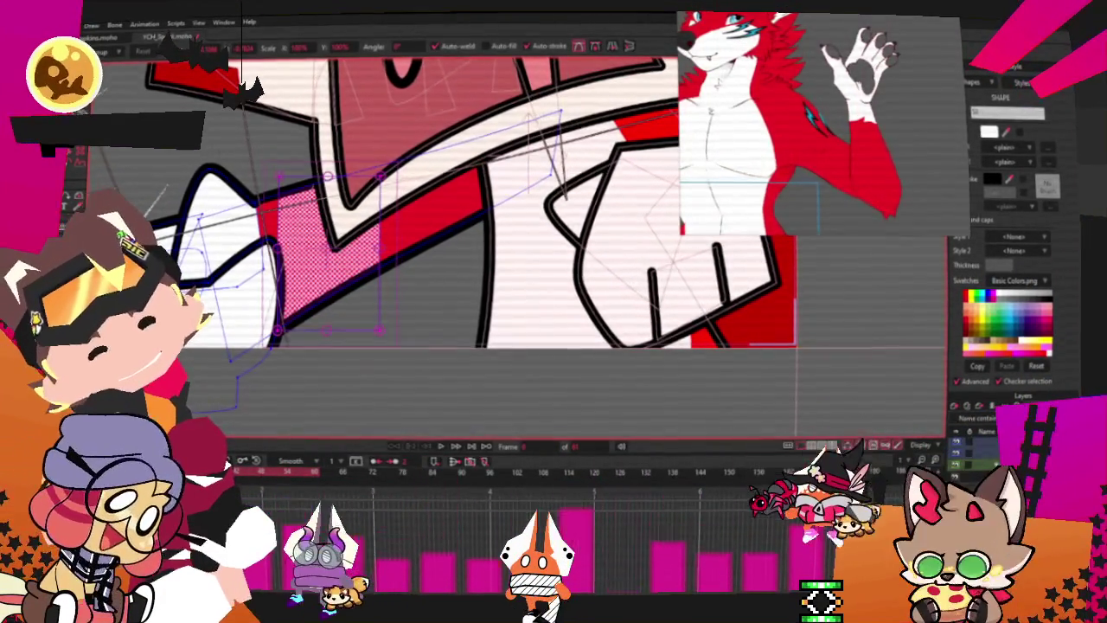
key(a)
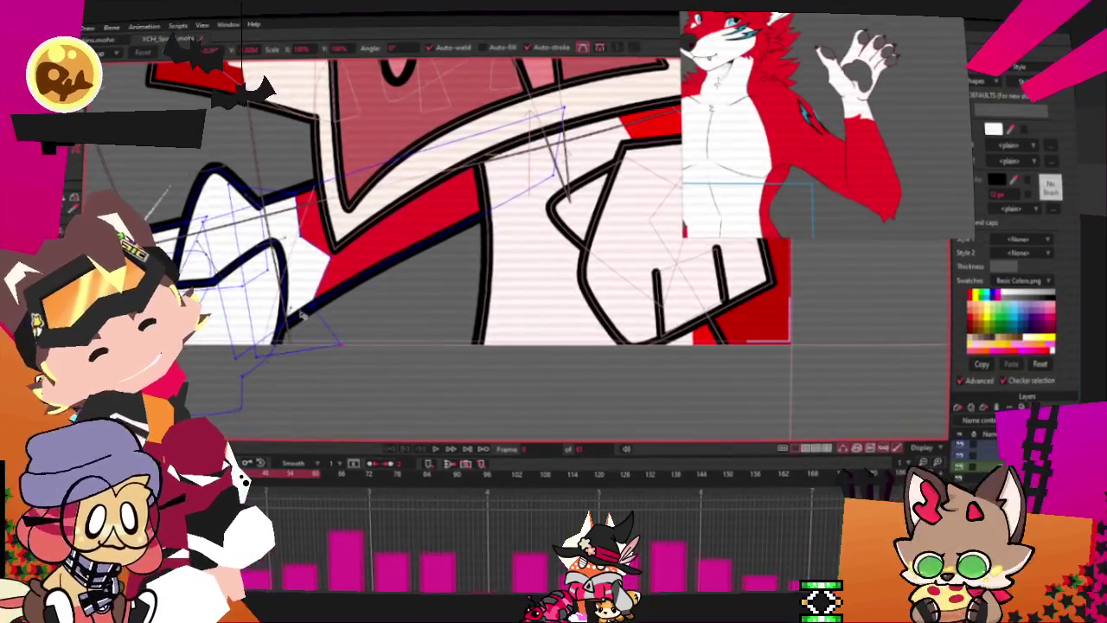
Step: Send the gold-outlined red rectangle behind the arm using Select Shape and Lower Shape
scroll(309, 322, down, 3)
scroll(308, 322, up, 5)
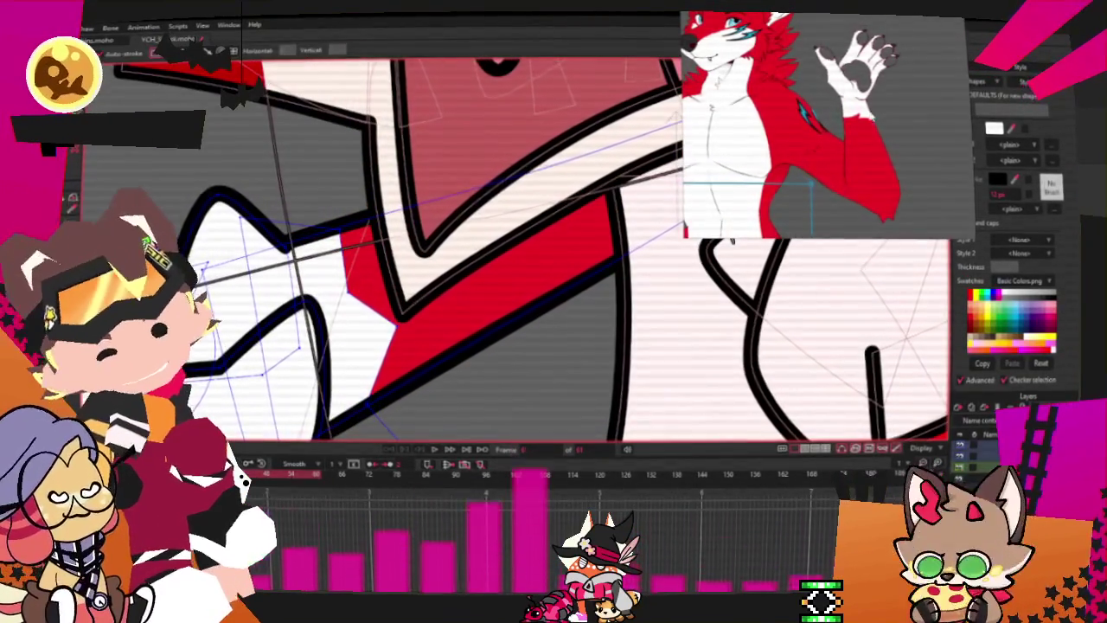
scroll(421, 244, up, 1)
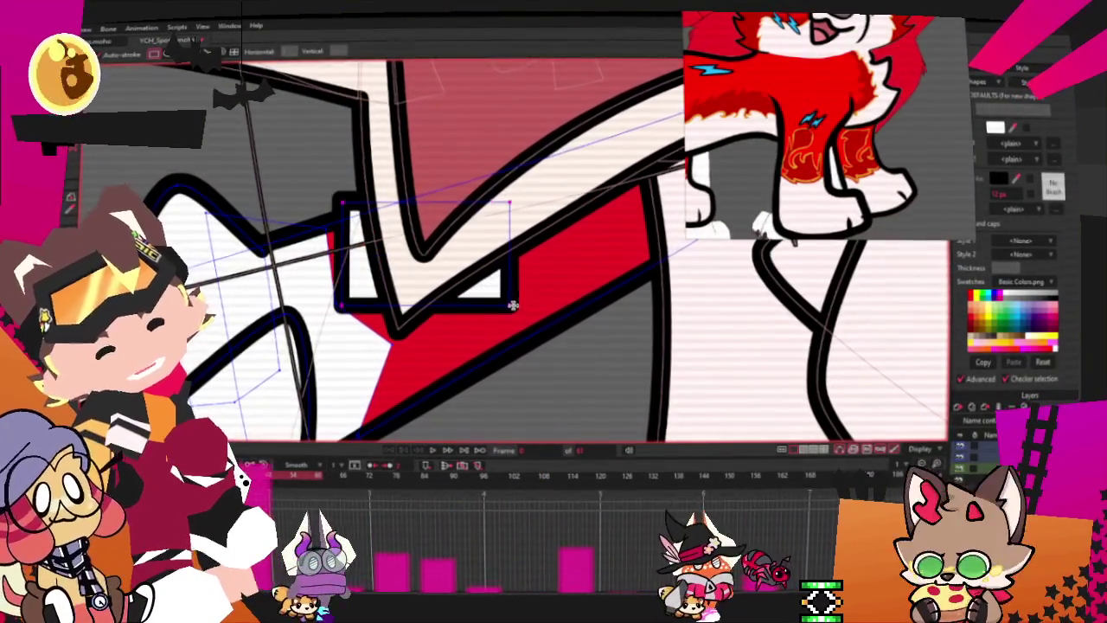
key(q)
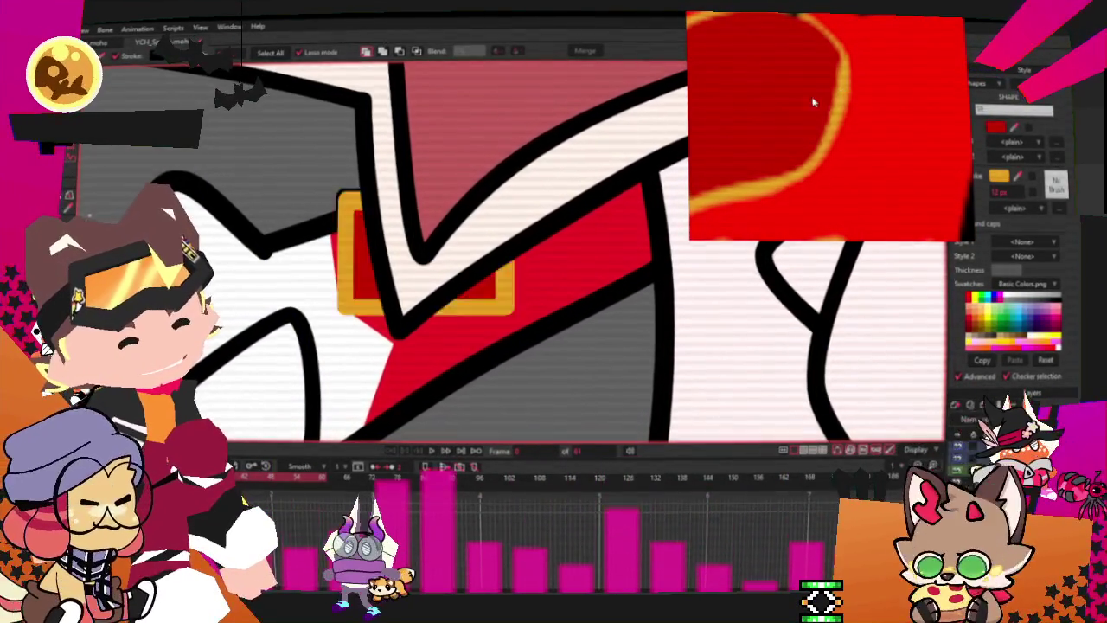
scroll(443, 155, down, 2)
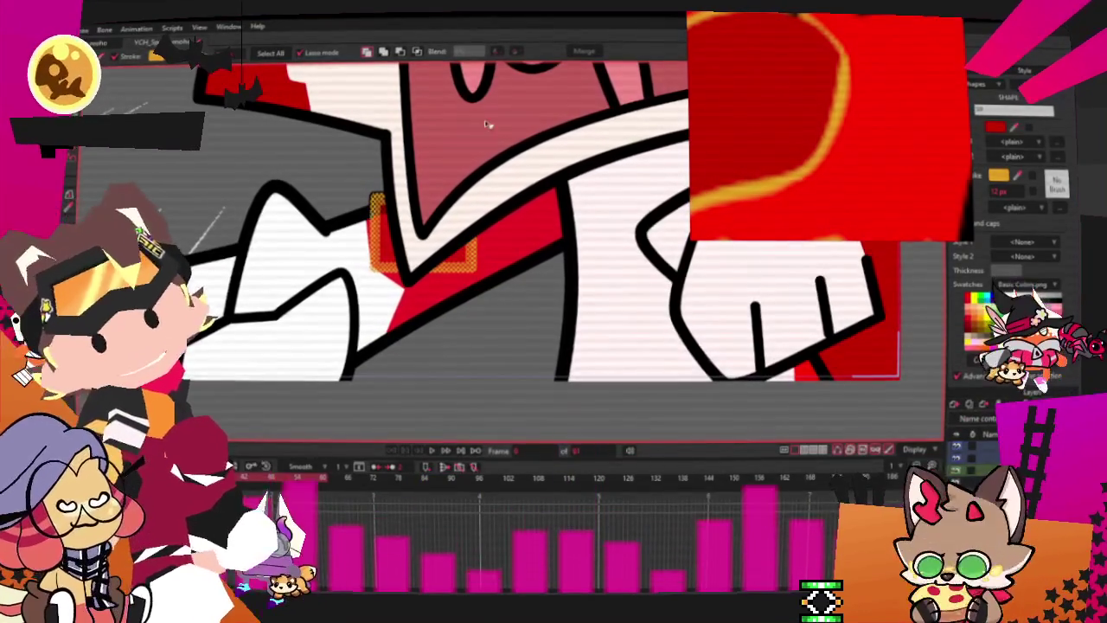
click(415, 226)
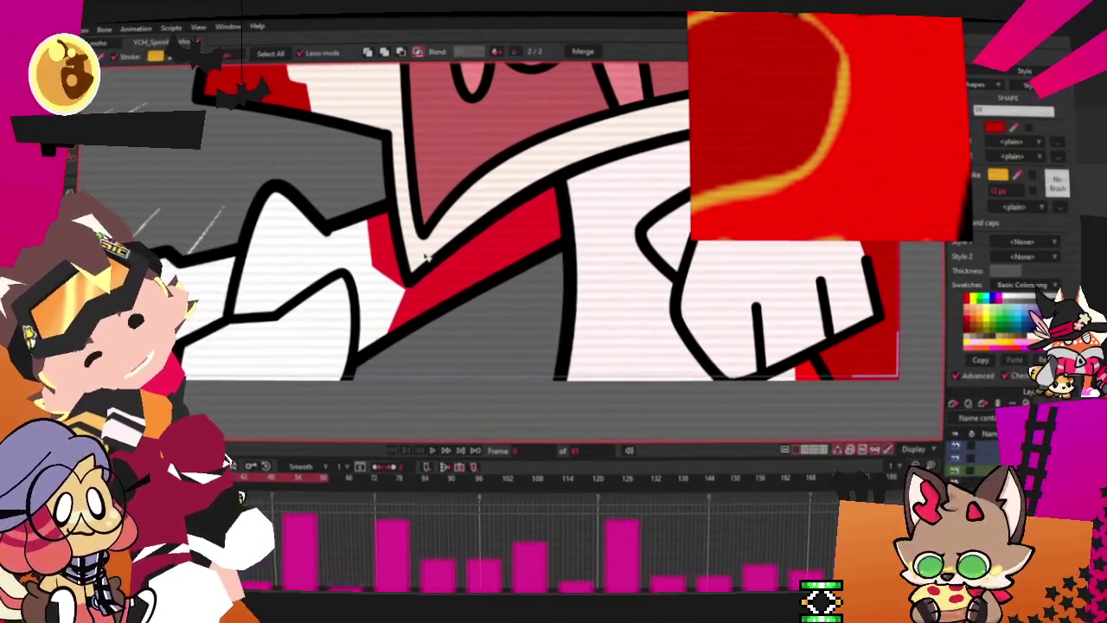
scroll(515, 343, down, 2)
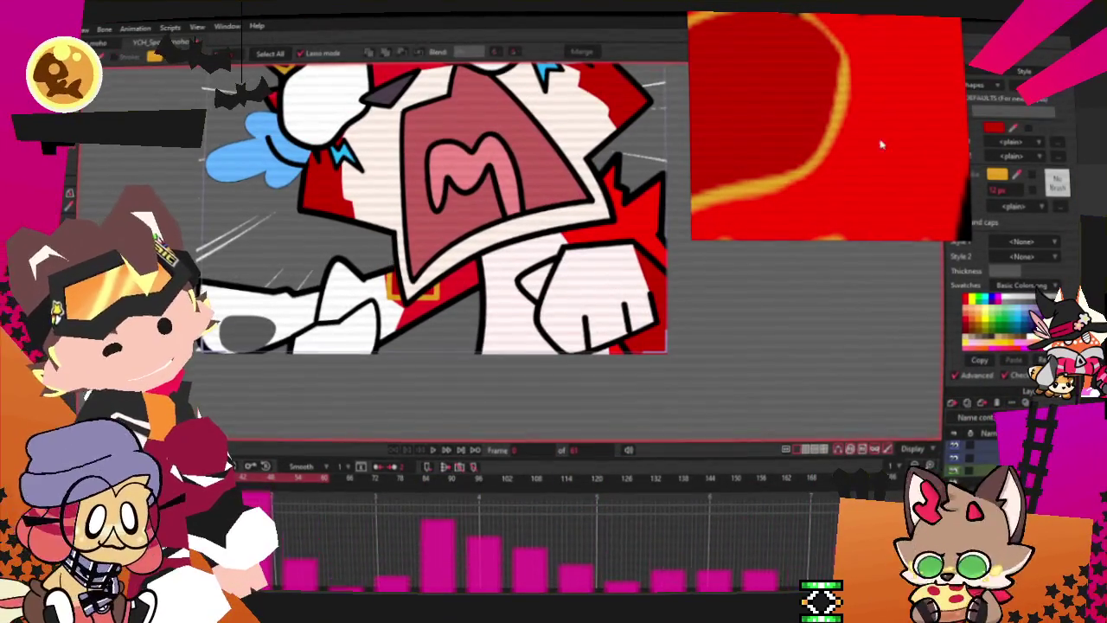
scroll(895, 173, down, 2)
scroll(430, 261, up, 2)
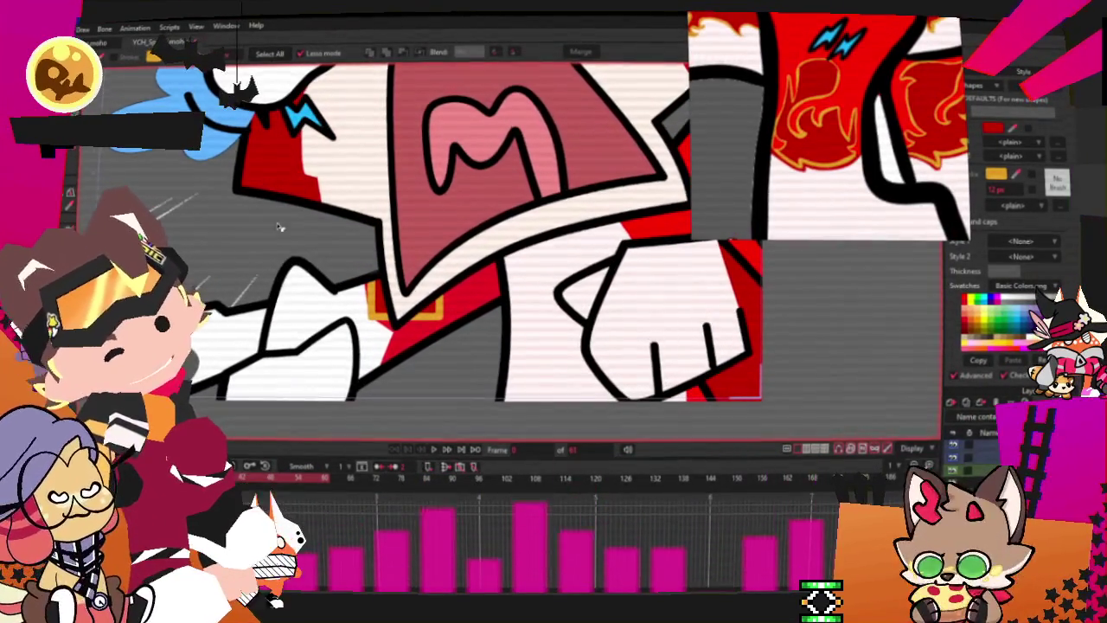
Step: Bend the gold-trimmed rectangle along the red stripe's V with Transform Points and Curvature
key(t)
scroll(389, 294, up, 3)
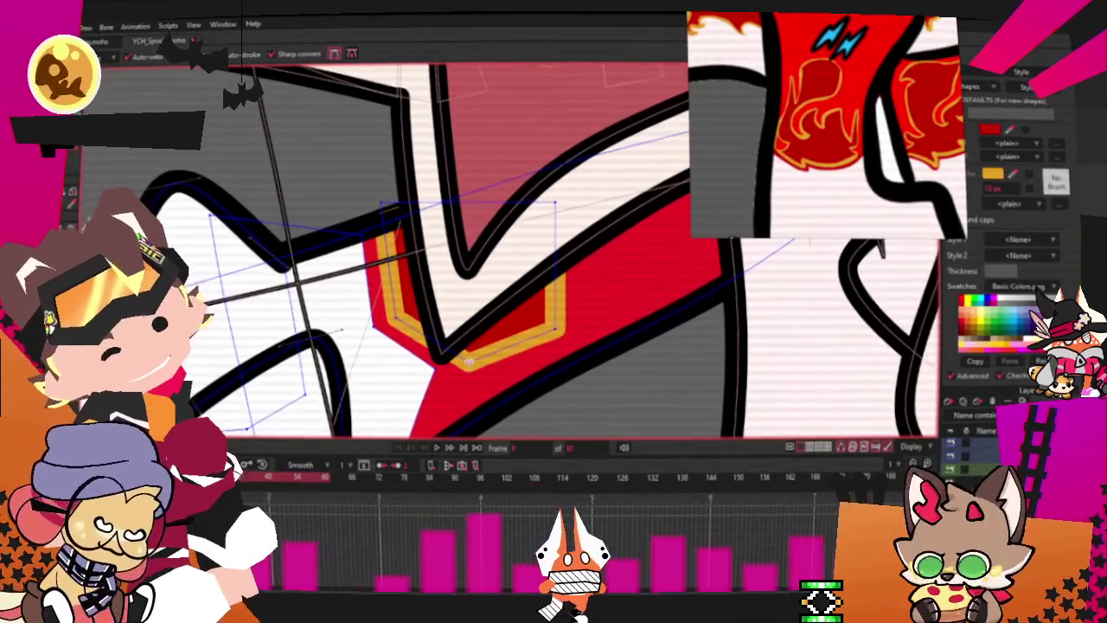
scroll(498, 358, down, 1)
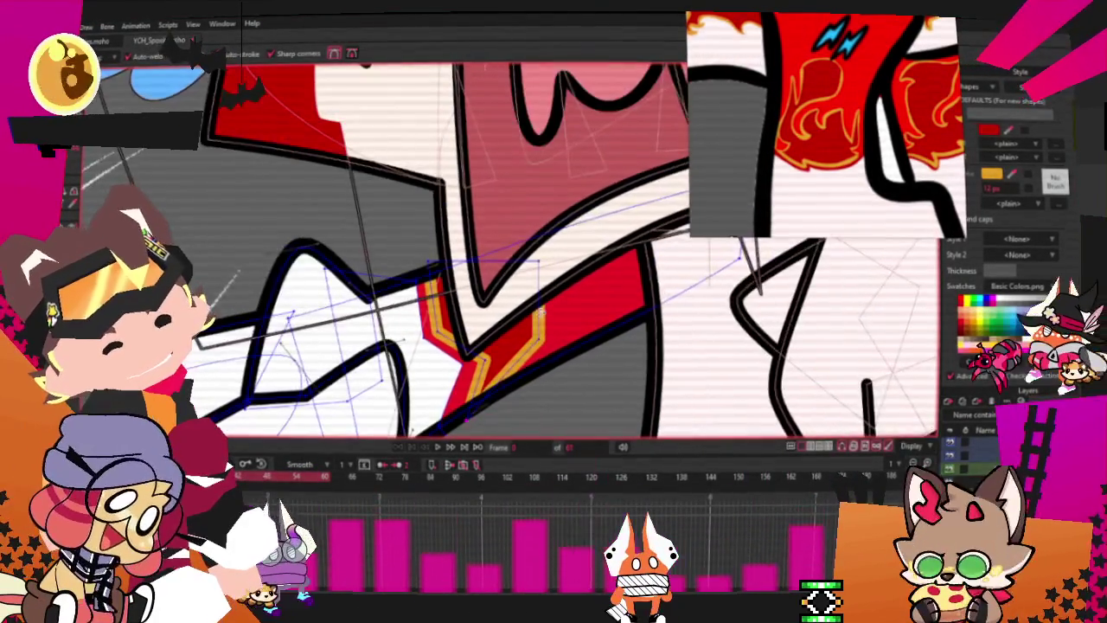
key(c)
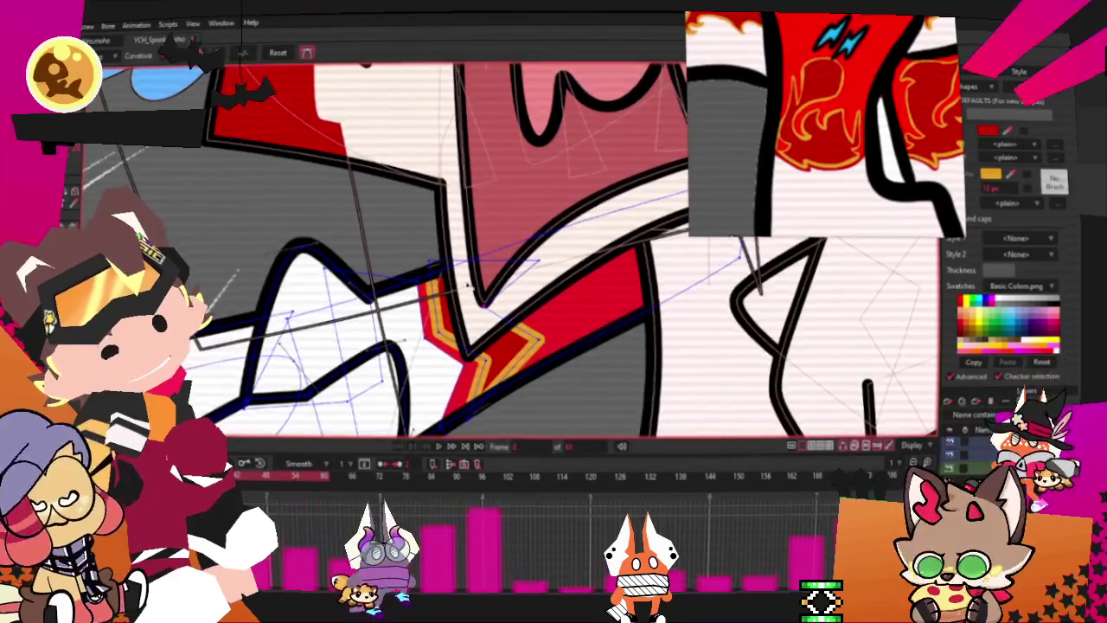
scroll(490, 318, up, 2)
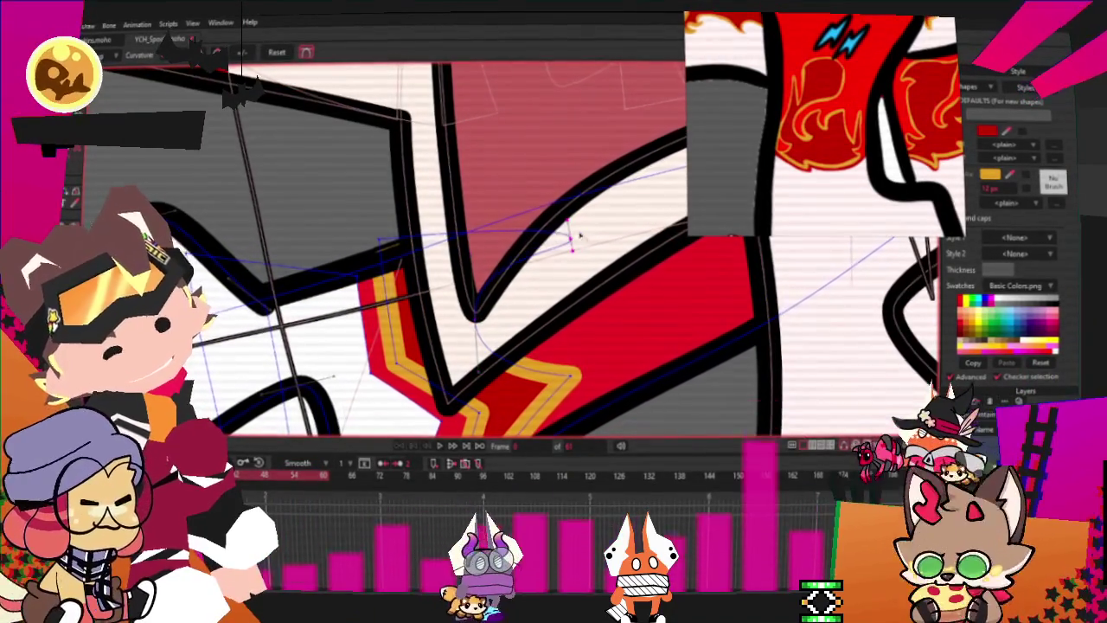
scroll(519, 199, down, 3)
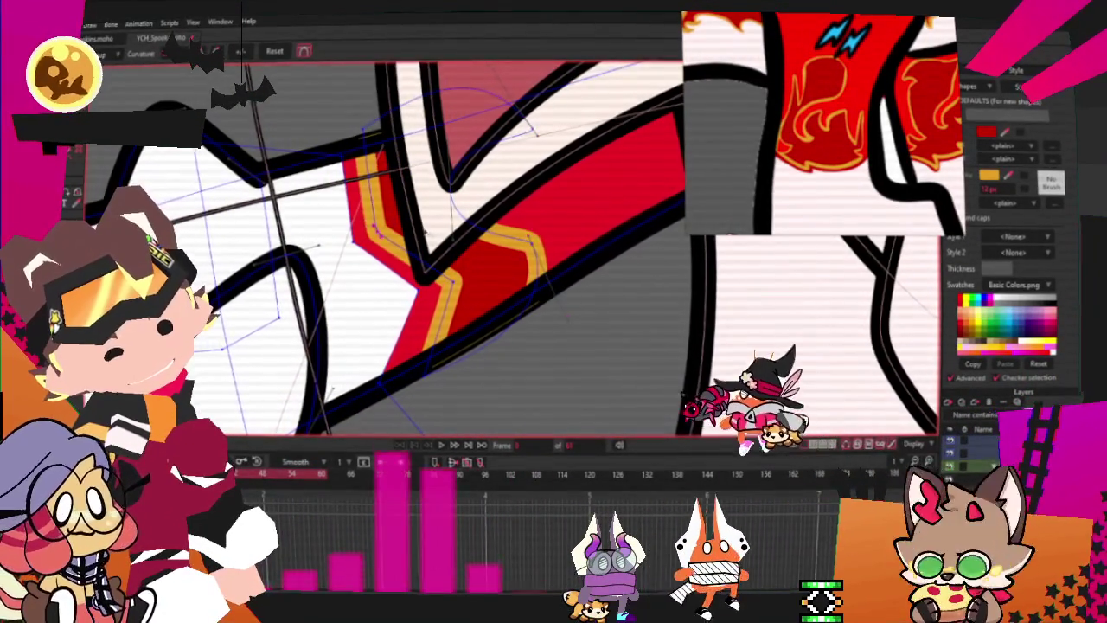
scroll(452, 238, up, 2)
scroll(405, 223, down, 2)
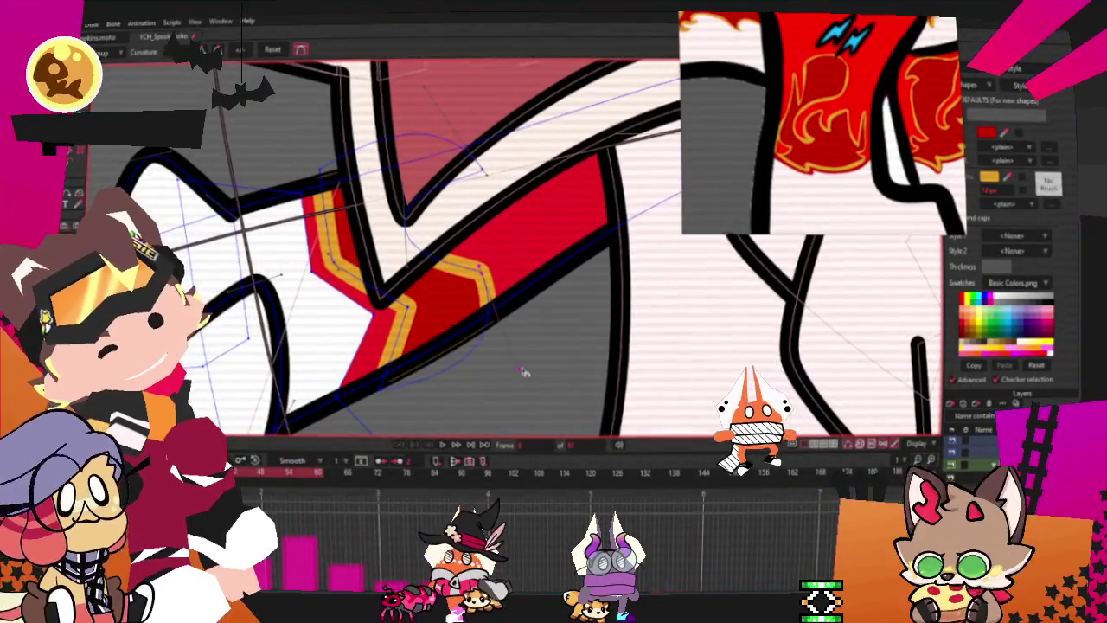
scroll(393, 323, down, 2)
scroll(392, 323, up, 2)
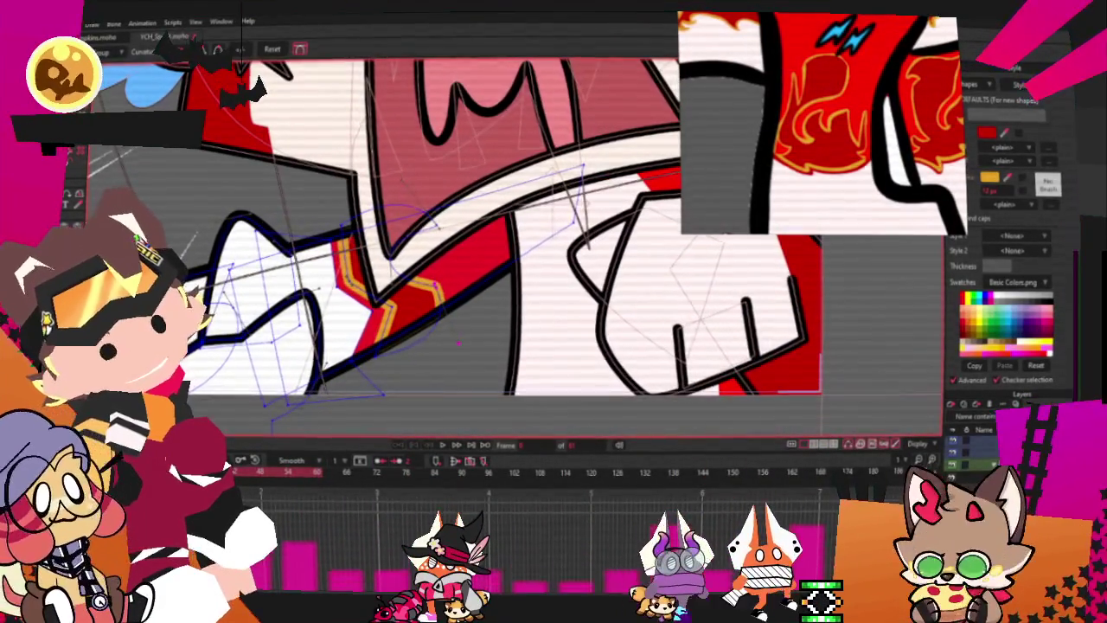
scroll(393, 289, up, 2)
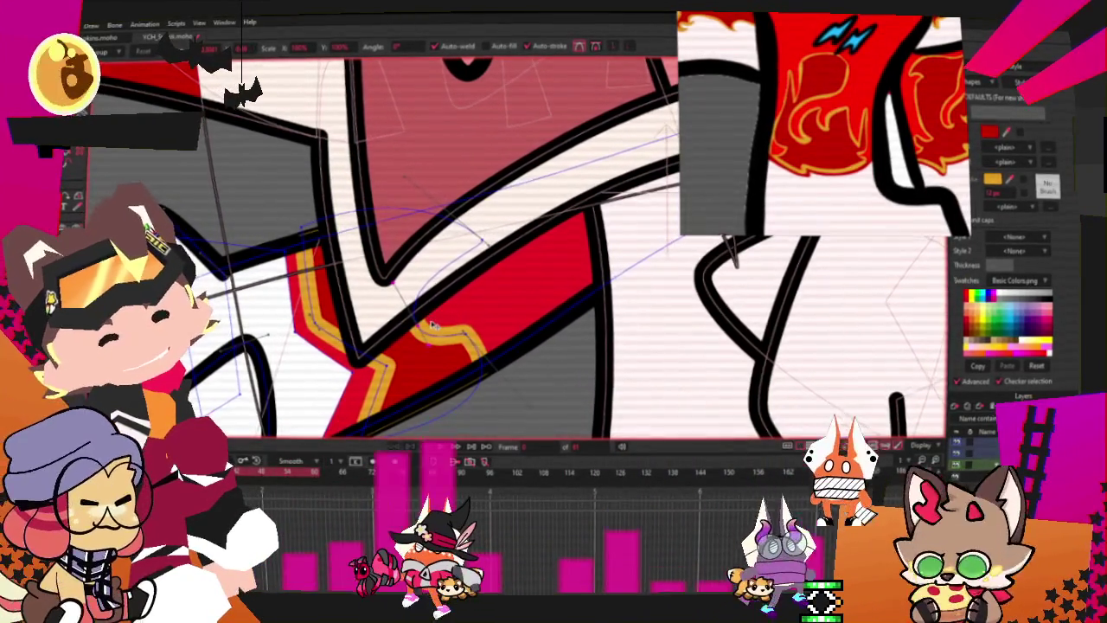
scroll(372, 280, down, 3)
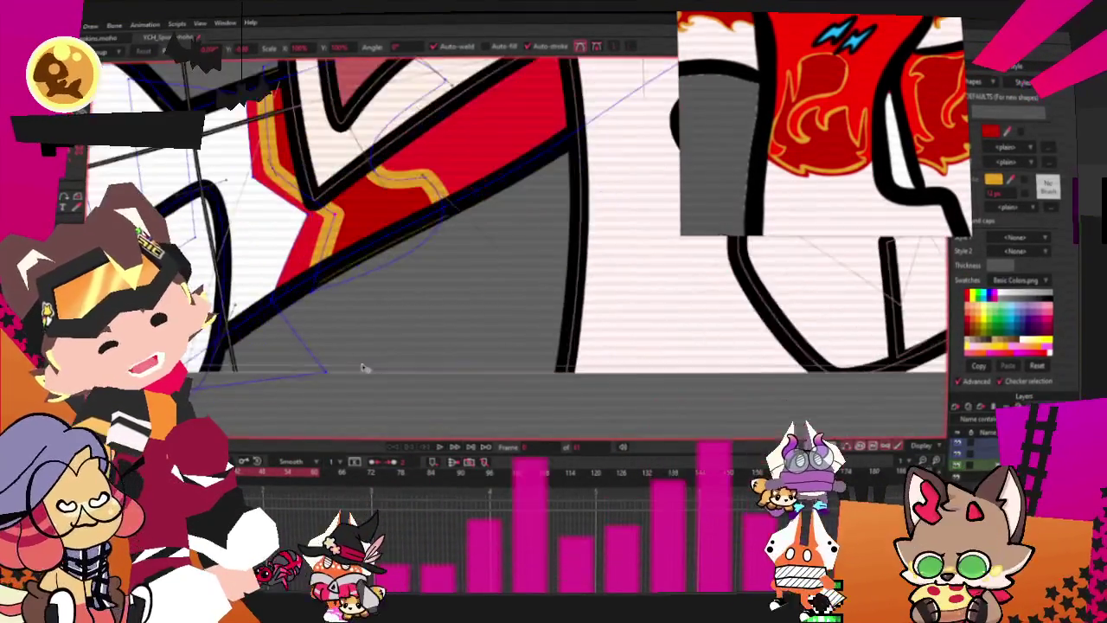
scroll(352, 289, up, 2)
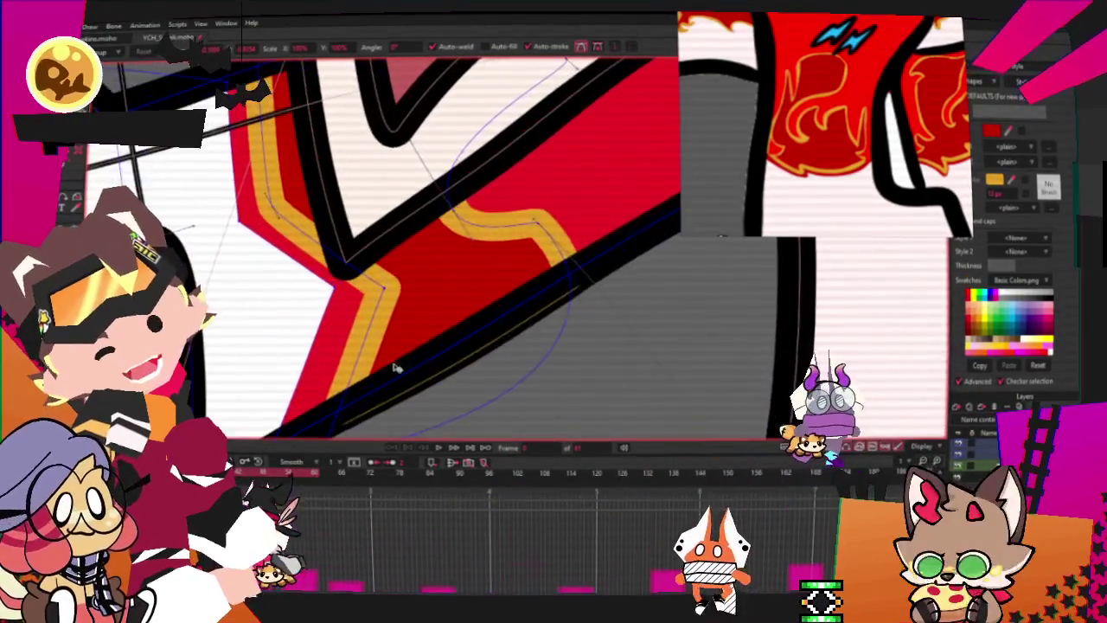
scroll(363, 303, up, 2)
scroll(376, 320, up, 1)
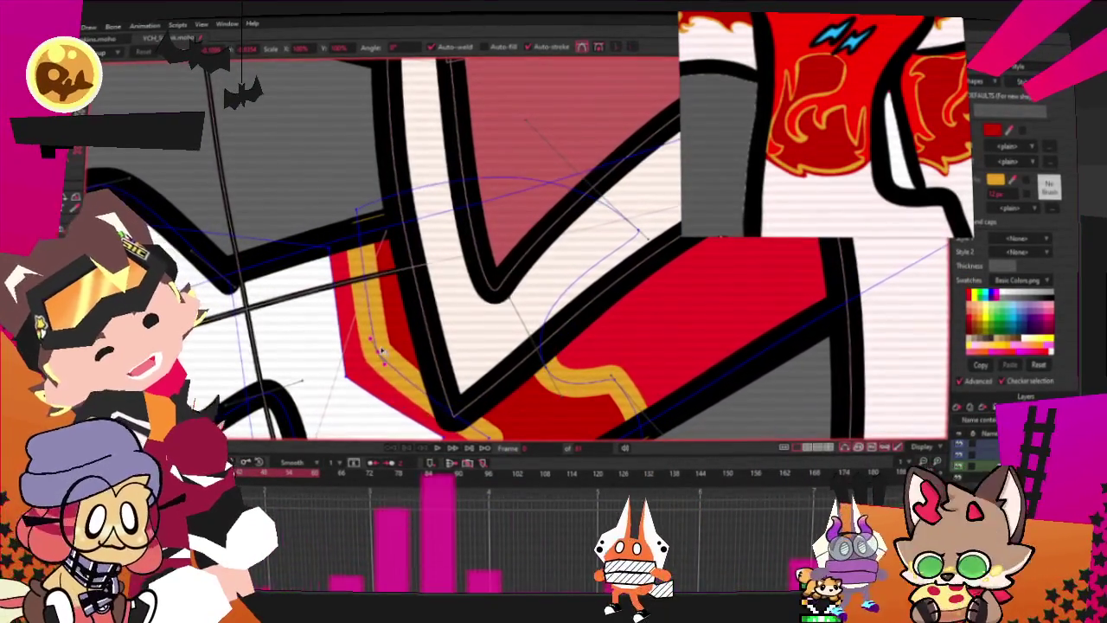
scroll(363, 260, down, 2)
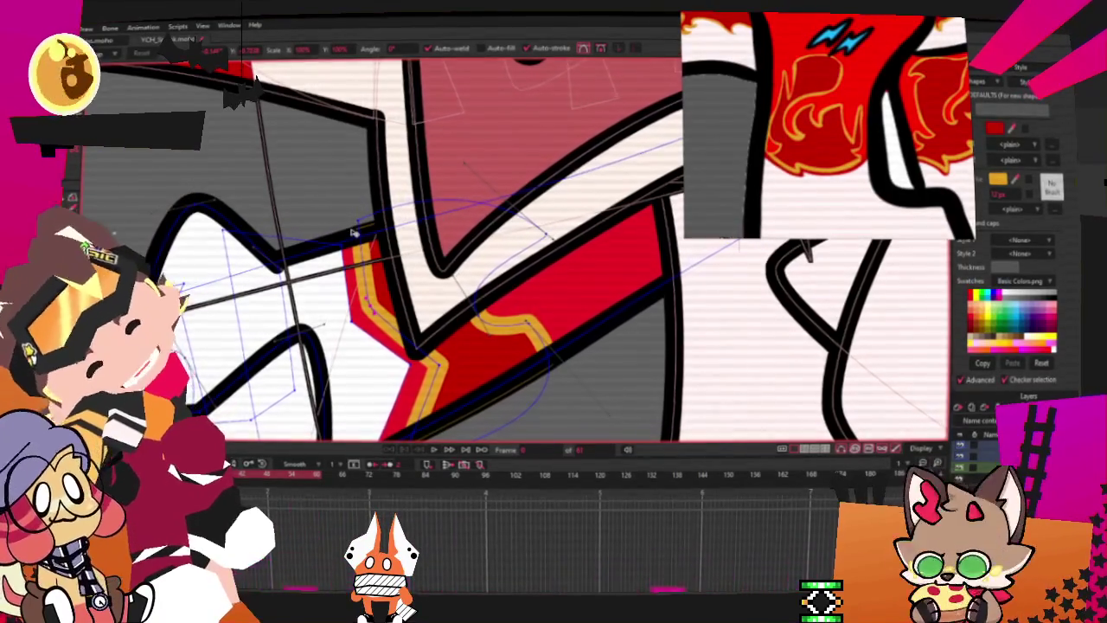
scroll(352, 233, down, 1)
scroll(405, 315, up, 1)
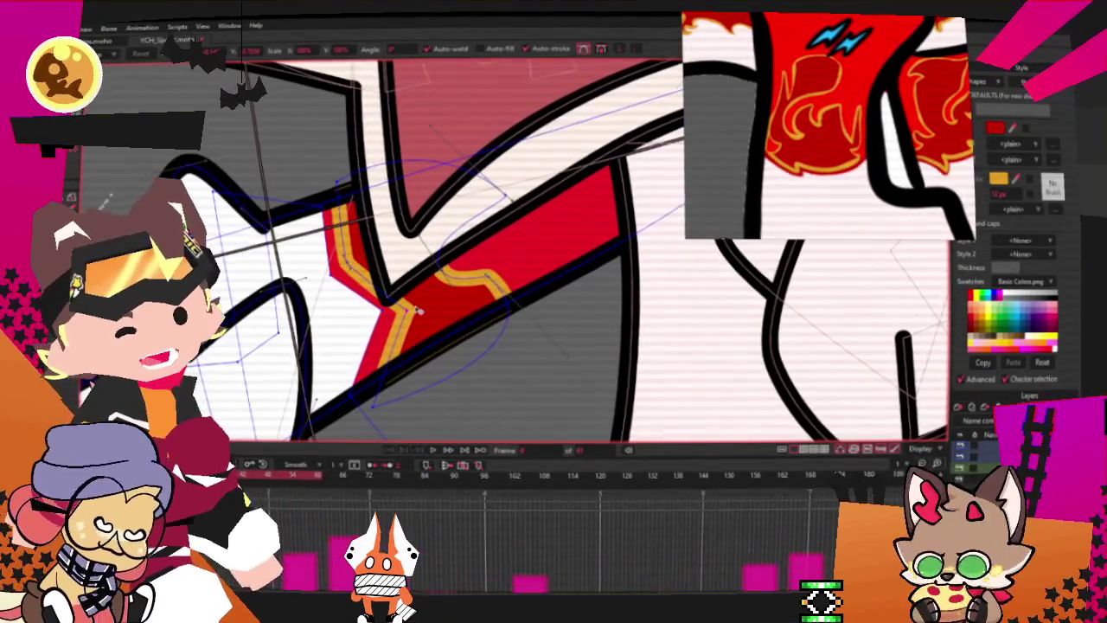
click(422, 308)
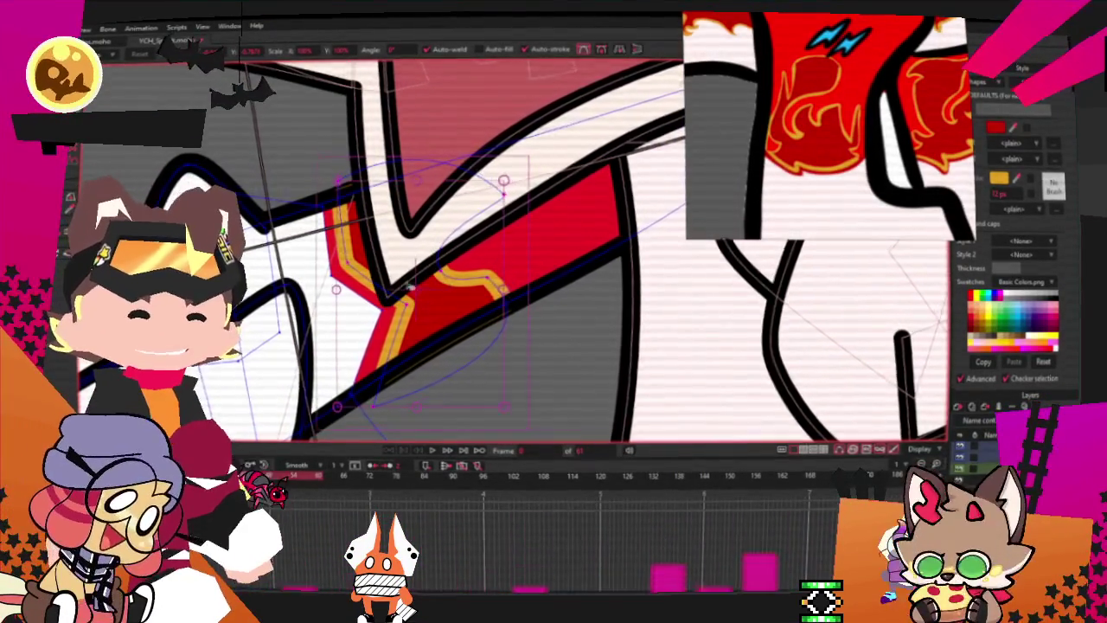
scroll(624, 275, down, 2)
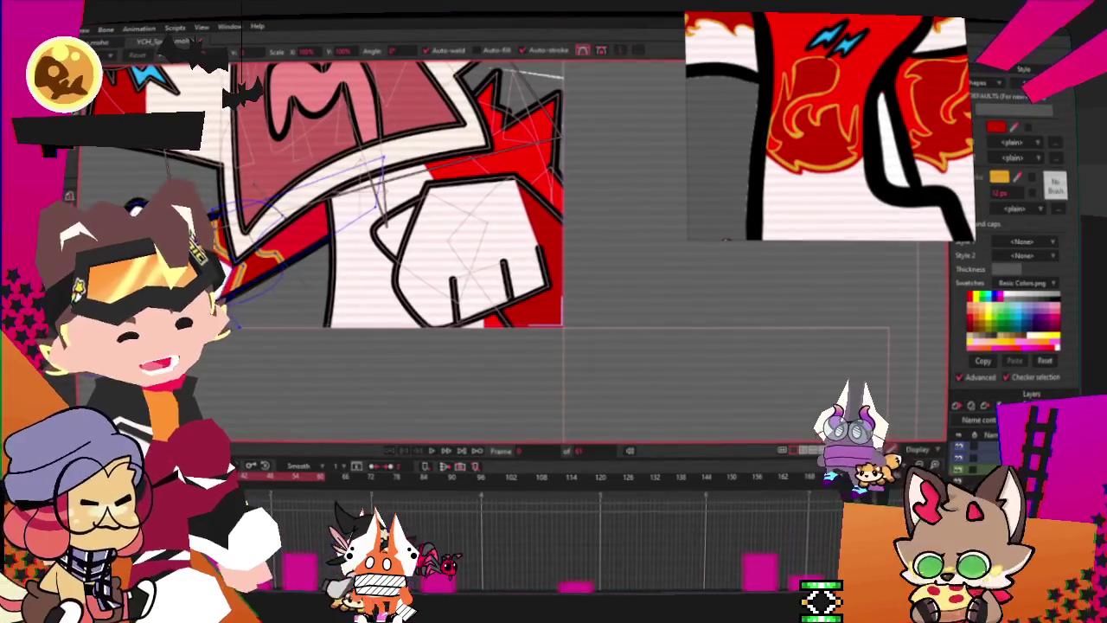
Step: Deselect the orange fist shape and drag a red, thick-black-outlined rectangle over the fist
scroll(766, 360, up, 2)
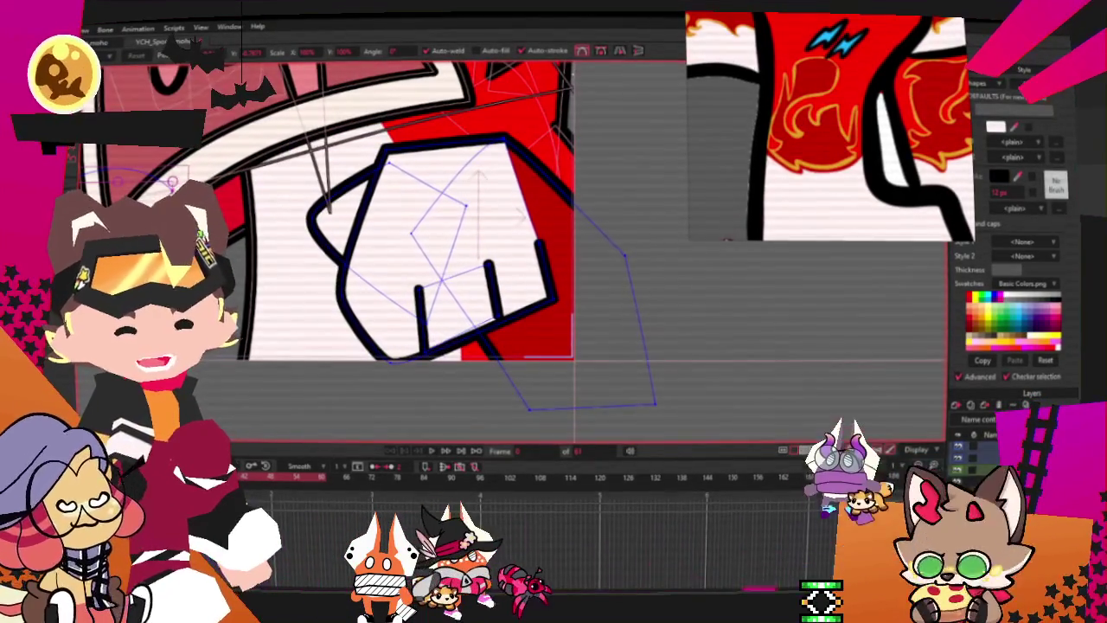
scroll(597, 294, up, 2)
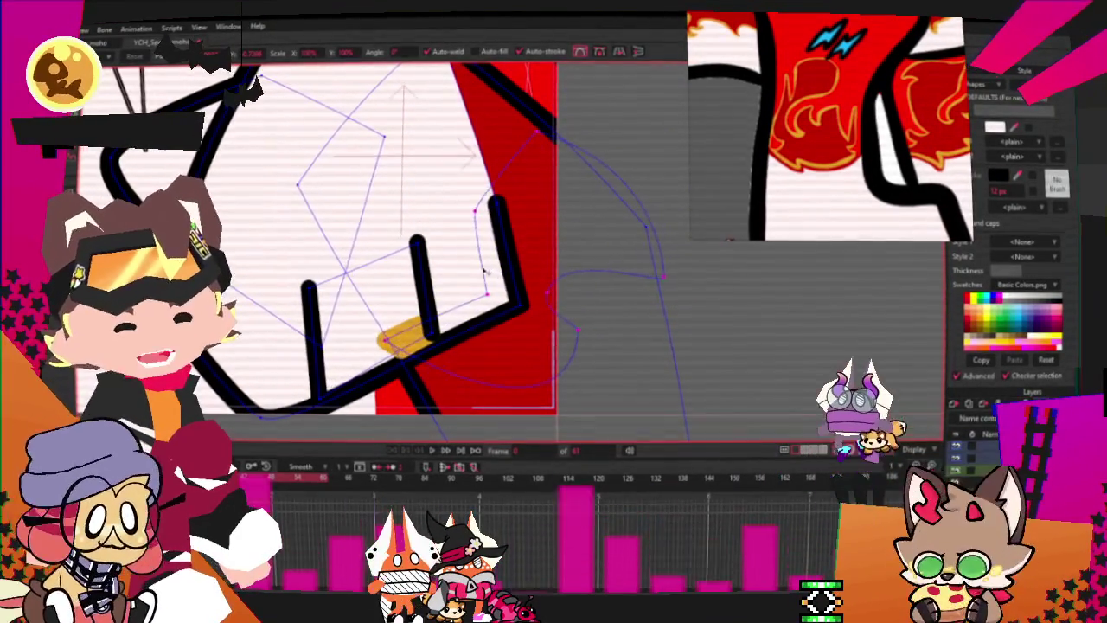
click(402, 338)
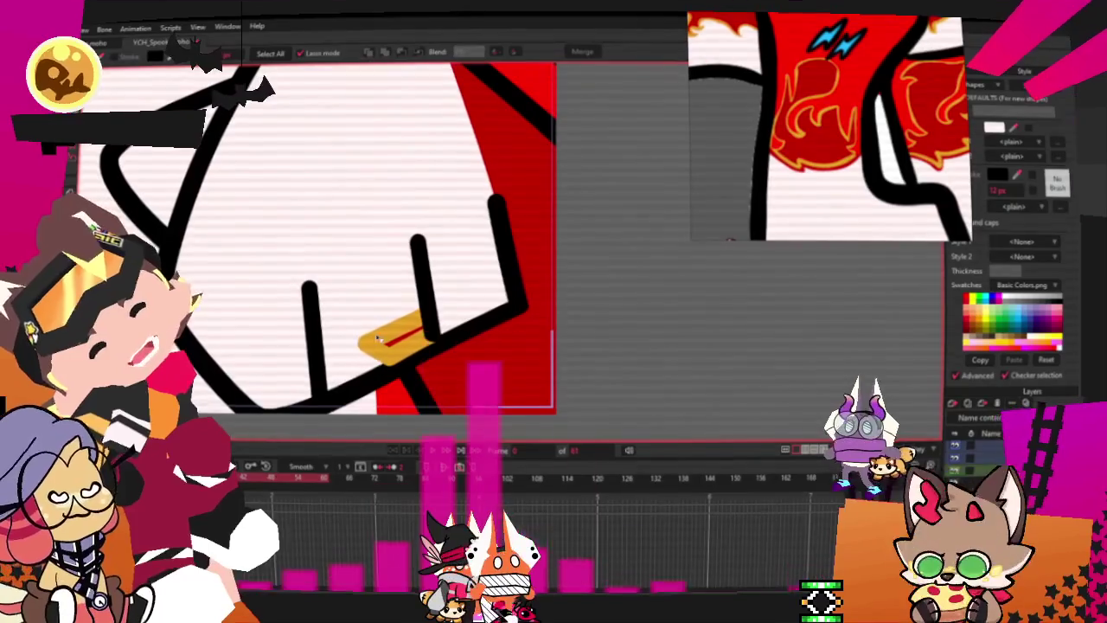
scroll(354, 288, down, 2)
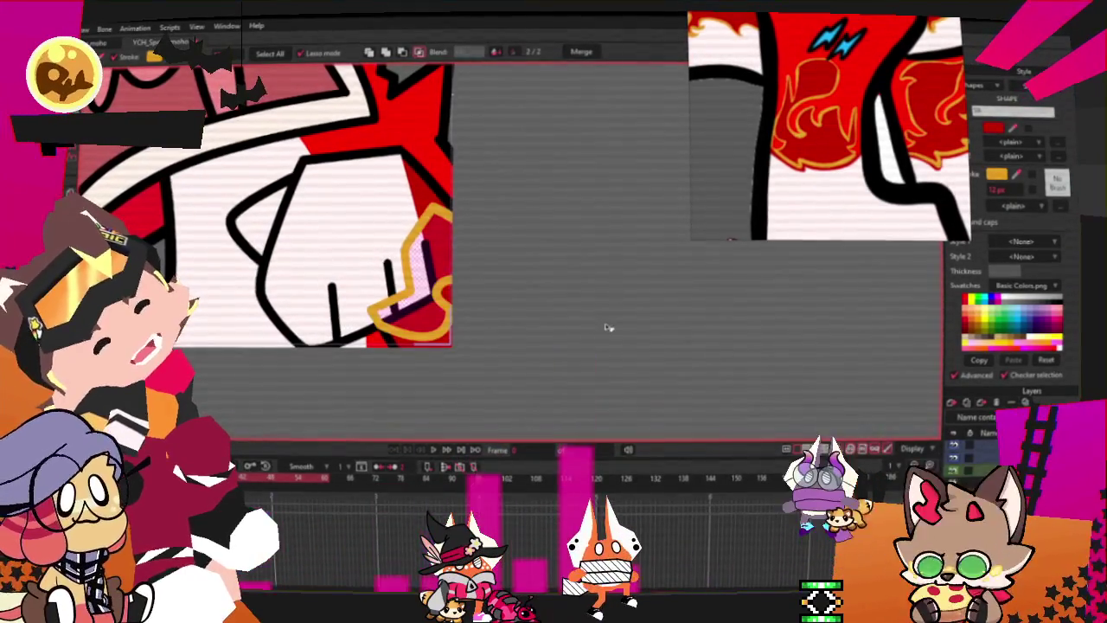
click(422, 210)
key(t)
scroll(410, 222, up, 3)
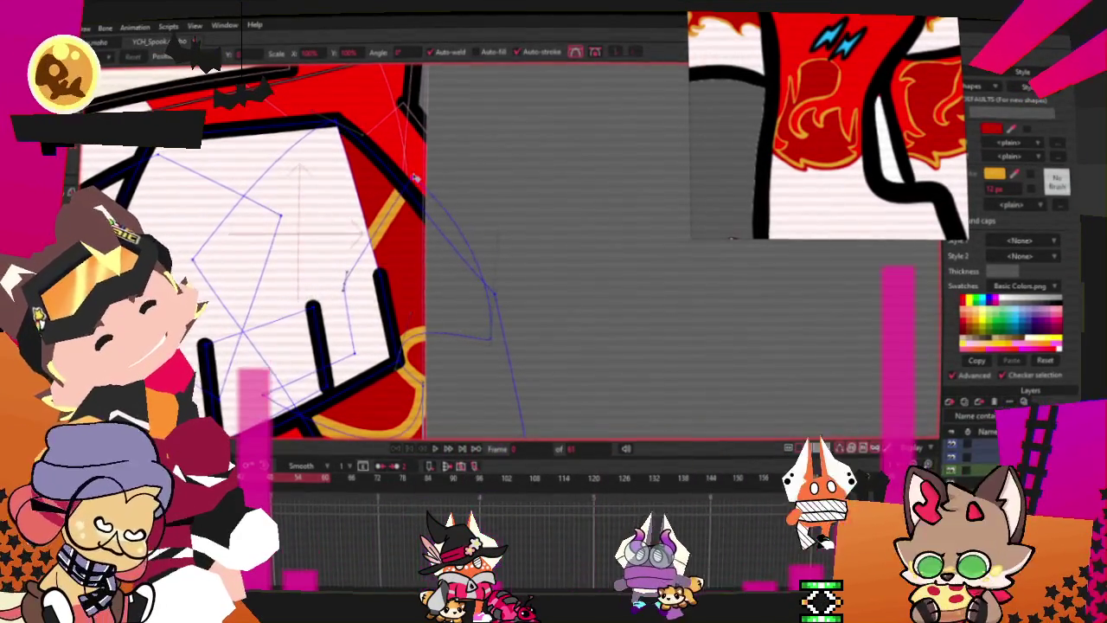
scroll(407, 233, down, 2)
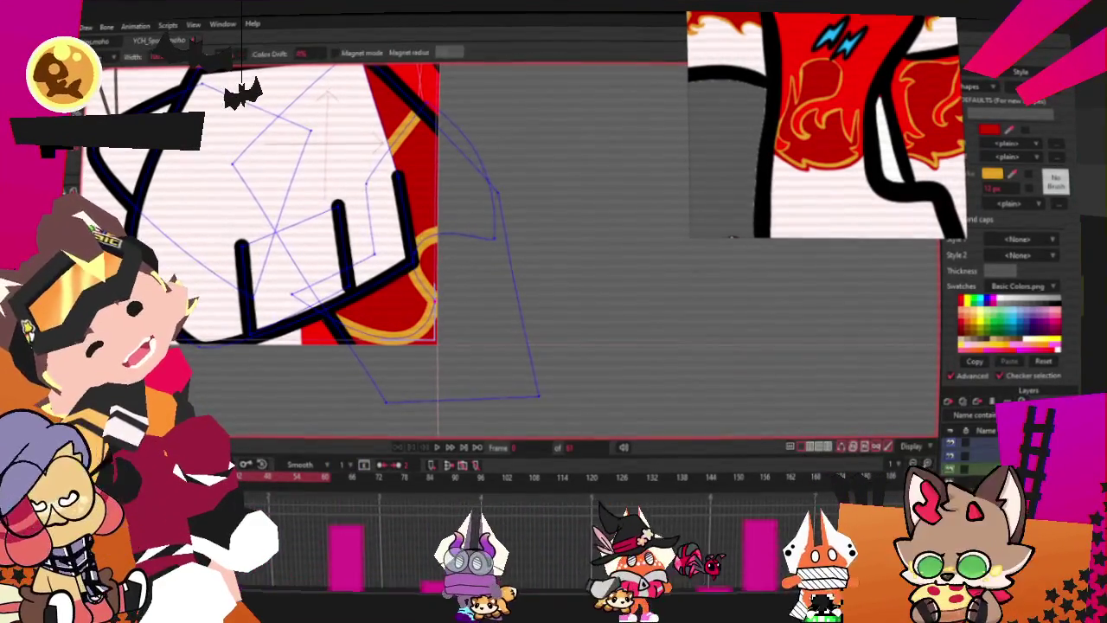
key(g)
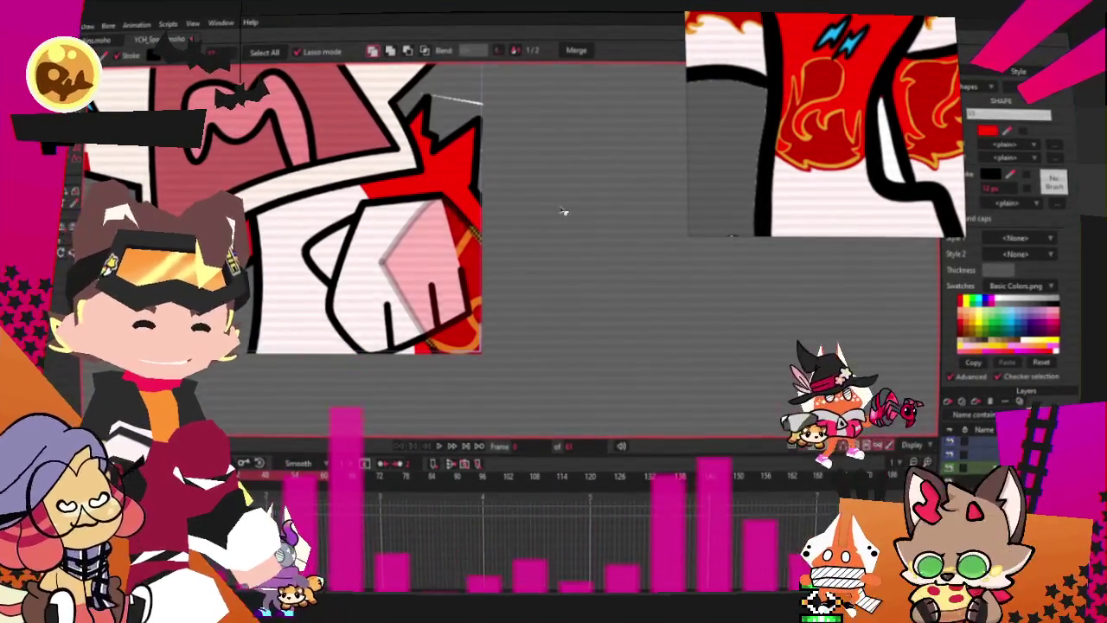
scroll(450, 250, up, 3)
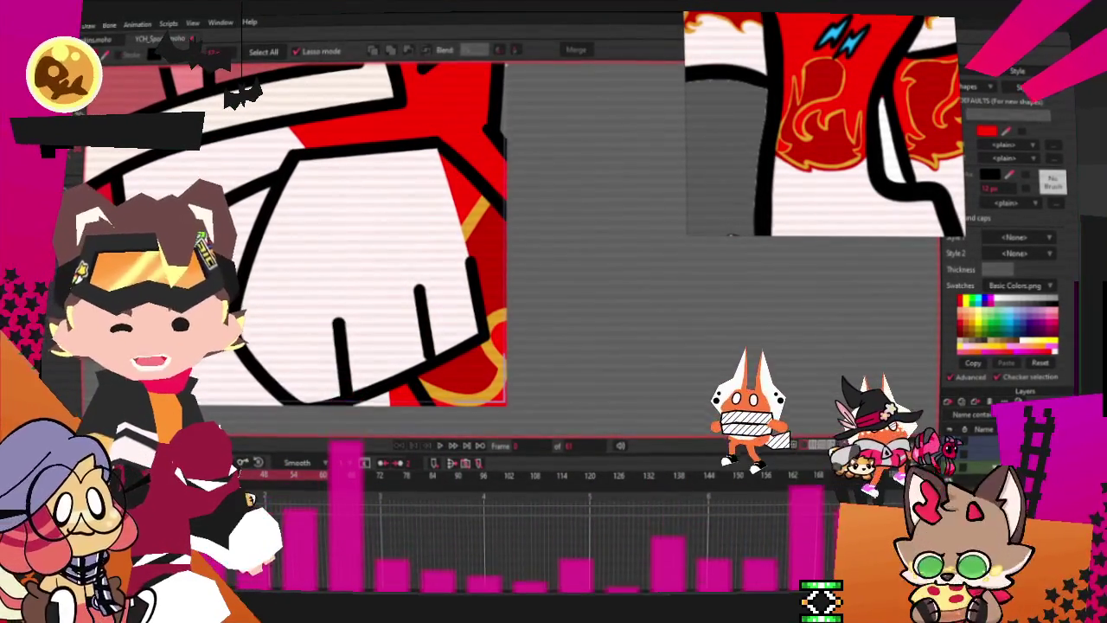
key(t)
scroll(413, 154, up, 2)
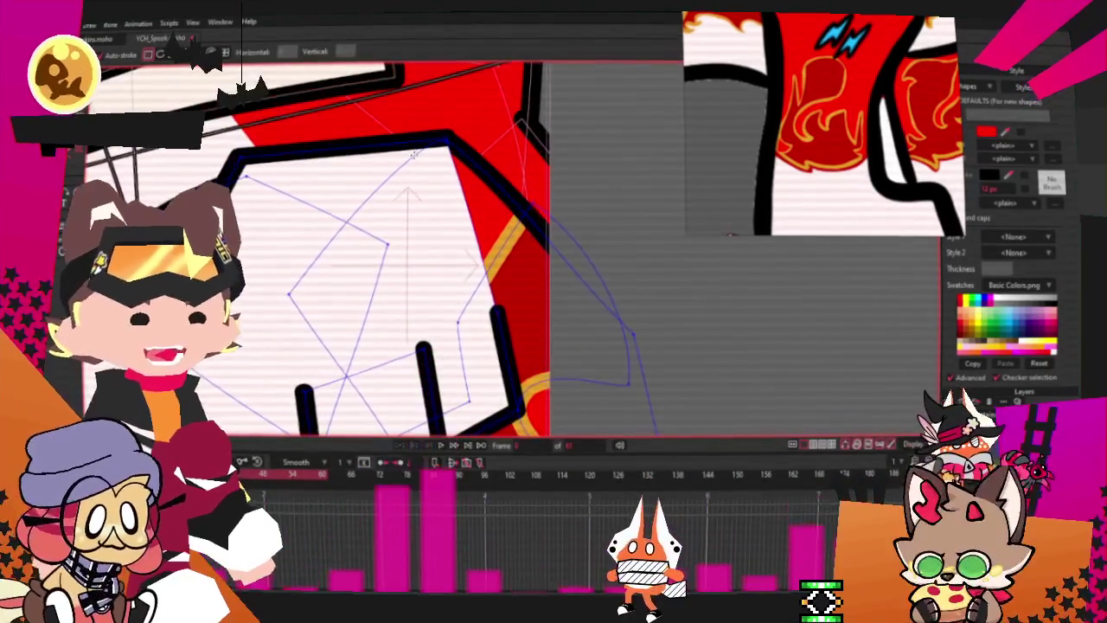
drag(368, 131, 509, 324)
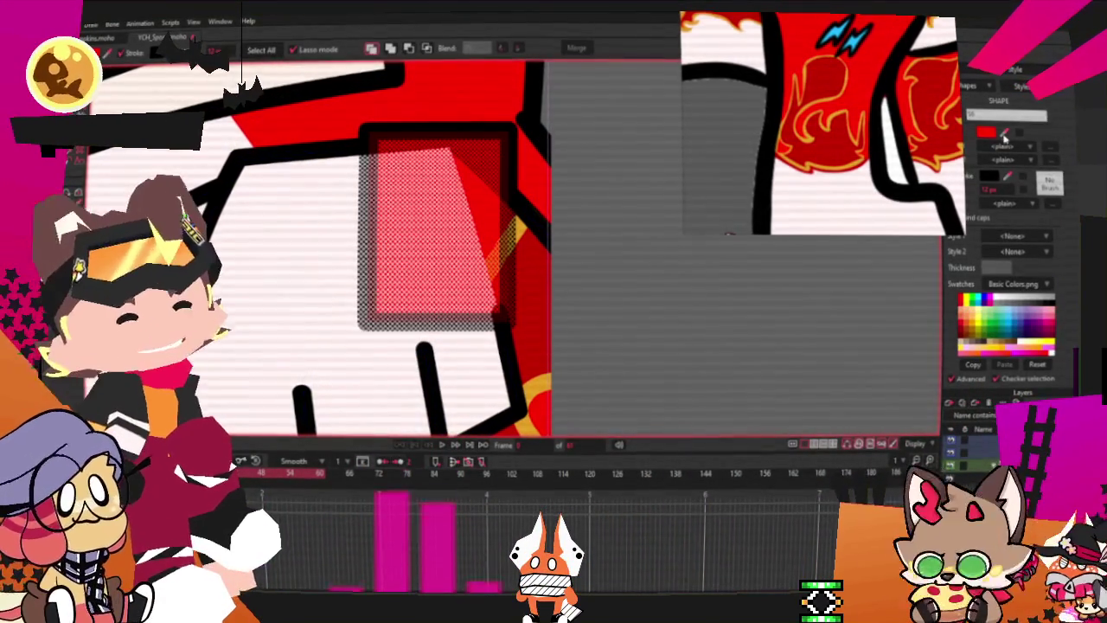
Step: Fill the new rectangle over the fist with white, then select the fist shapes for point editing
click(932, 219)
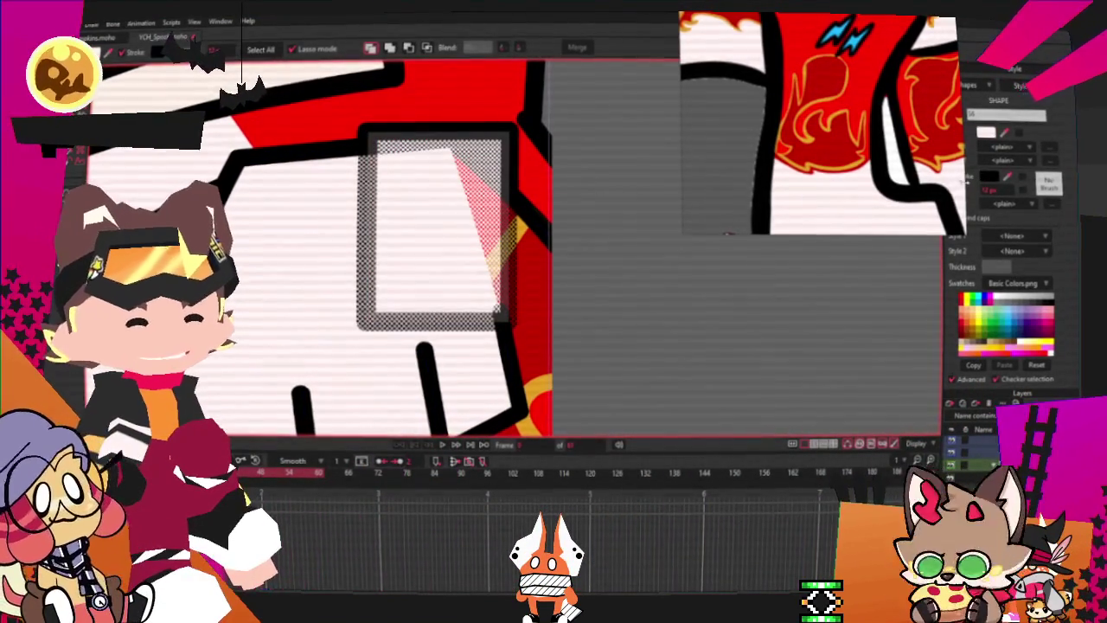
click(428, 47)
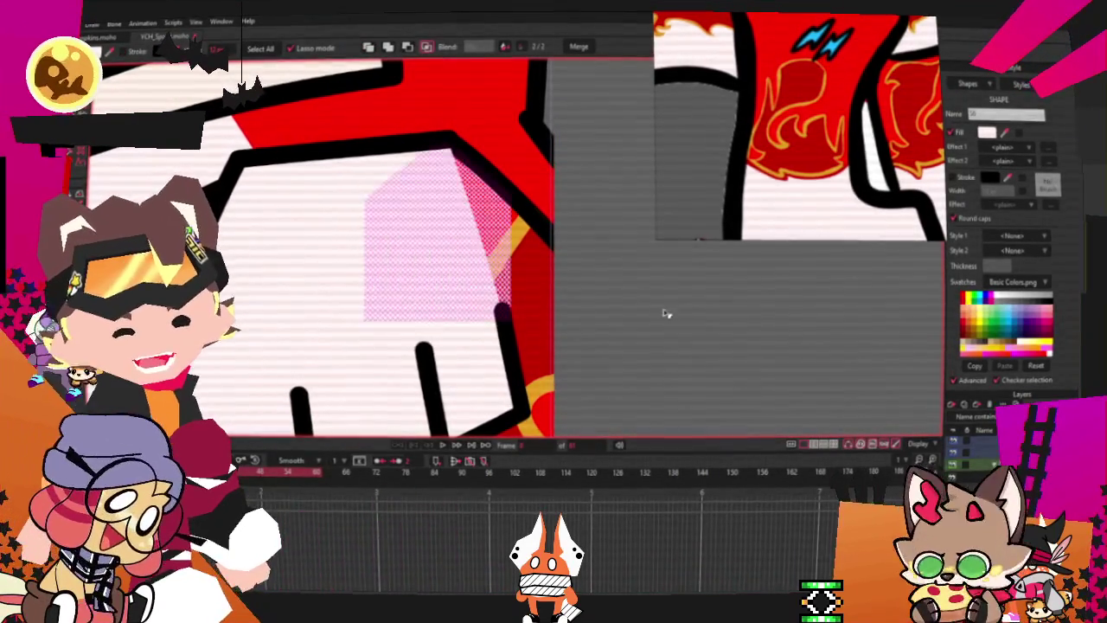
click(511, 231)
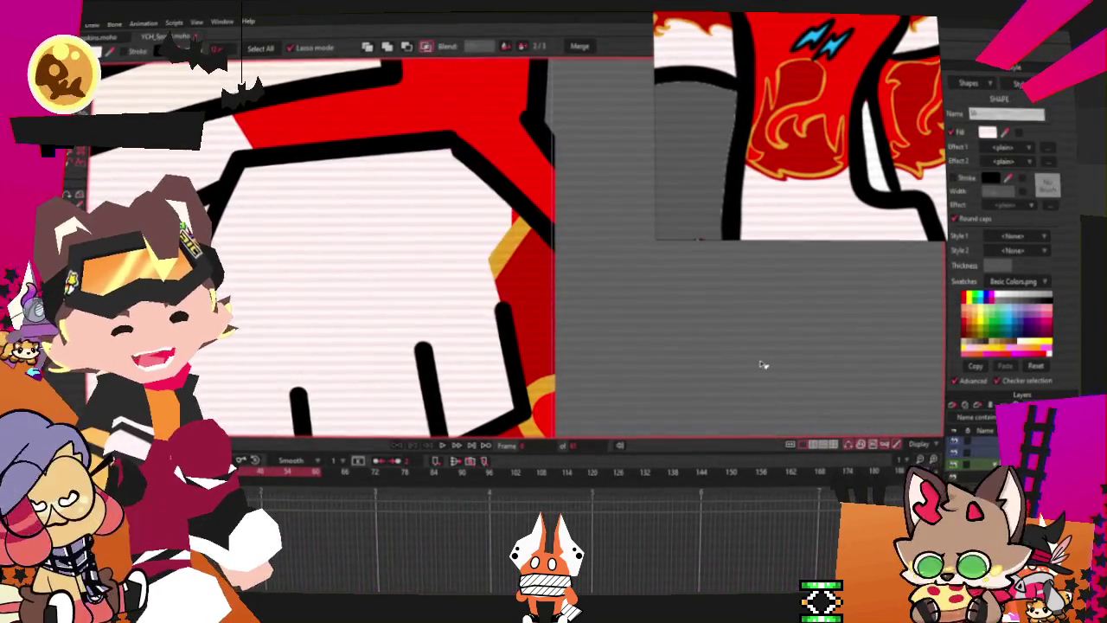
key(t)
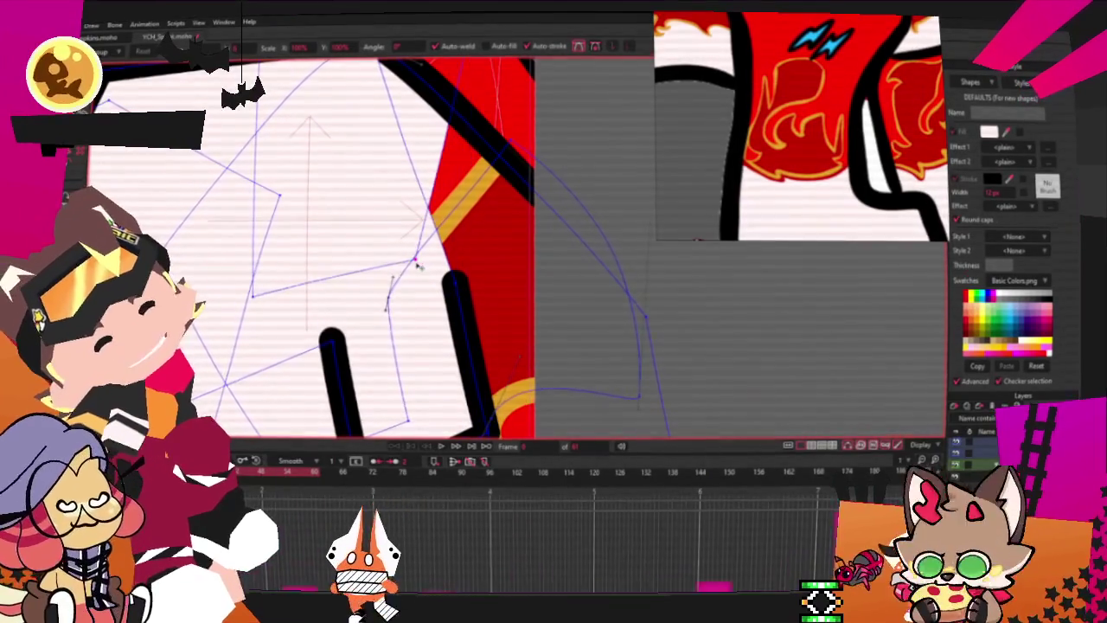
Step: Drag the gold curve's control point outward beside the fist
scroll(474, 216, down, 2)
scroll(474, 216, up, 2)
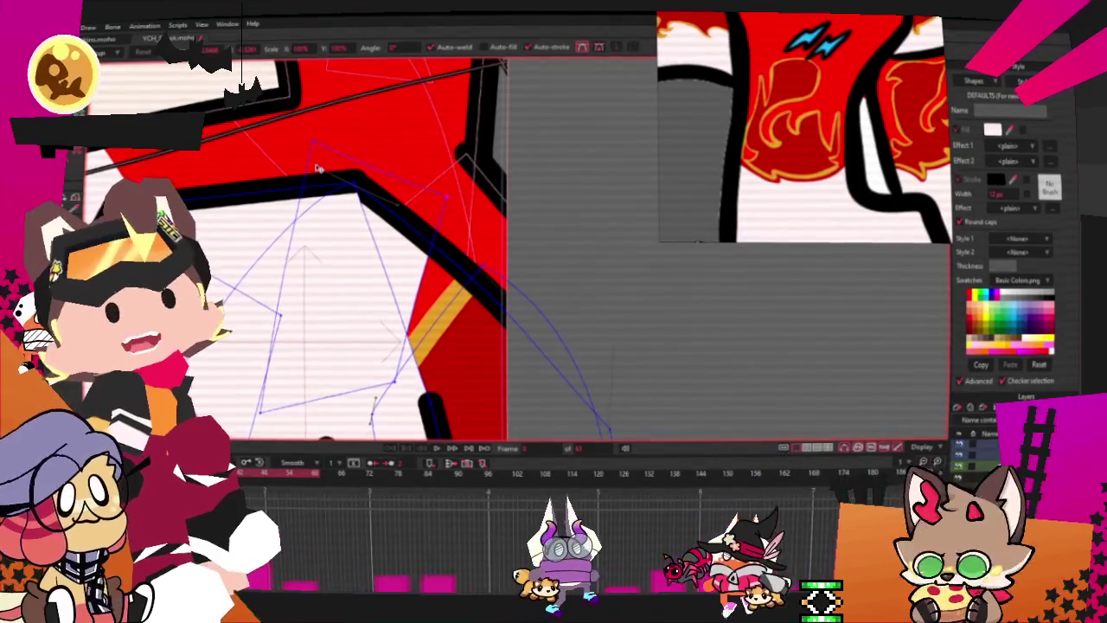
scroll(319, 167, down, 5)
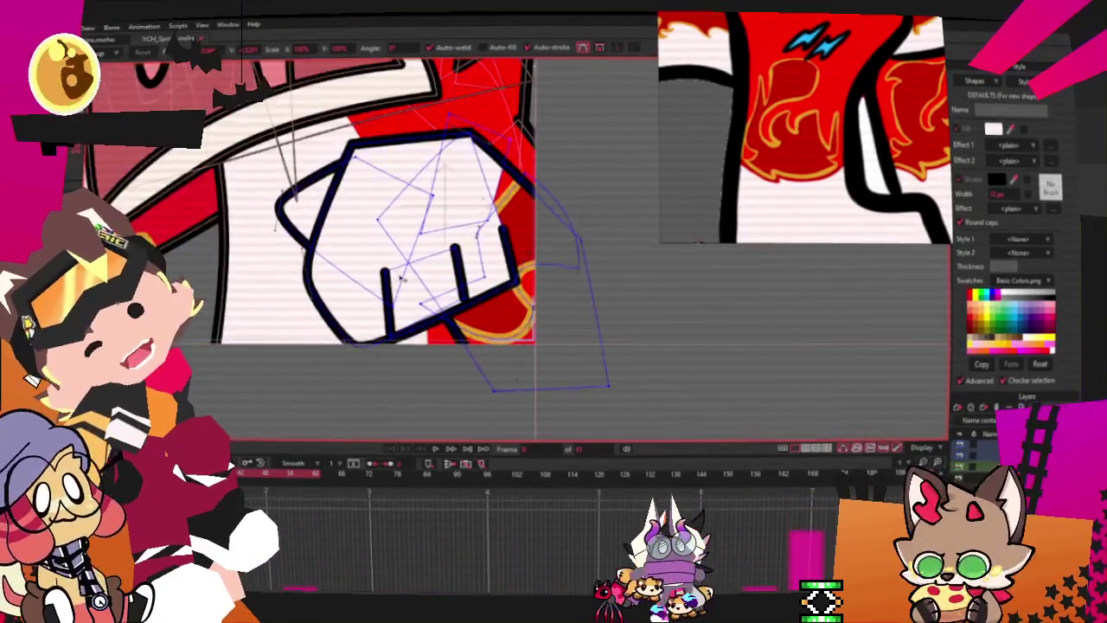
scroll(533, 246, up, 5)
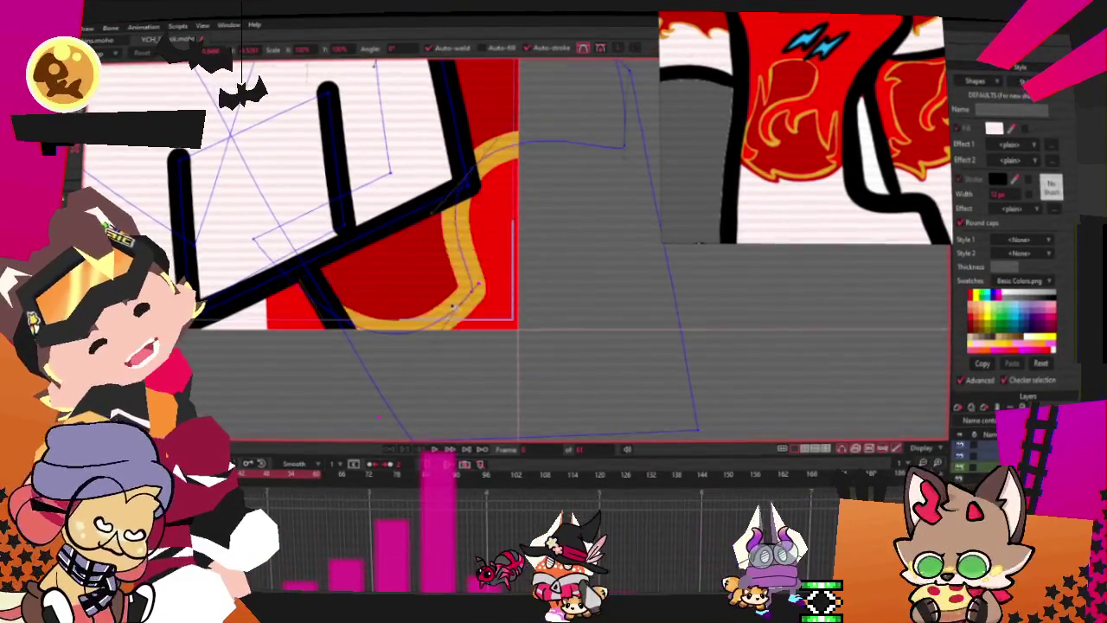
drag(467, 278, 500, 270)
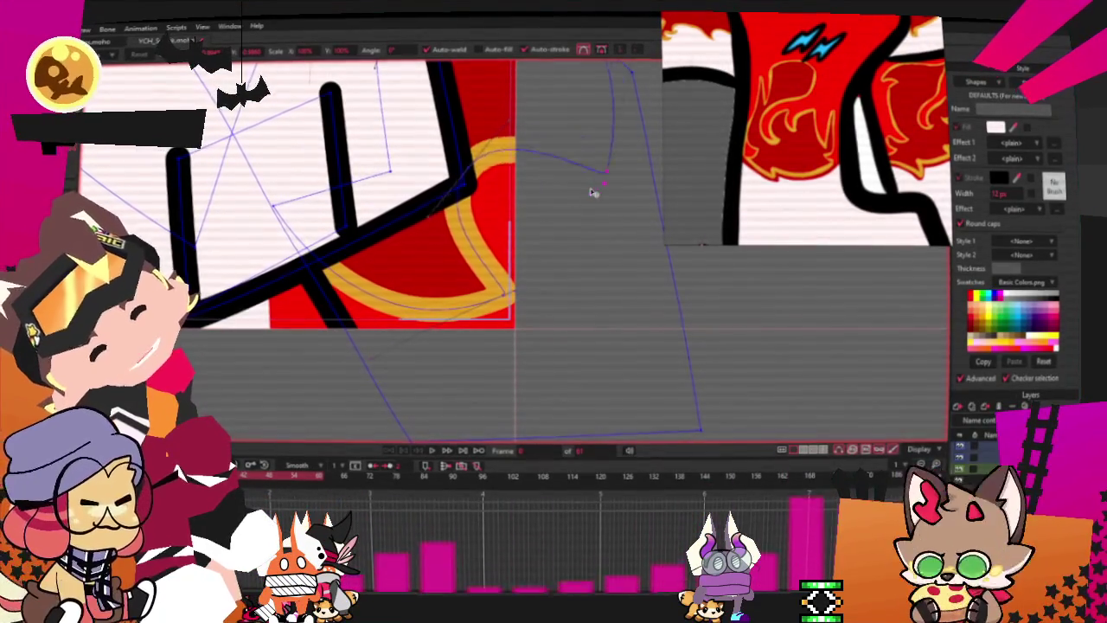
Step: Play the animation to preview the fist's motion
scroll(485, 202, up, 1)
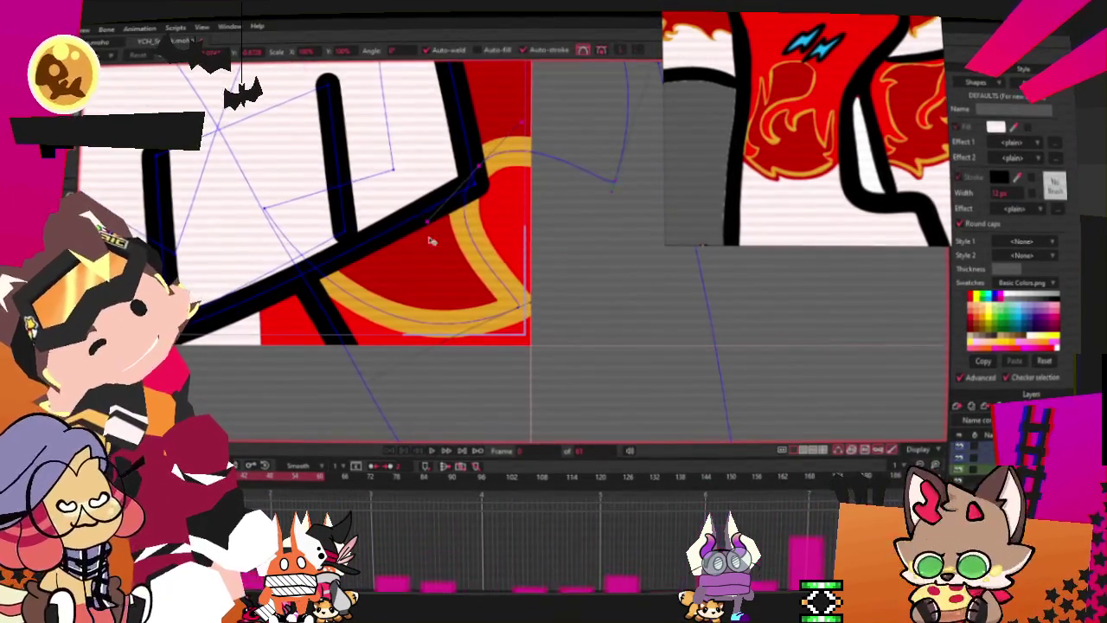
scroll(478, 326, up, 2)
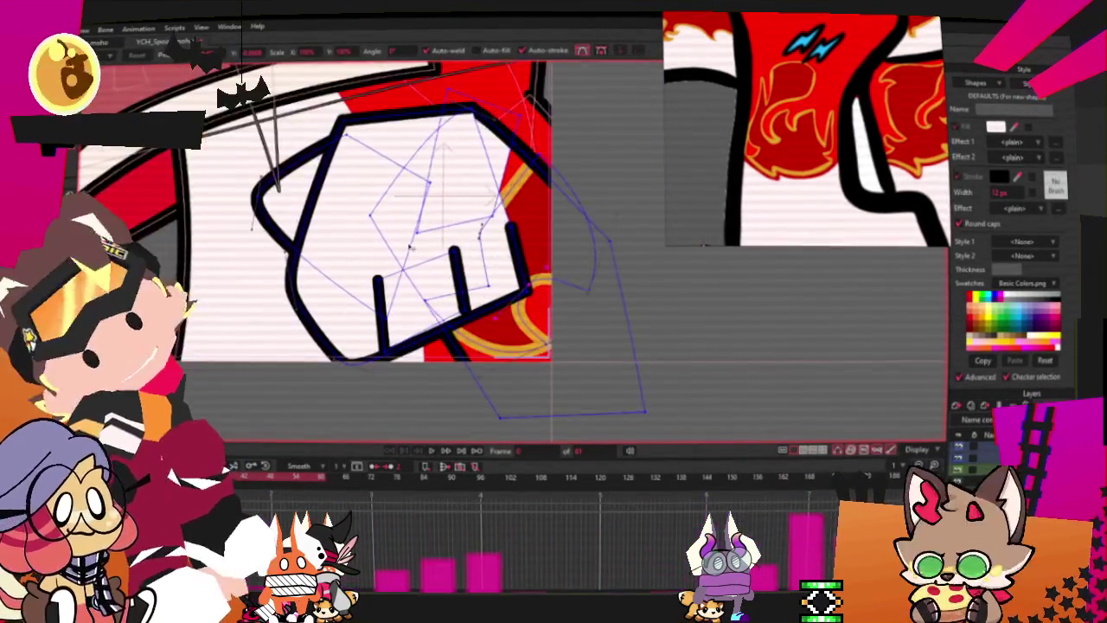
scroll(566, 302, down, 2)
scroll(567, 303, down, 3)
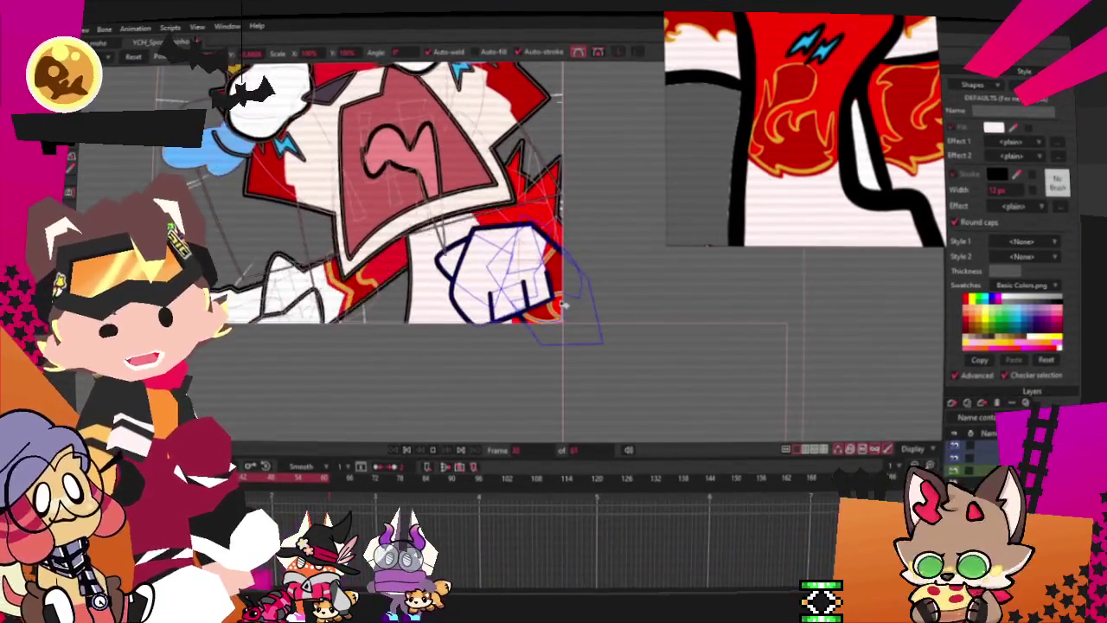
key(space)
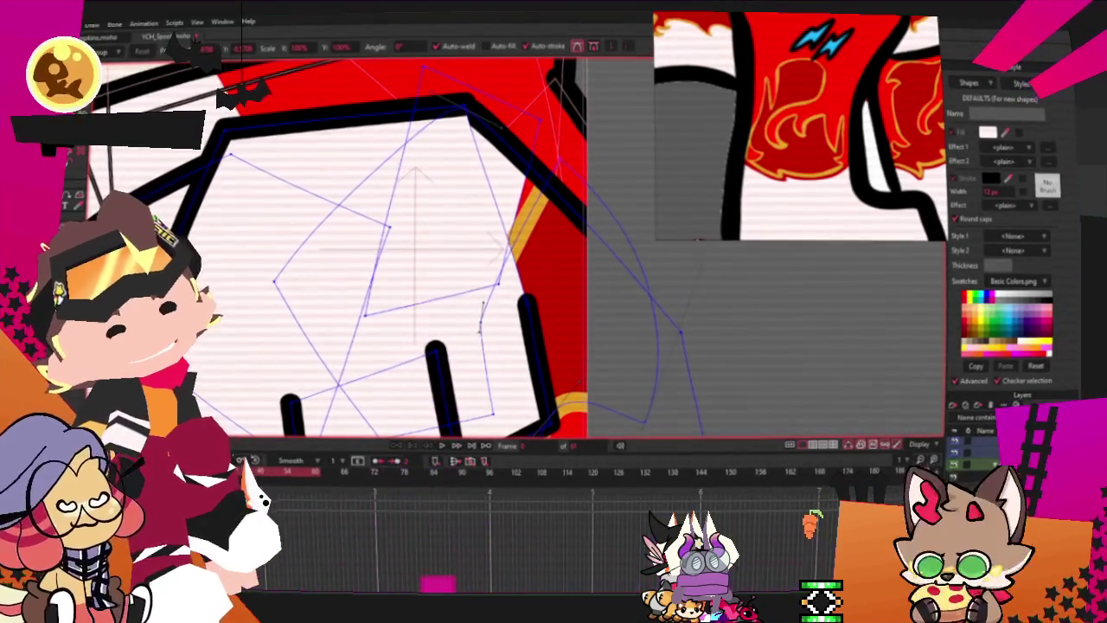
scroll(498, 230, down, 3)
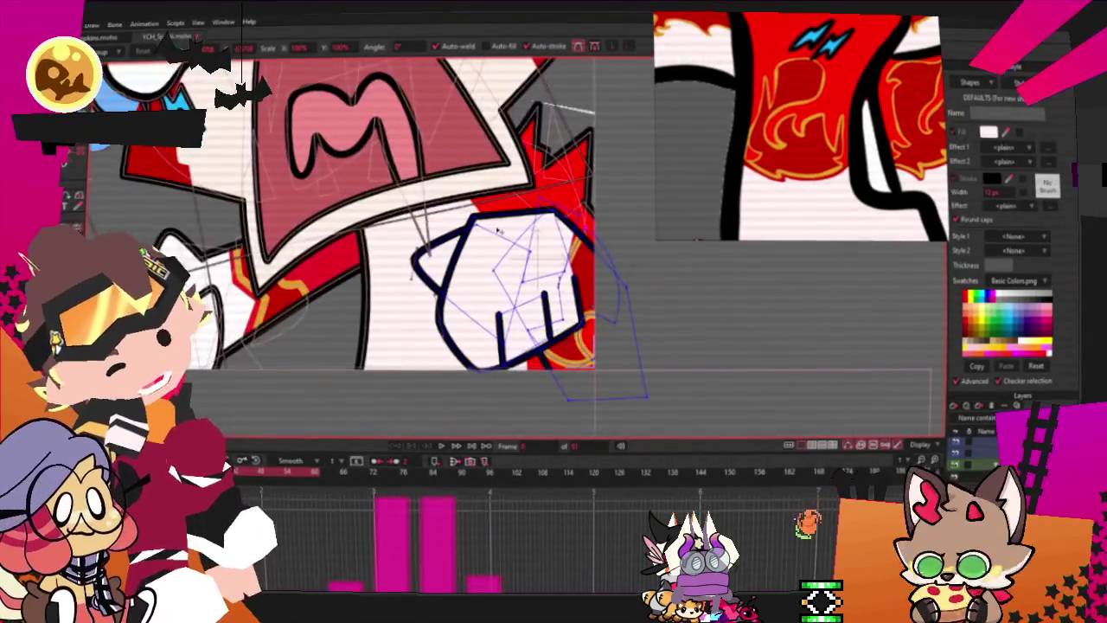
scroll(498, 230, down, 2)
scroll(484, 250, down, 2)
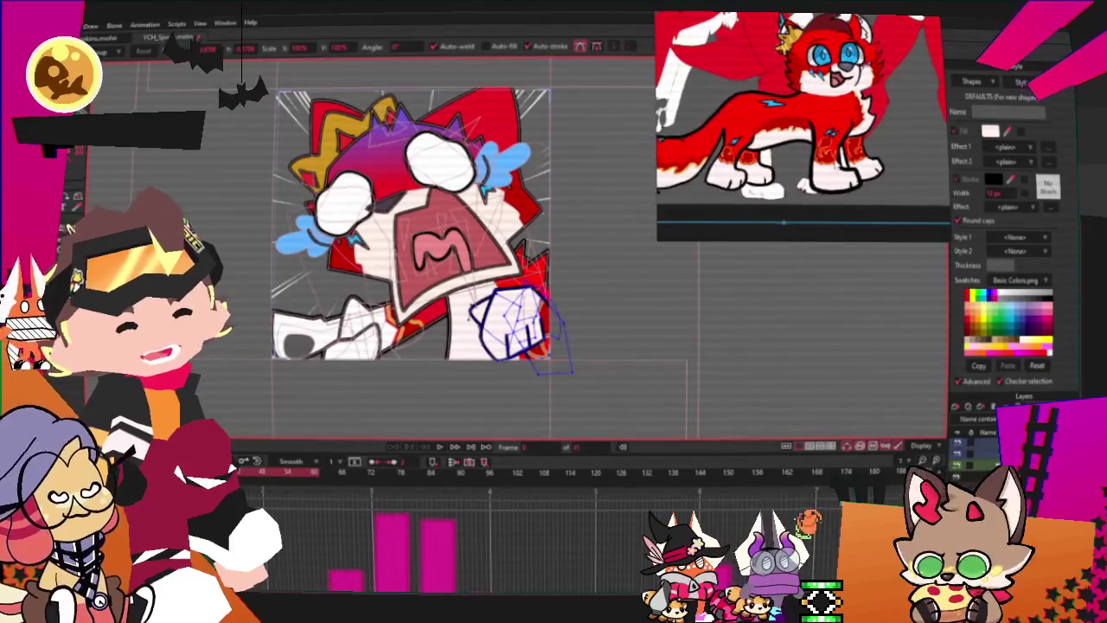
scroll(498, 233, up, 3)
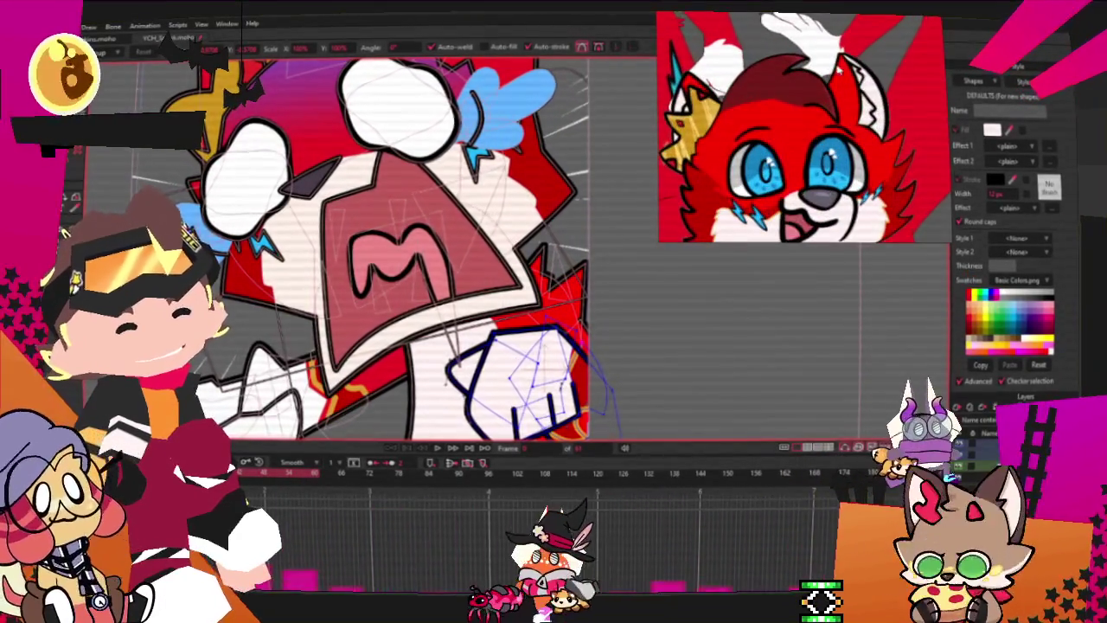
scroll(388, 332, down, 3)
scroll(487, 207, up, 2)
scroll(487, 207, up, 2)
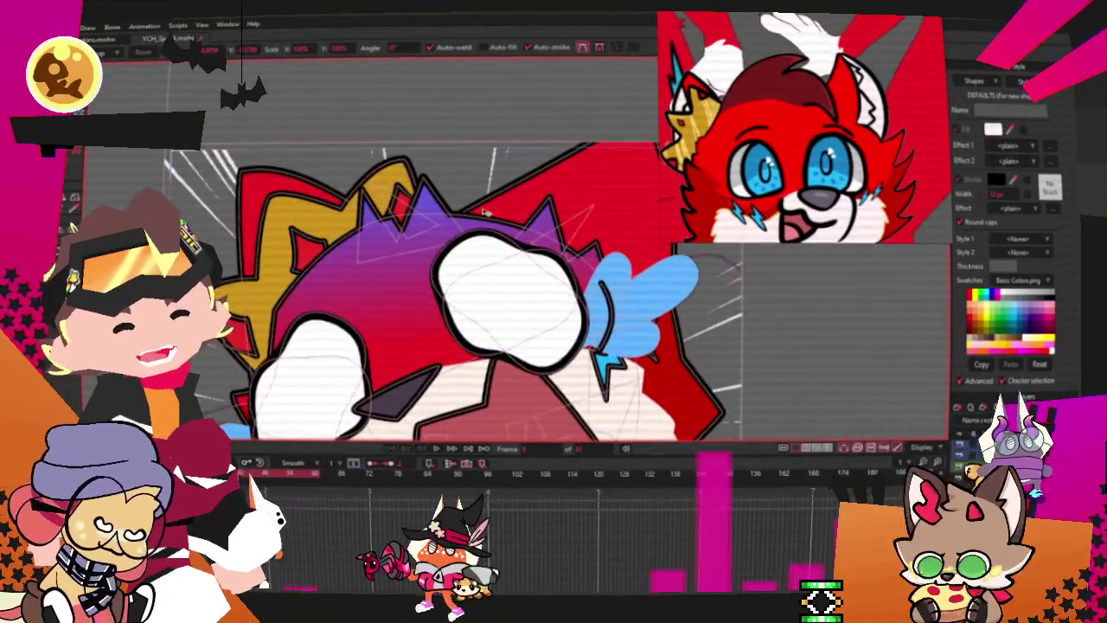
scroll(486, 208, up, 2)
scroll(489, 207, down, 3)
scroll(353, 227, up, 3)
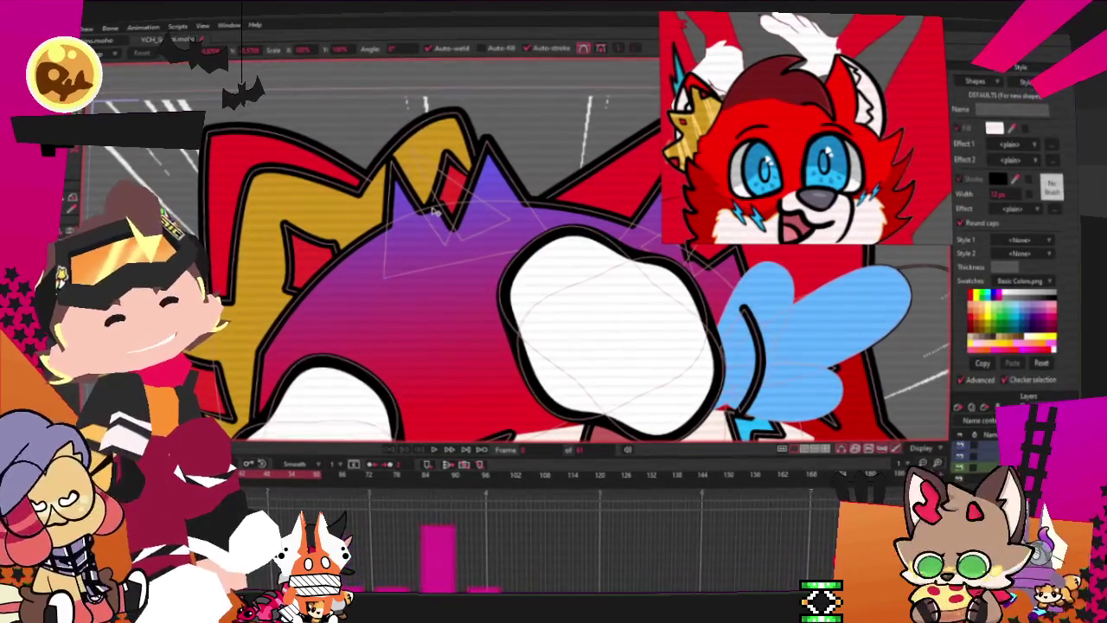
scroll(442, 262, down, 2)
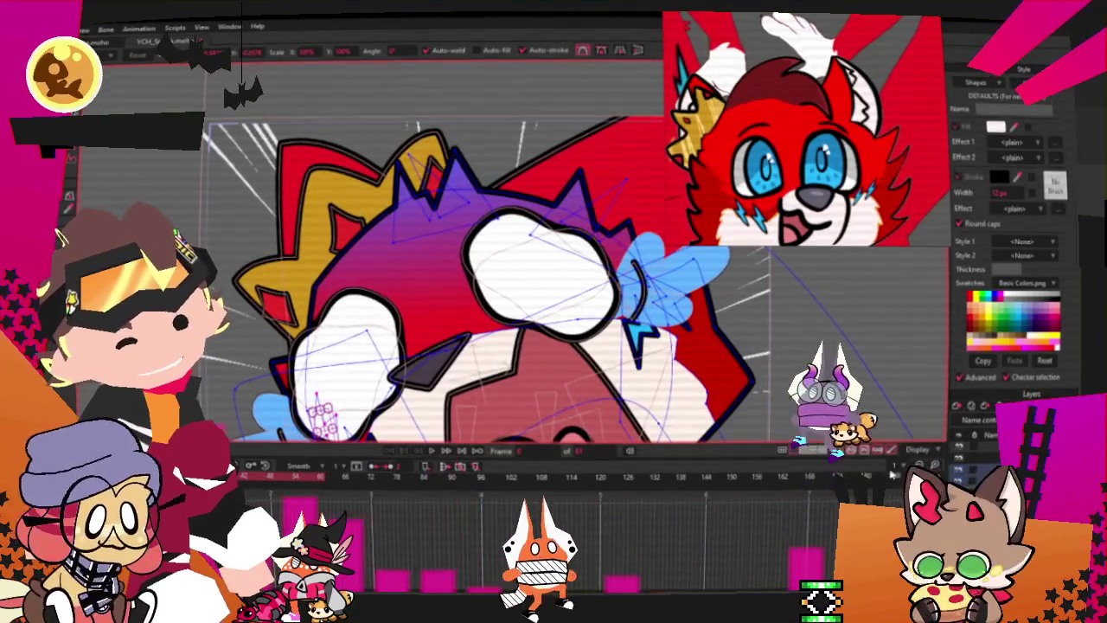
scroll(594, 272, down, 1)
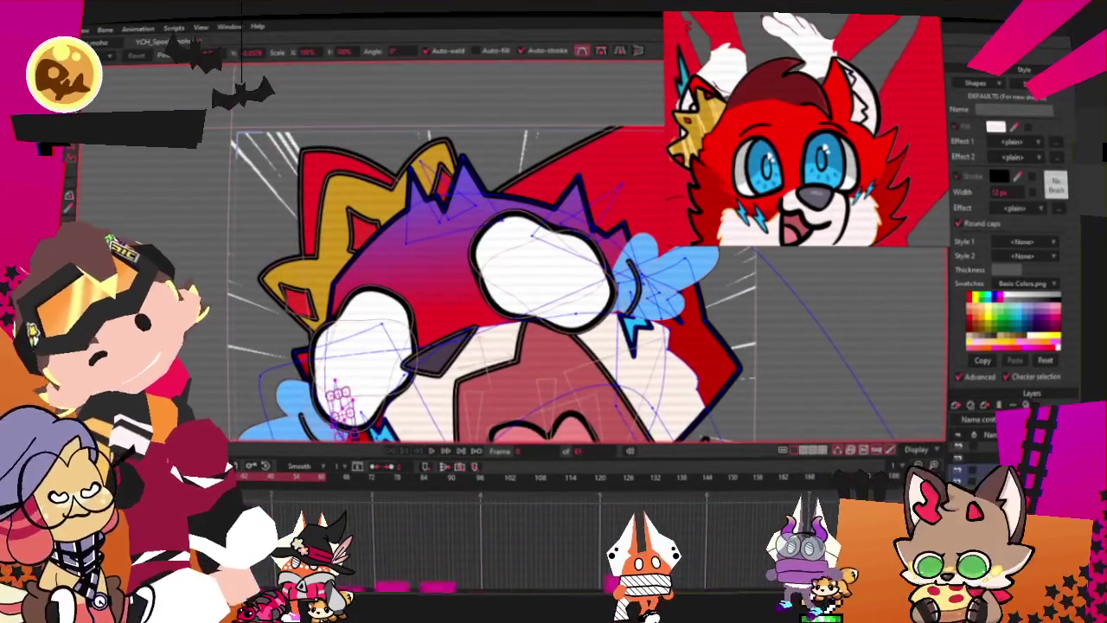
scroll(447, 231, up, 2)
scroll(446, 231, up, 1)
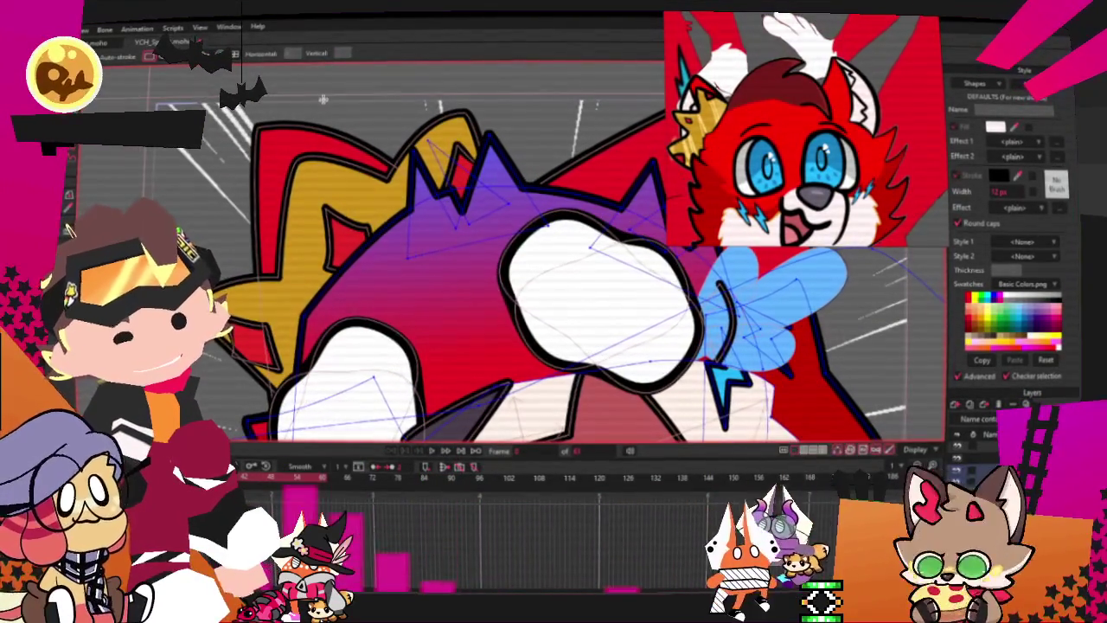
drag(447, 230, 549, 223)
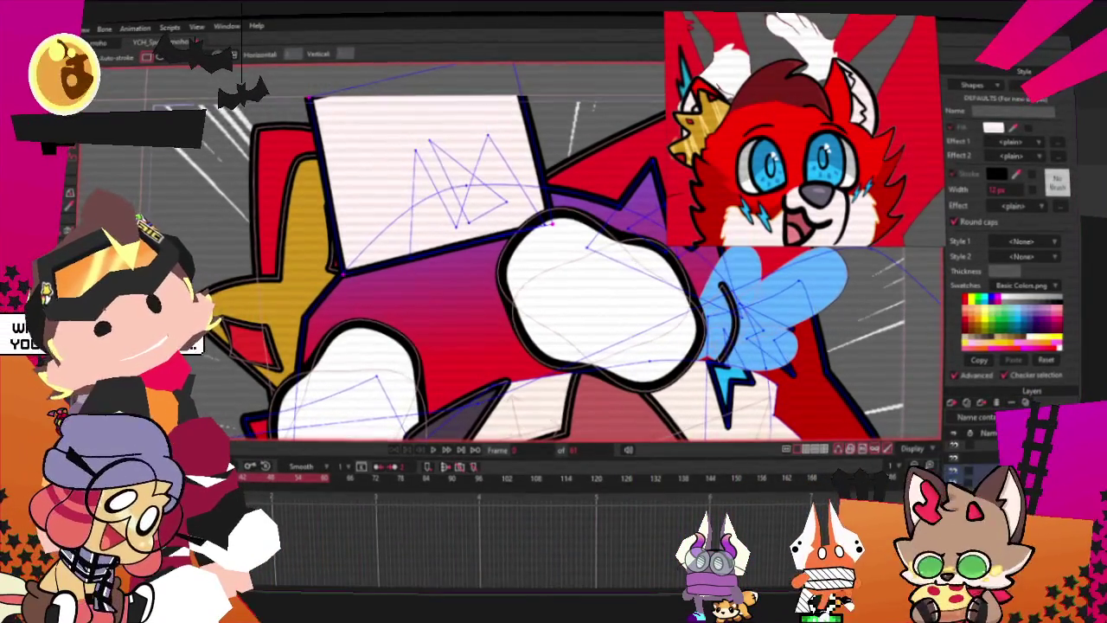
Step: Pull the shape's top-right corner down and right, and move its left point inward
scroll(385, 132, up, 1)
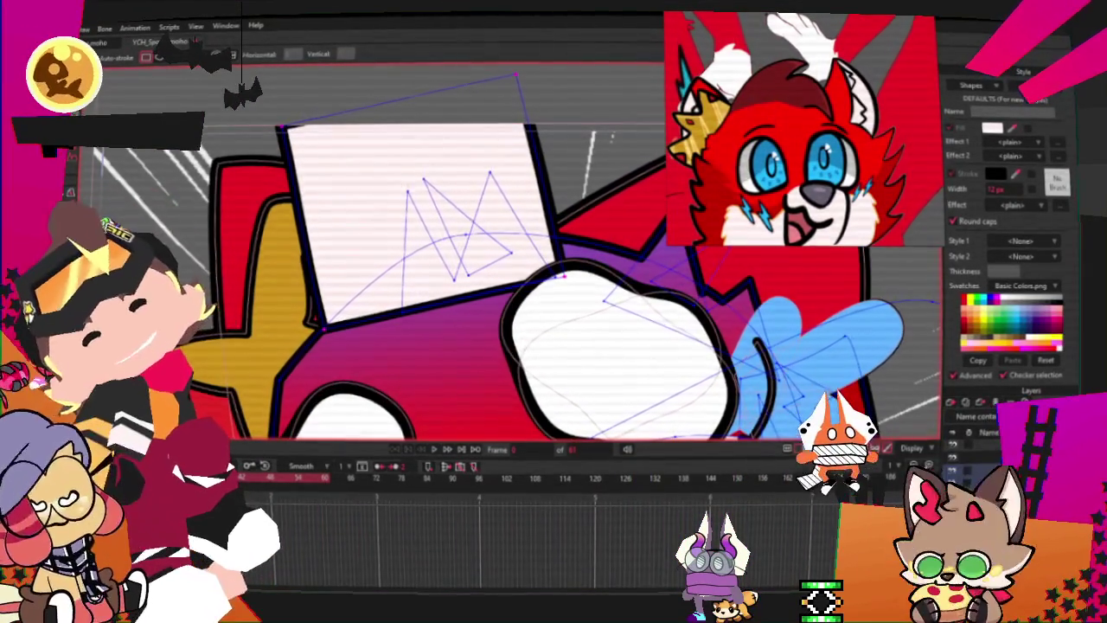
scroll(307, 206, up, 1)
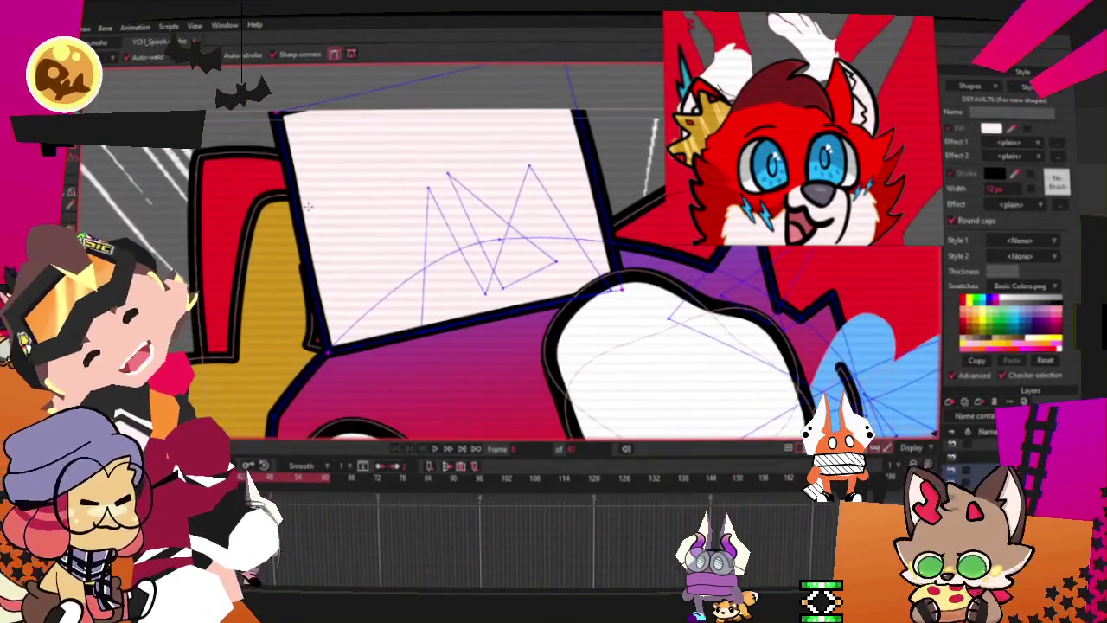
scroll(377, 229, down, 1)
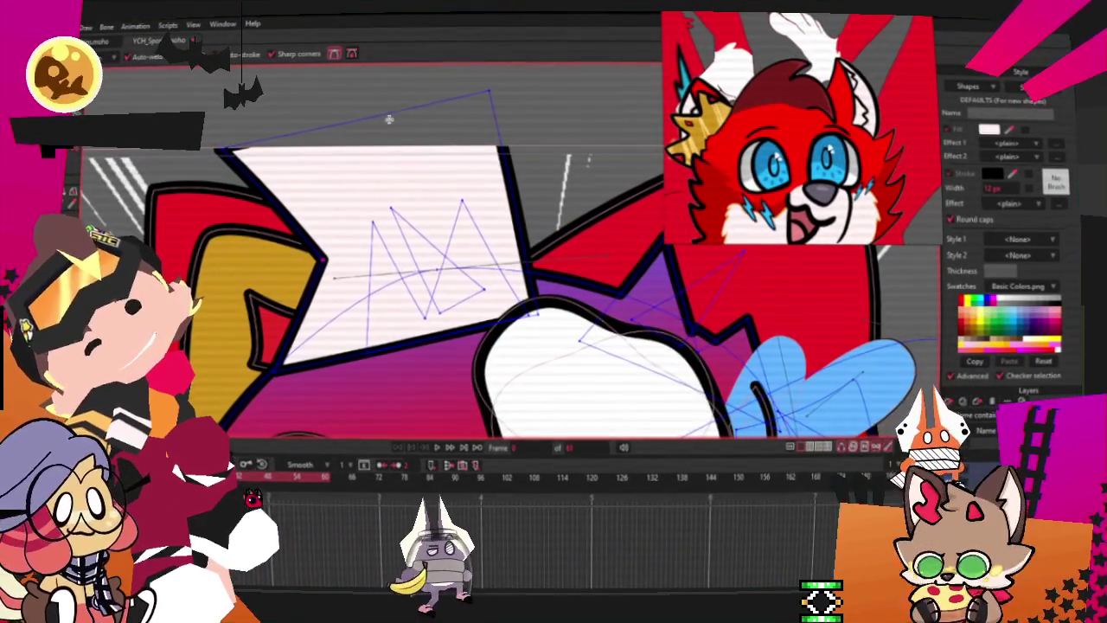
key(t)
mouse_move(501, 150)
mouse_down()
mouse_move(529, 223)
mouse_move(545, 232)
mouse_up()
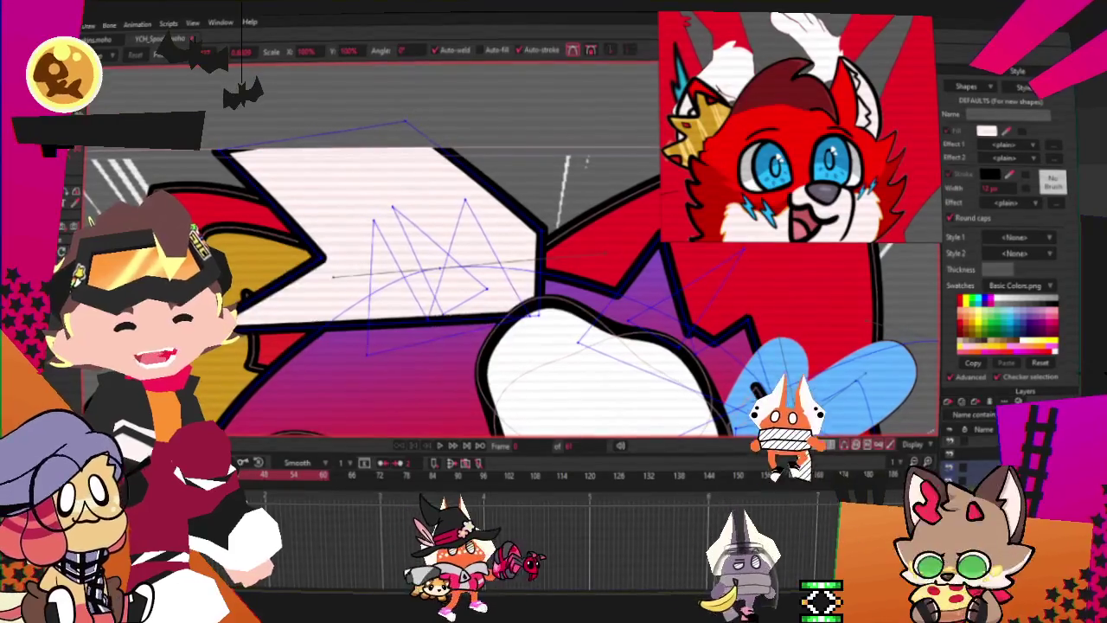
drag(324, 256, 294, 242)
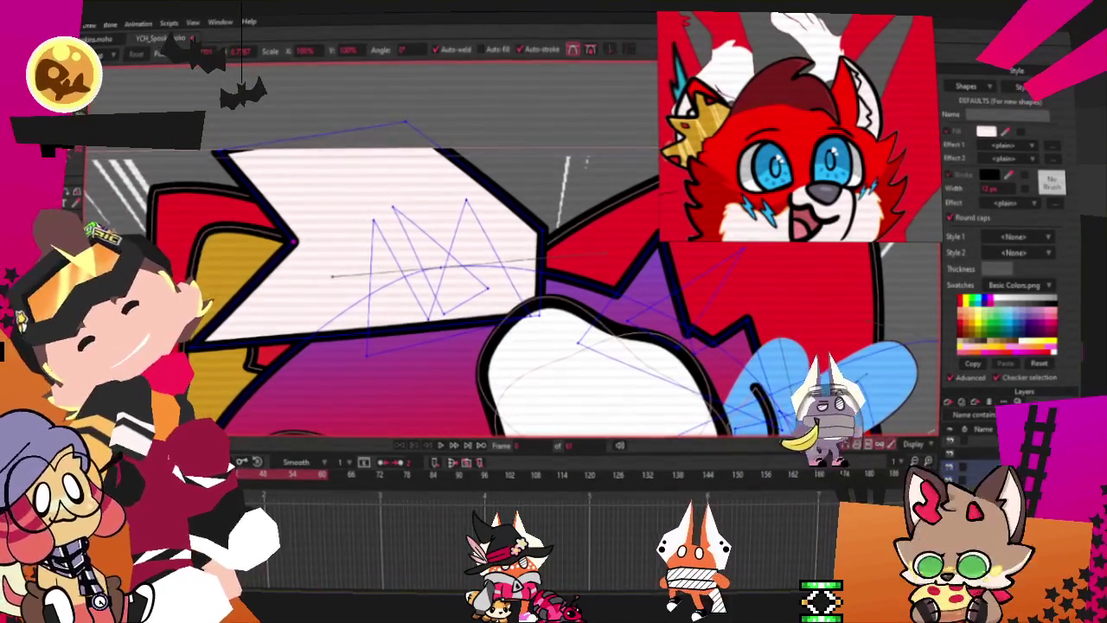
Step: Move the white shape's top-left tip up and right, shift its lower notch right, then select it
key(c)
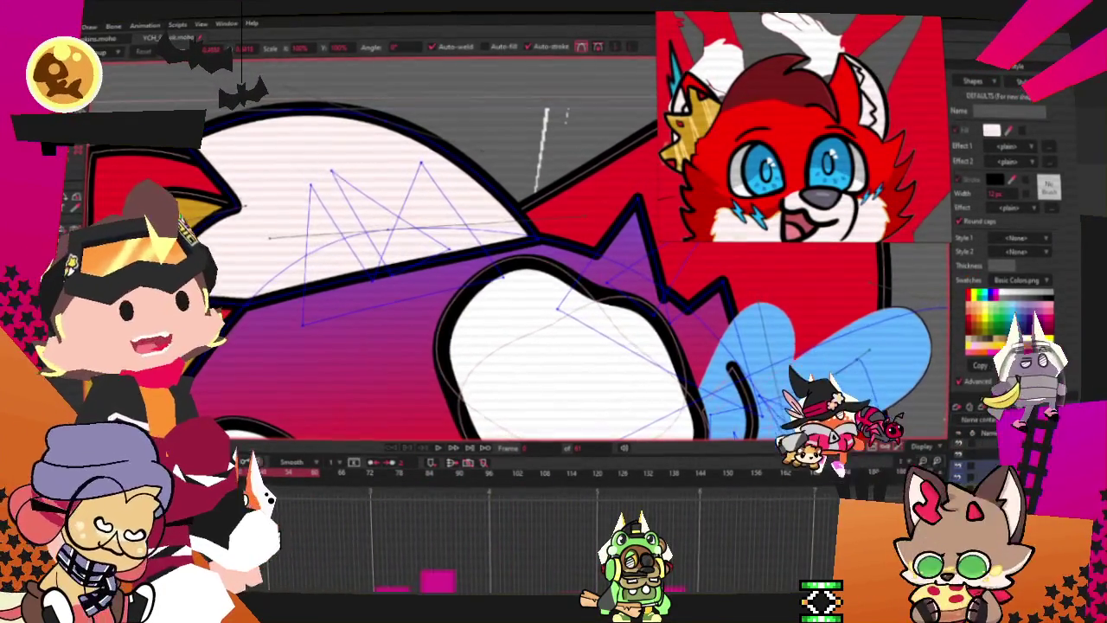
scroll(295, 332, up, 2)
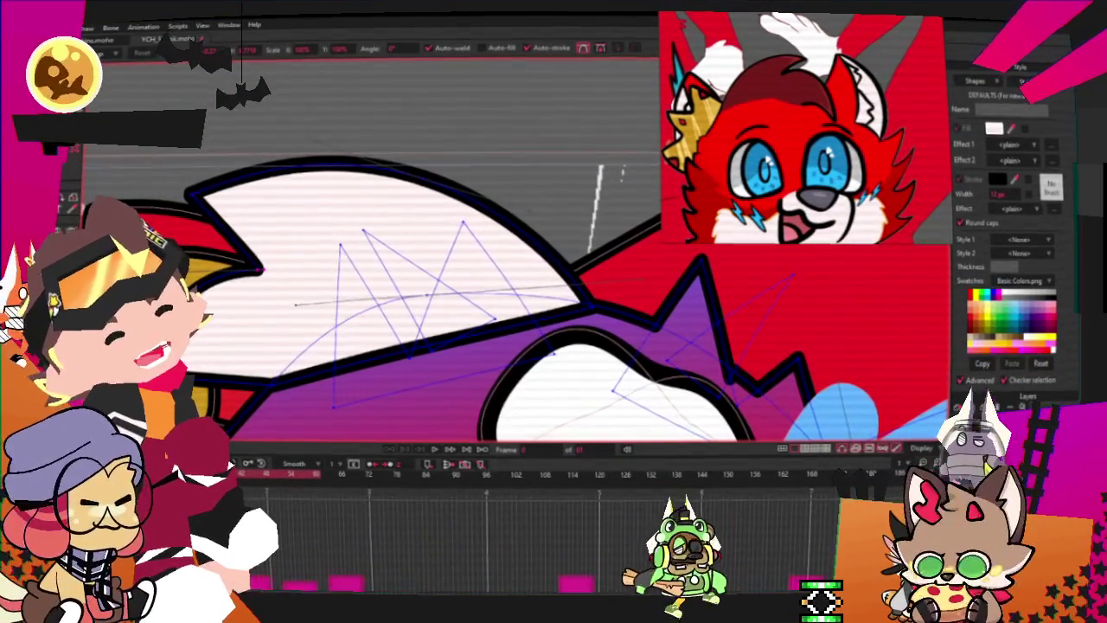
drag(192, 192, 235, 176)
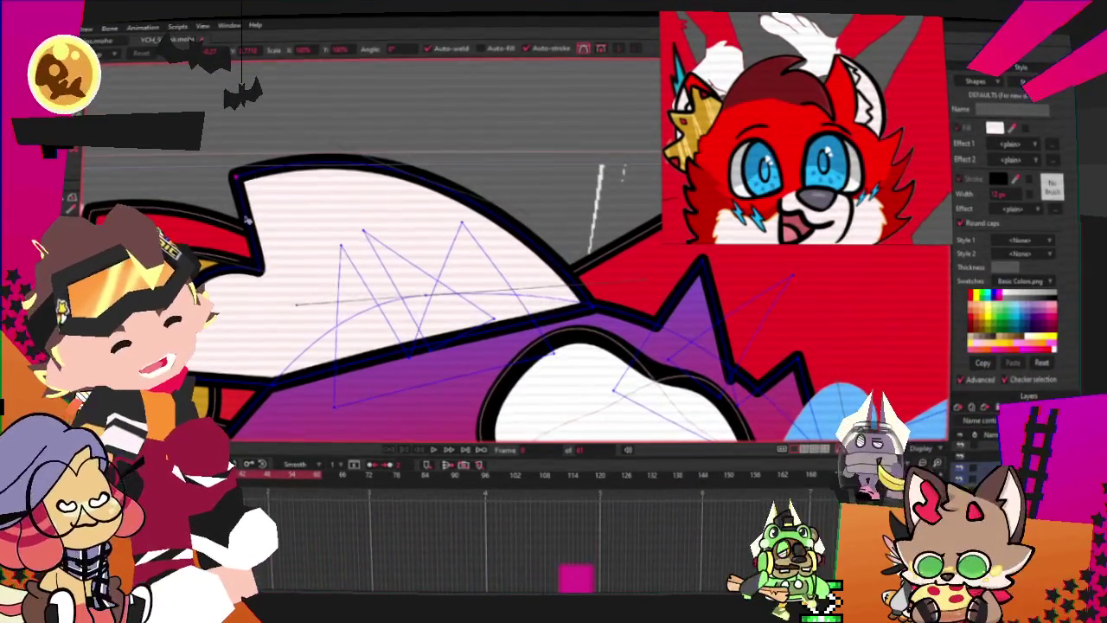
drag(256, 266, 294, 262)
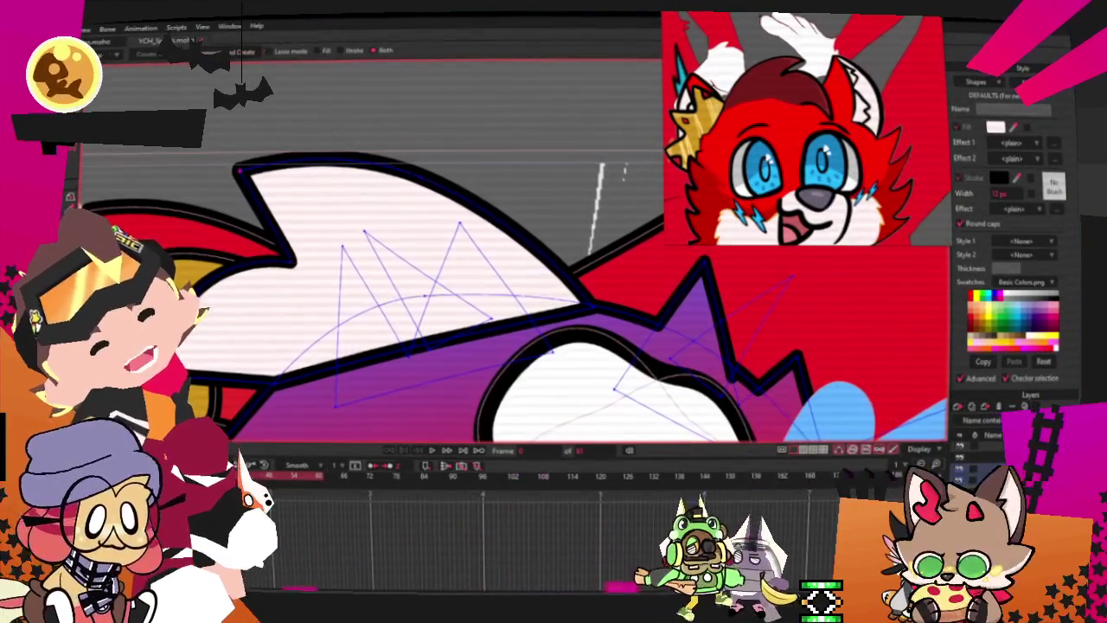
click(67, 152)
click(269, 51)
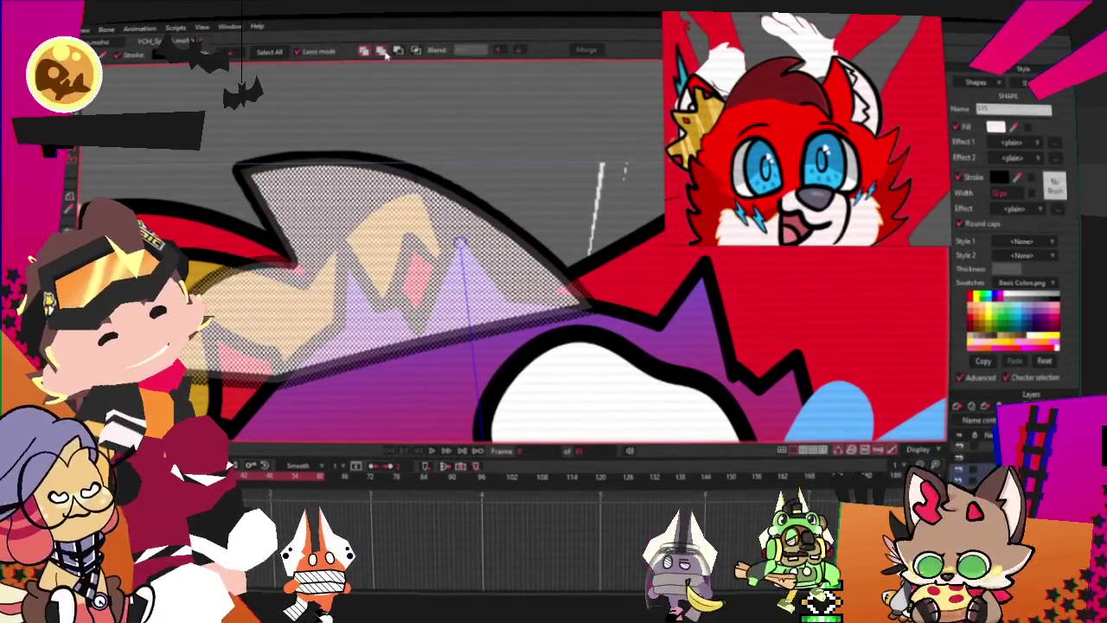
click(410, 52)
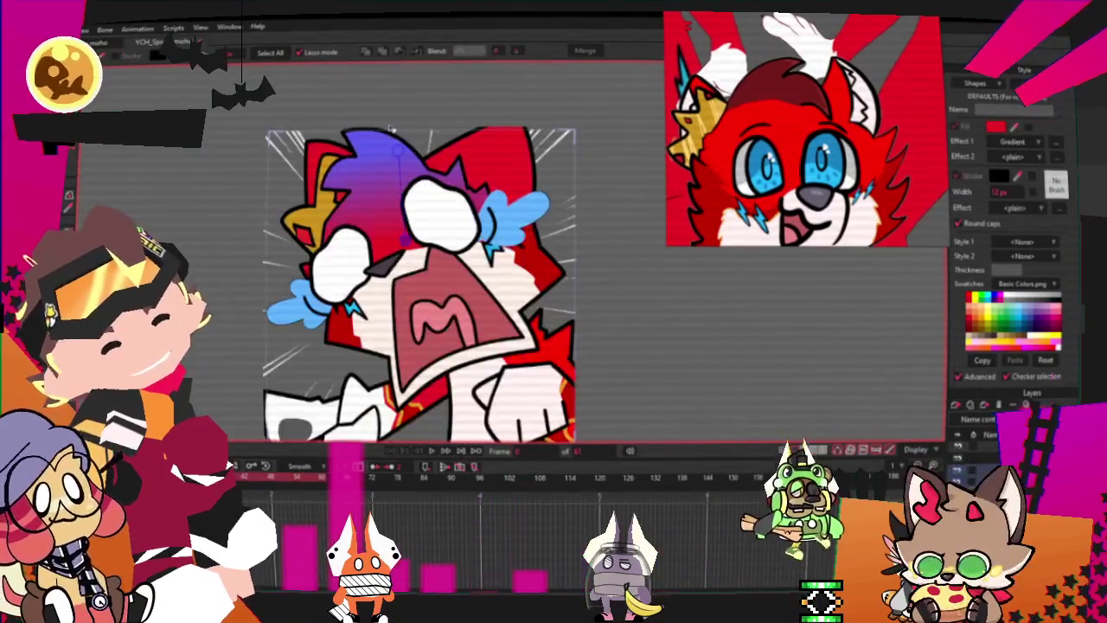
key(ctrl+a)
key(t)
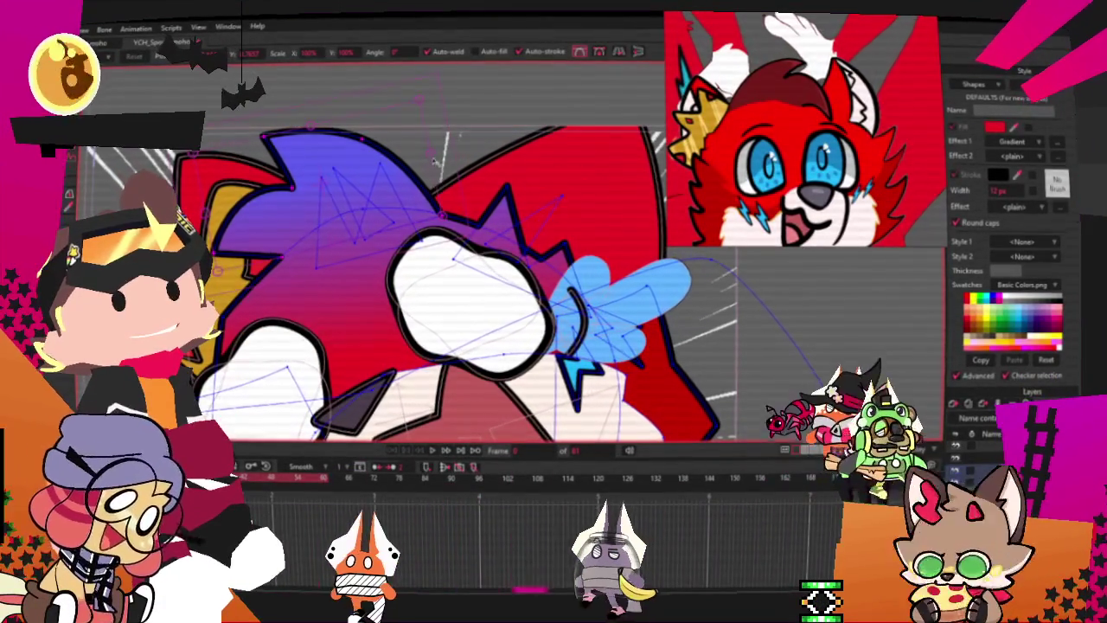
Step: Nudge the hair's top outline and stretch the red shape far to the right
mouse_move(436, 186)
mouse_down()
mouse_move(402, 194)
mouse_move(416, 198)
mouse_up()
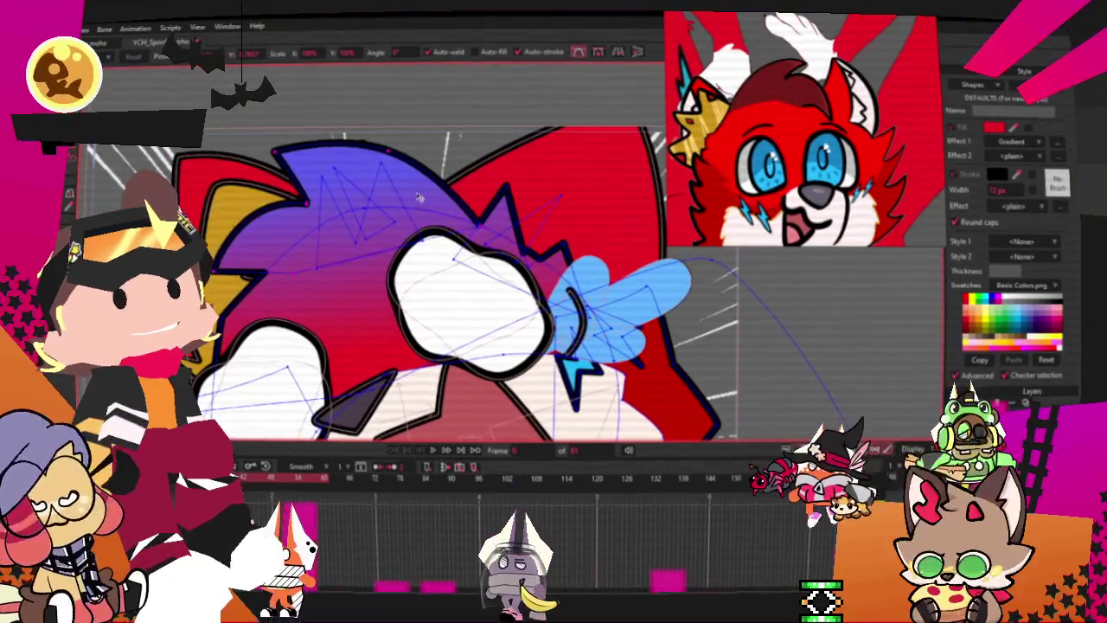
scroll(467, 220, up, 3)
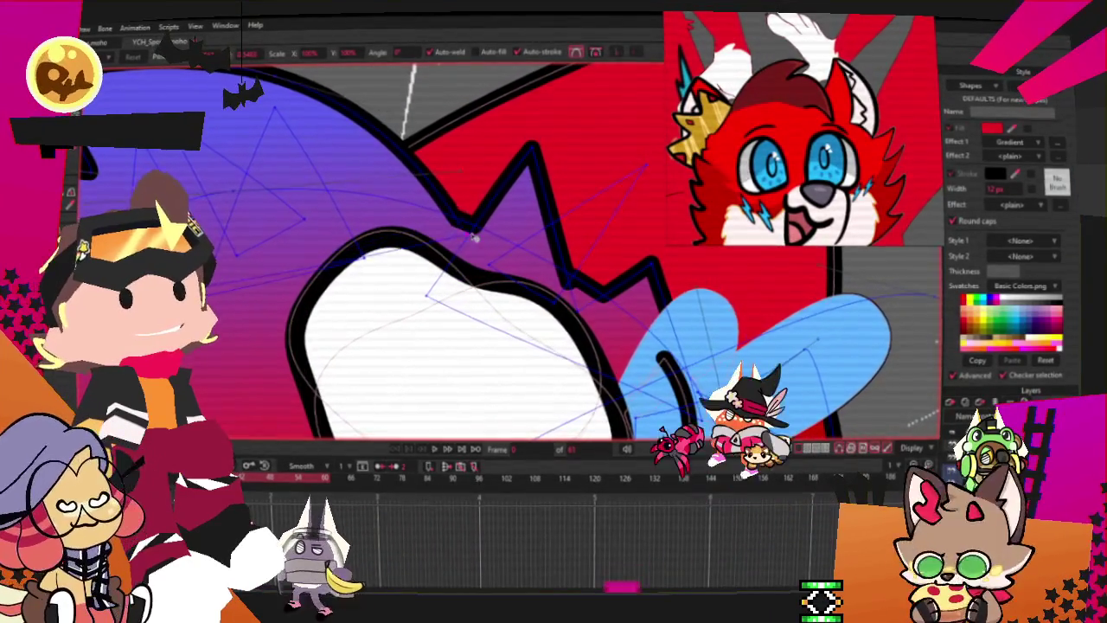
scroll(473, 221, down, 3)
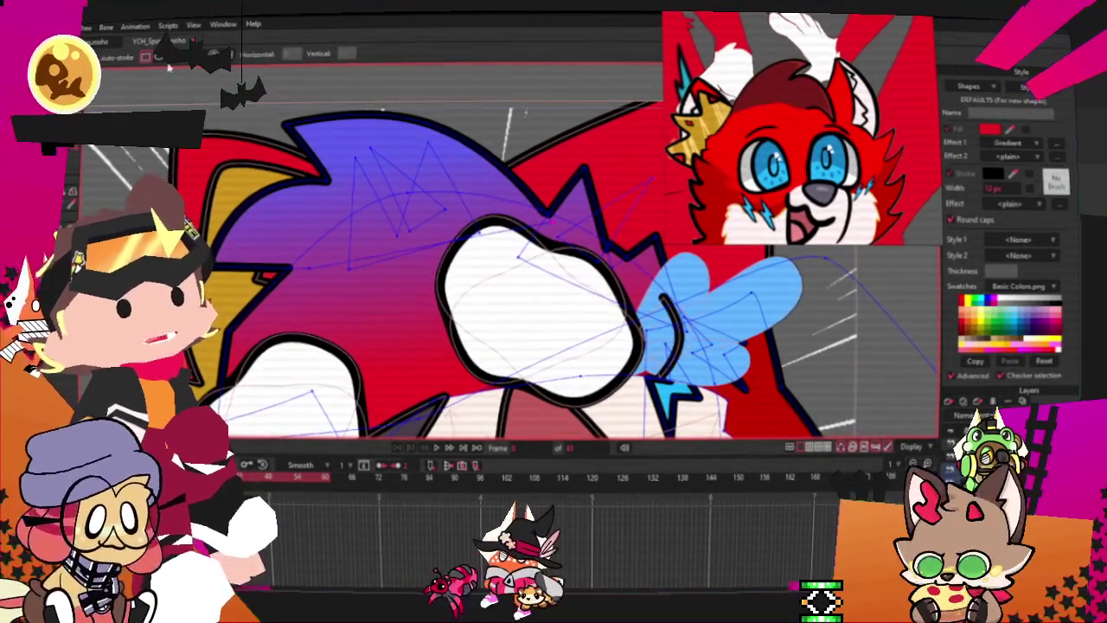
scroll(506, 361, down, 2)
scroll(506, 361, up, 4)
drag(506, 360, 722, 343)
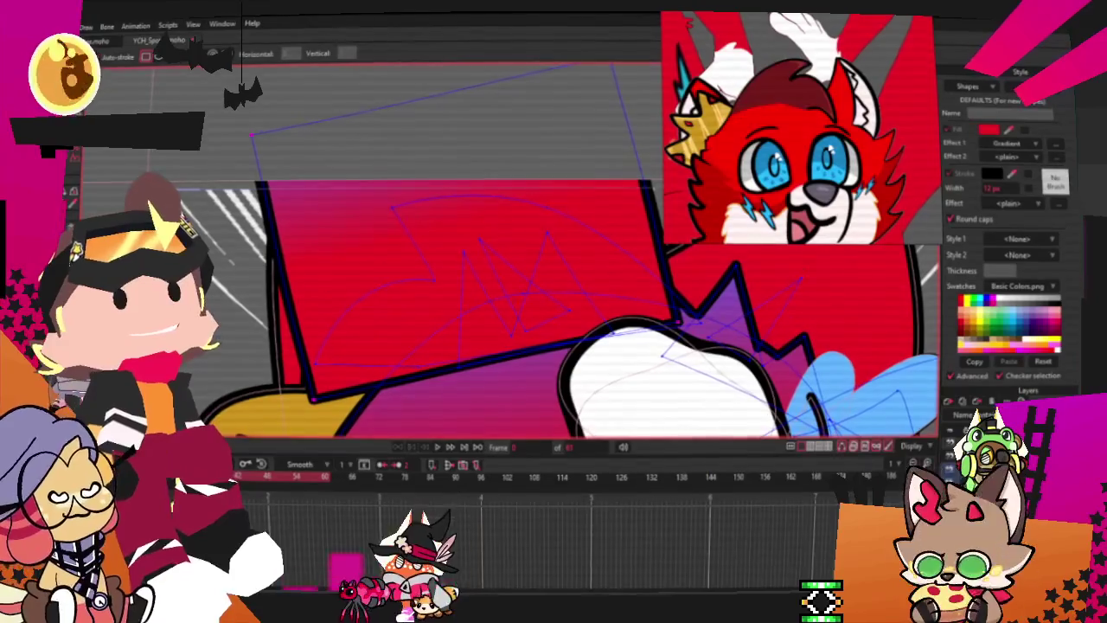
Step: Select the red shape and use Lower Shape to send it behind the purple hair
key(g)
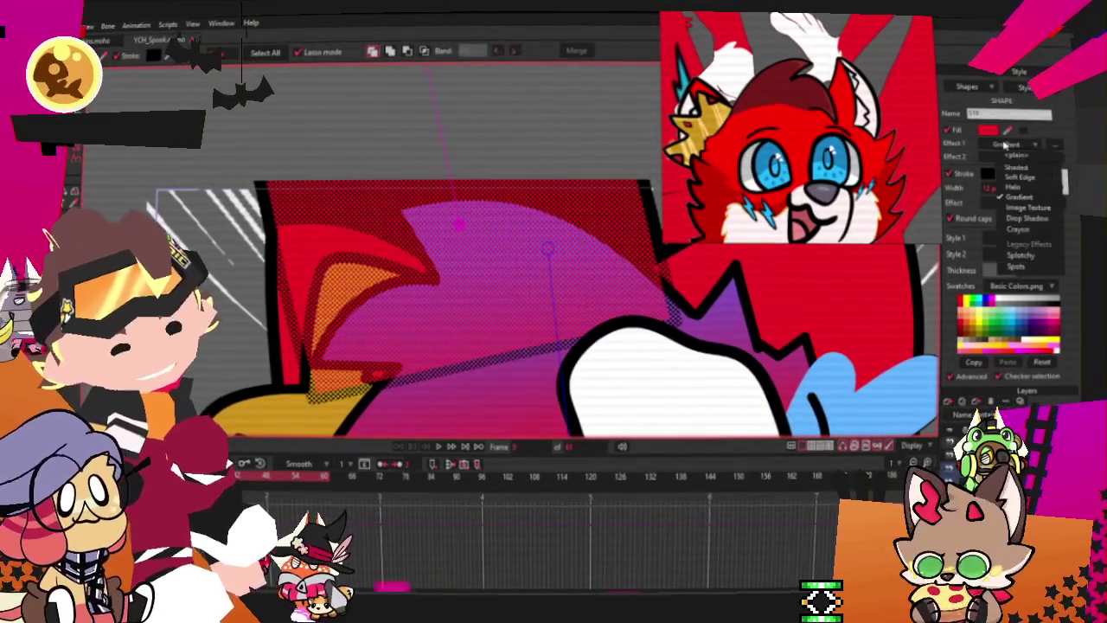
click(1026, 156)
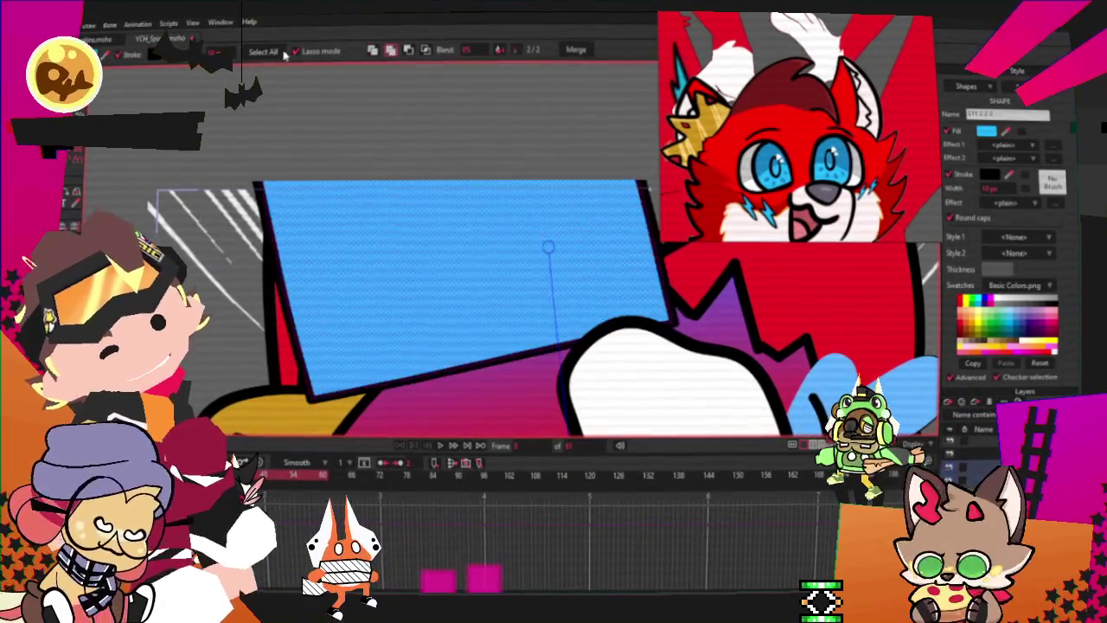
click(427, 51)
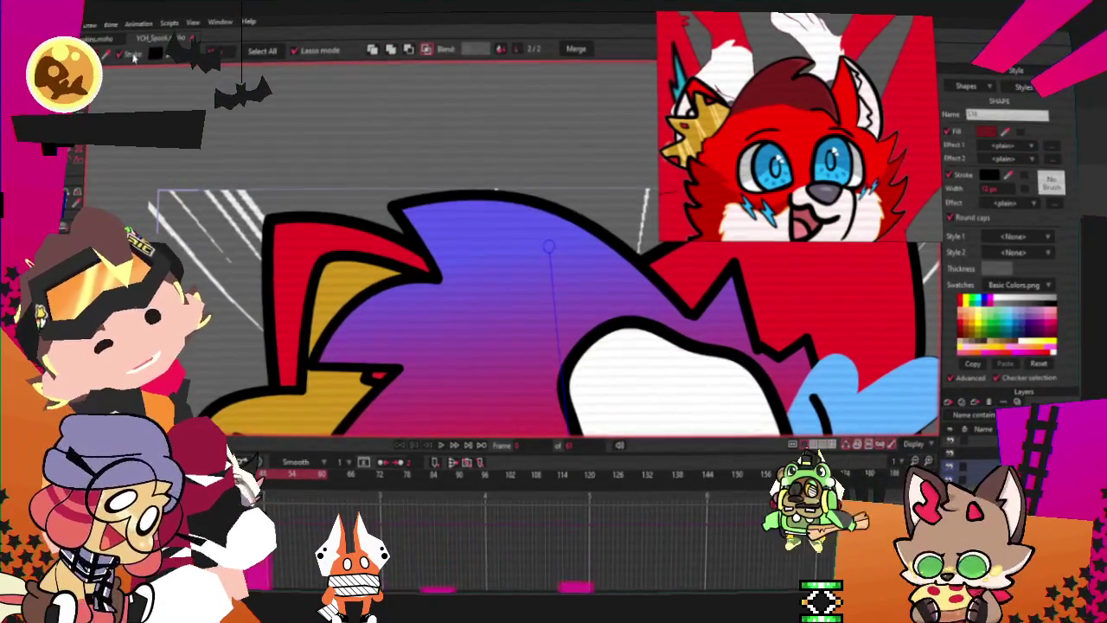
scroll(249, 133, down, 3)
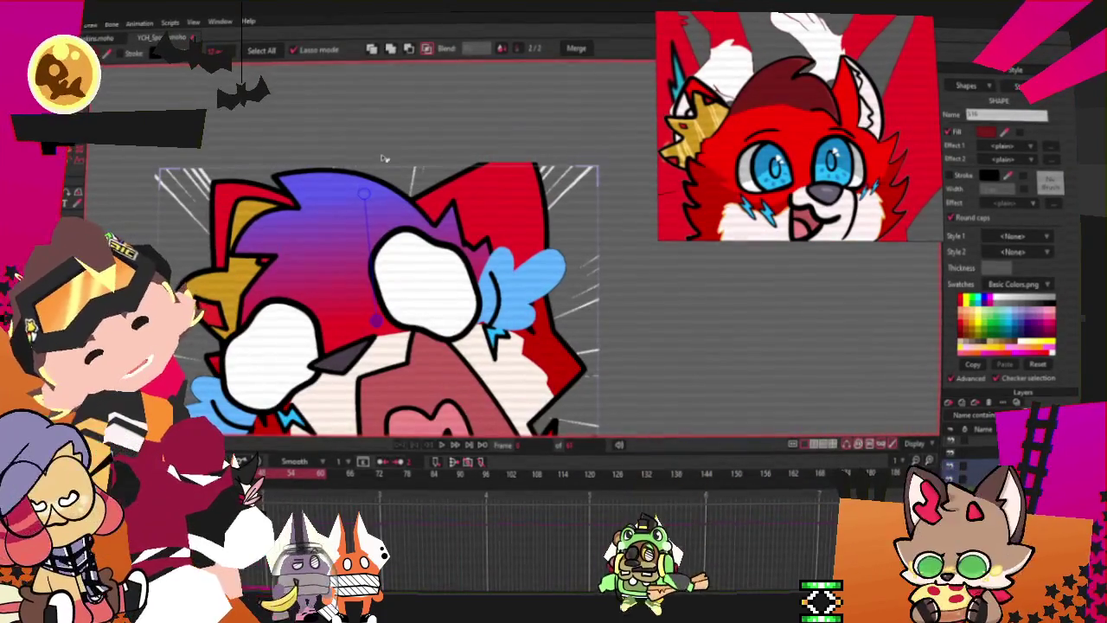
scroll(357, 191, up, 3)
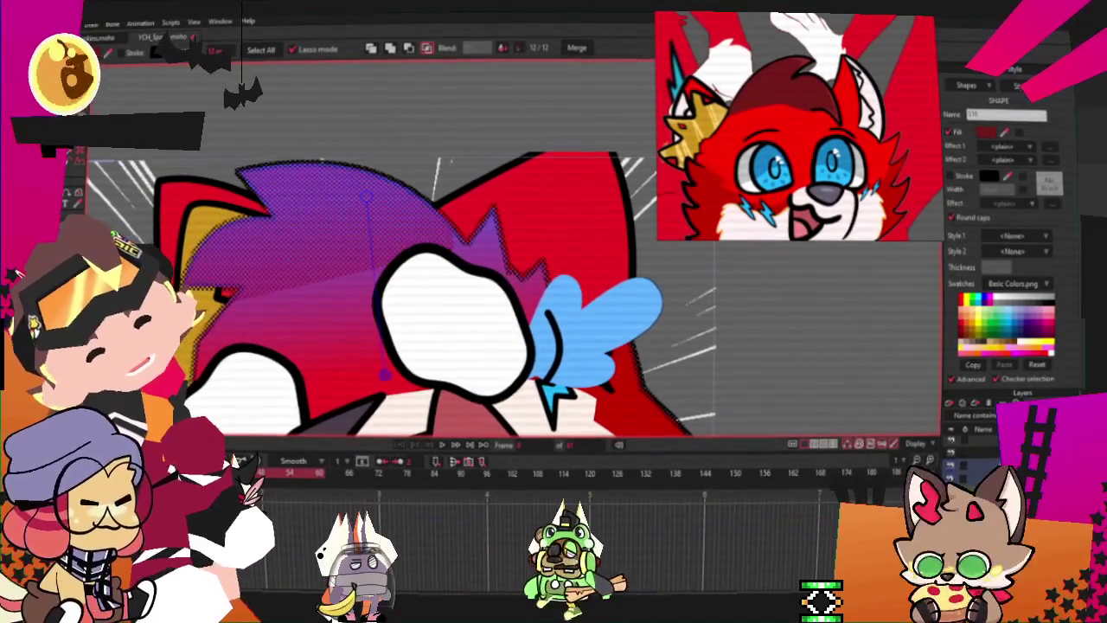
key(t)
scroll(431, 296, up, 2)
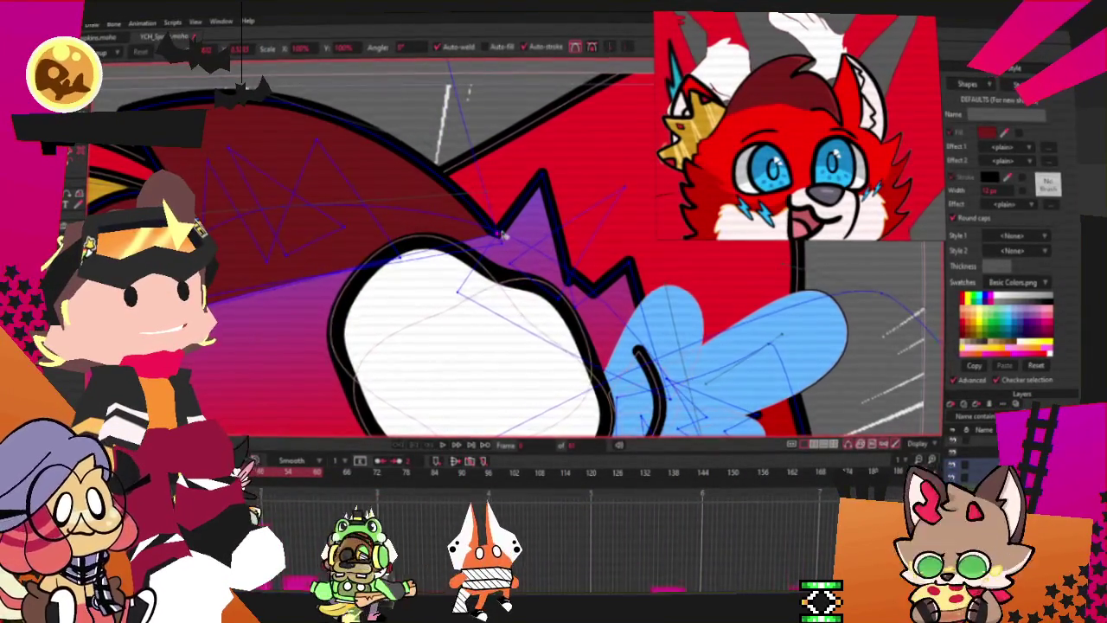
Step: Pull the red hair shape's edge point downward
scroll(503, 230, down, 2)
scroll(450, 216, up, 1)
scroll(406, 263, up, 1)
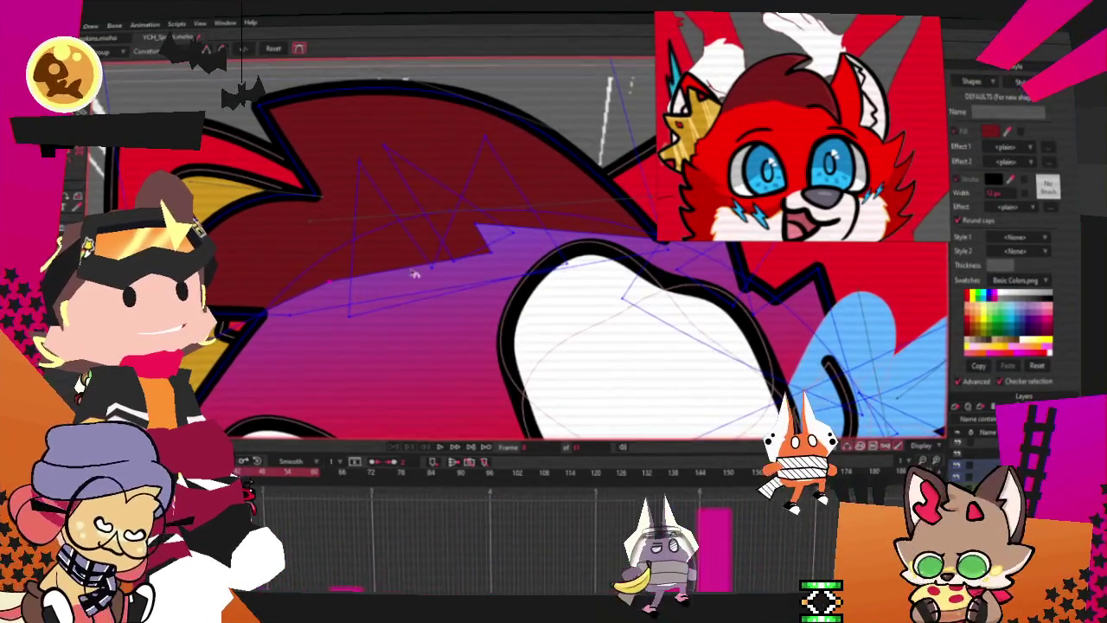
key(c)
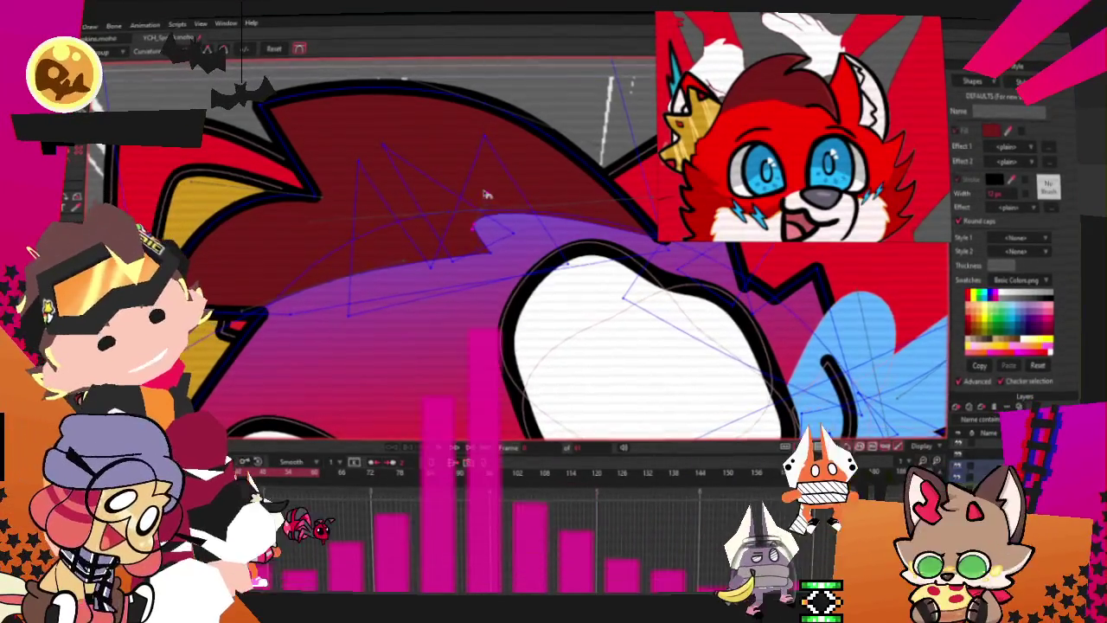
key(t)
scroll(244, 316, up, 3)
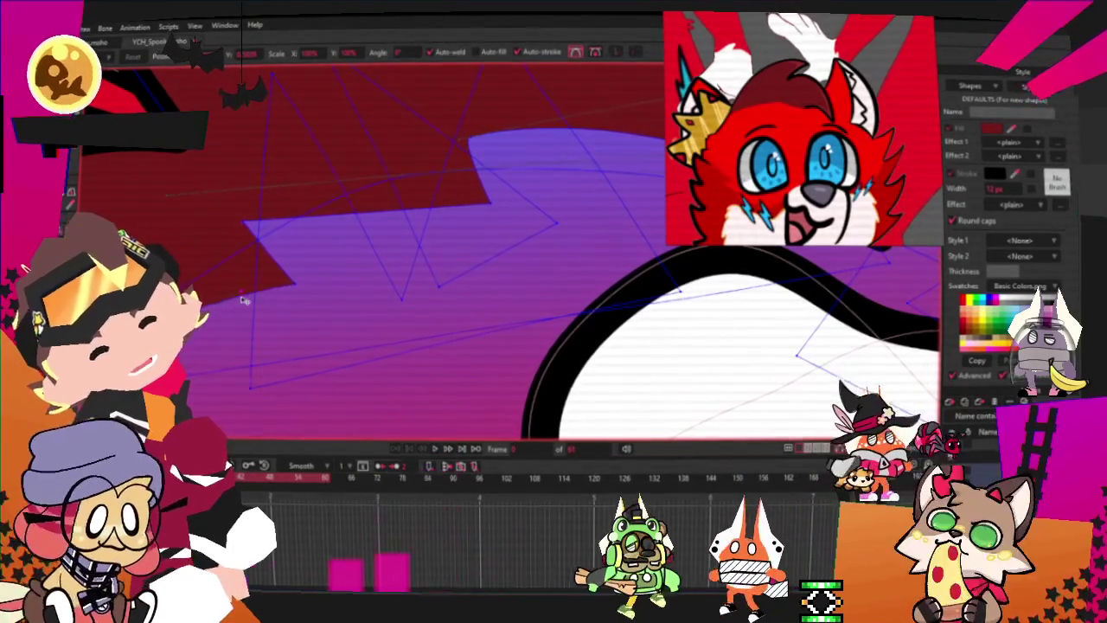
drag(255, 243, 256, 301)
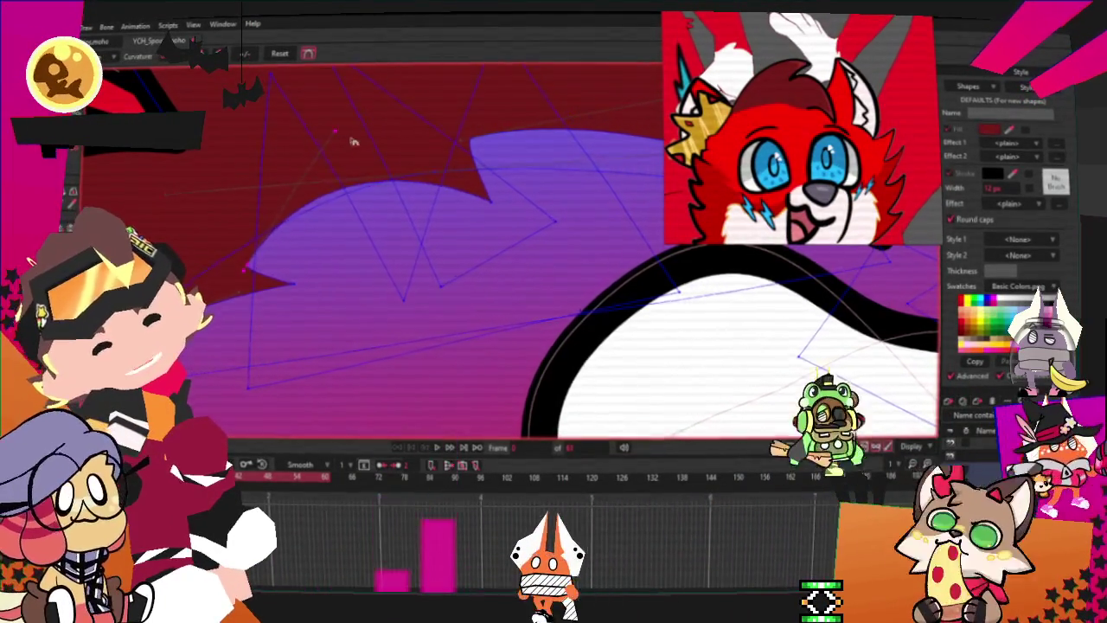
Step: Try reshaping the purple shape's left tip, then undo to restore its long left point
scroll(398, 216, down, 3)
scroll(396, 215, up, 2)
key(t)
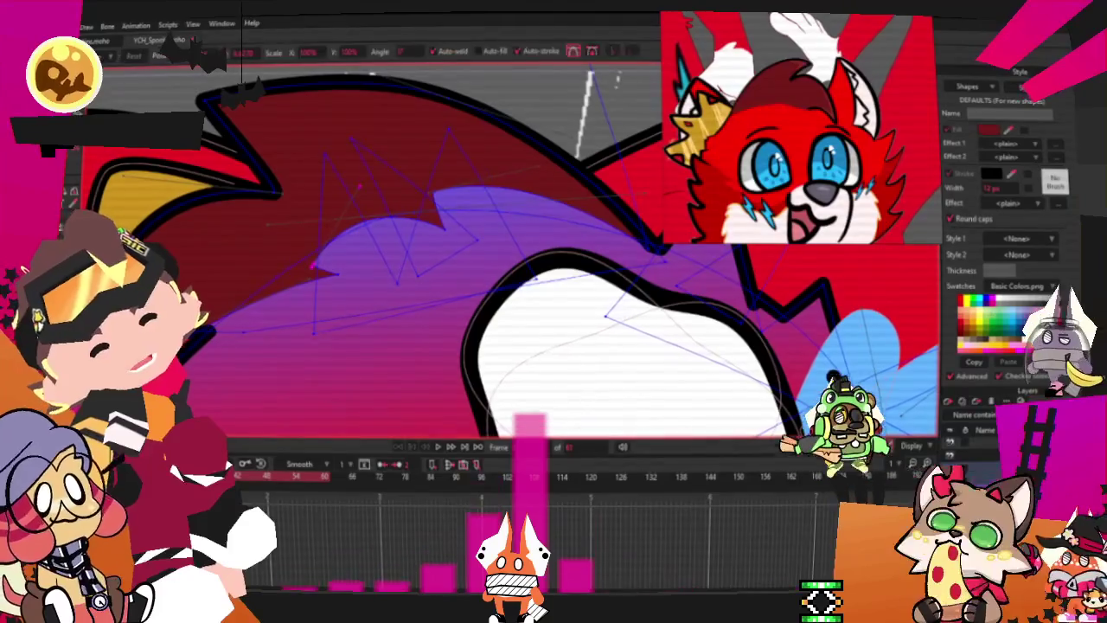
scroll(337, 279, up, 2)
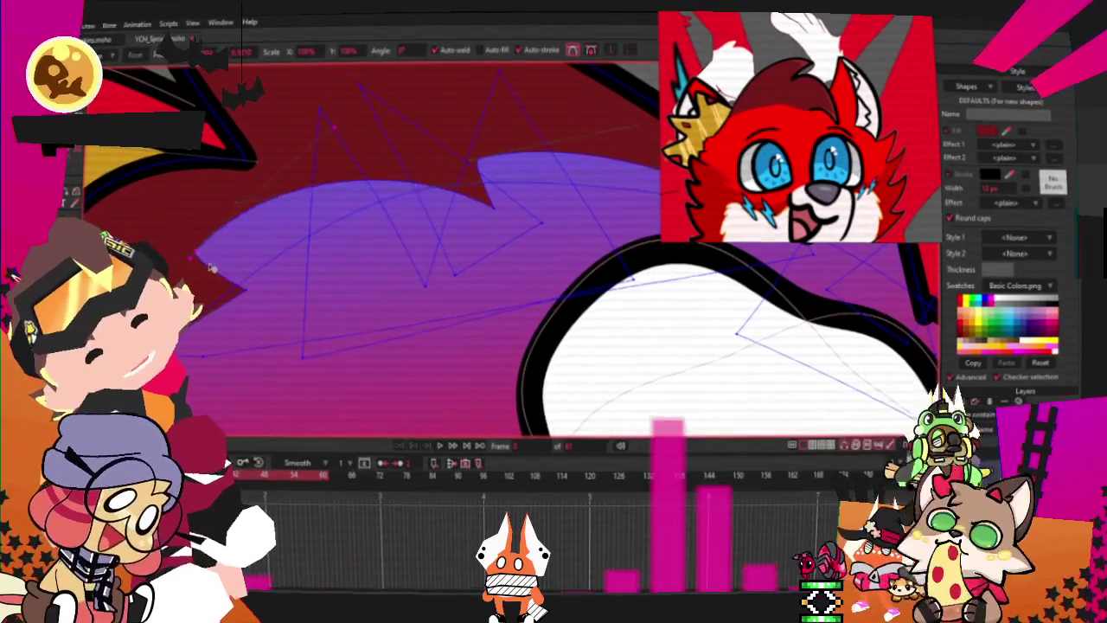
scroll(441, 219, down, 2)
scroll(441, 219, up, 2)
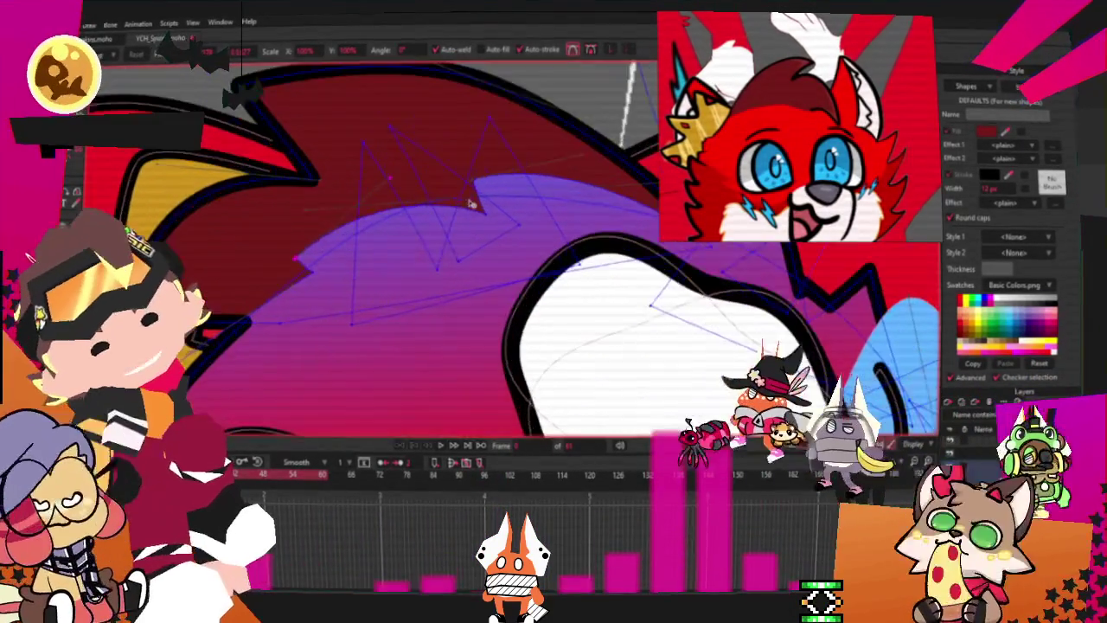
drag(357, 252, 412, 250)
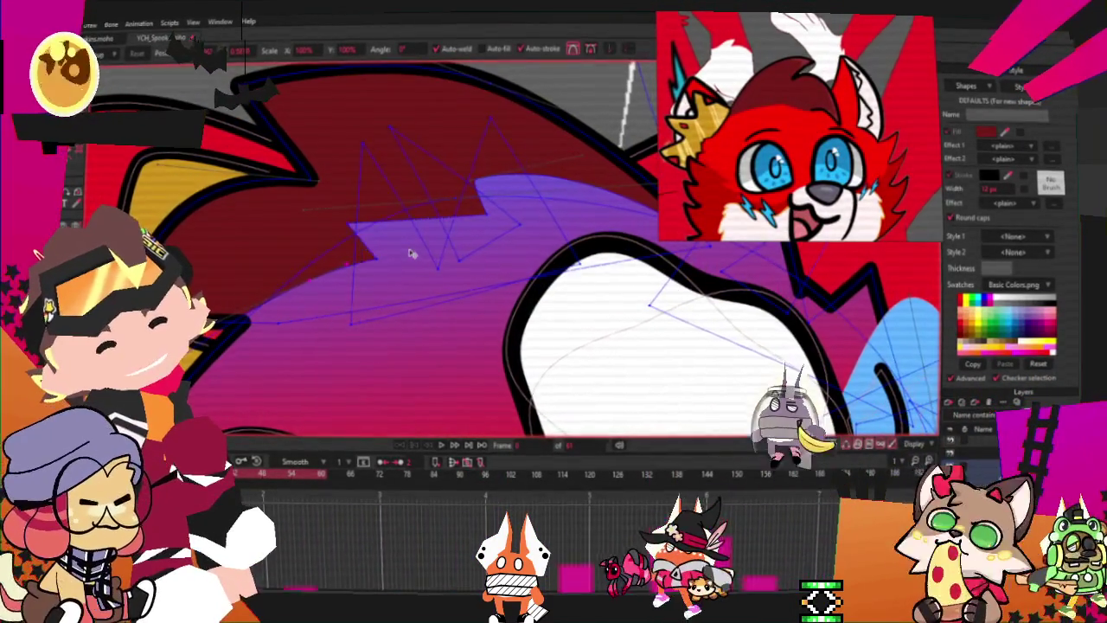
key(ctrl+z)
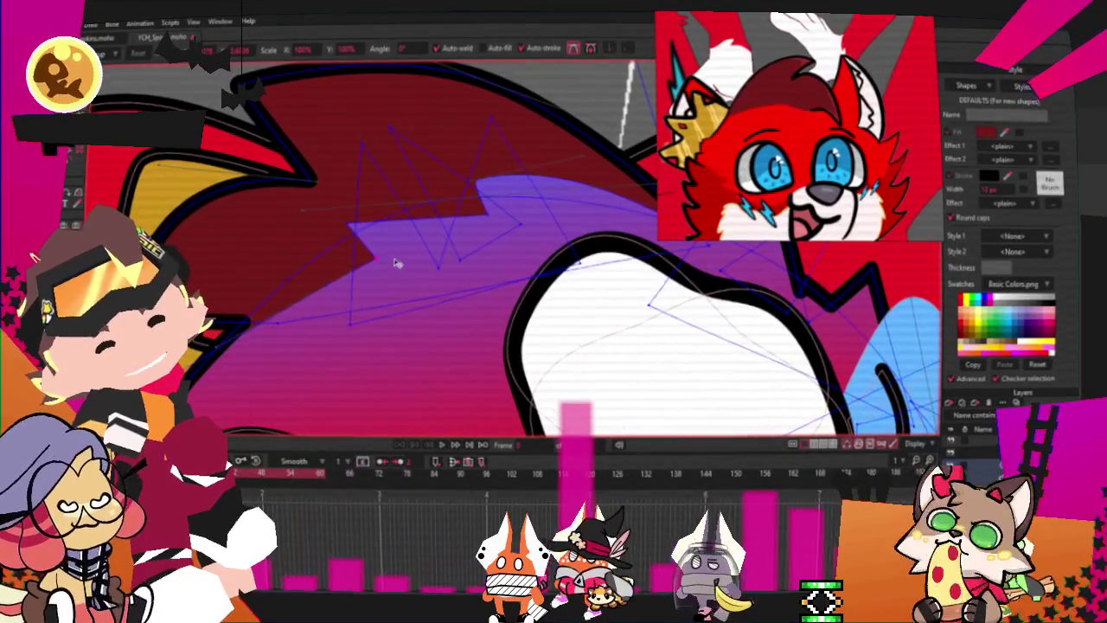
key(ctrl+z)
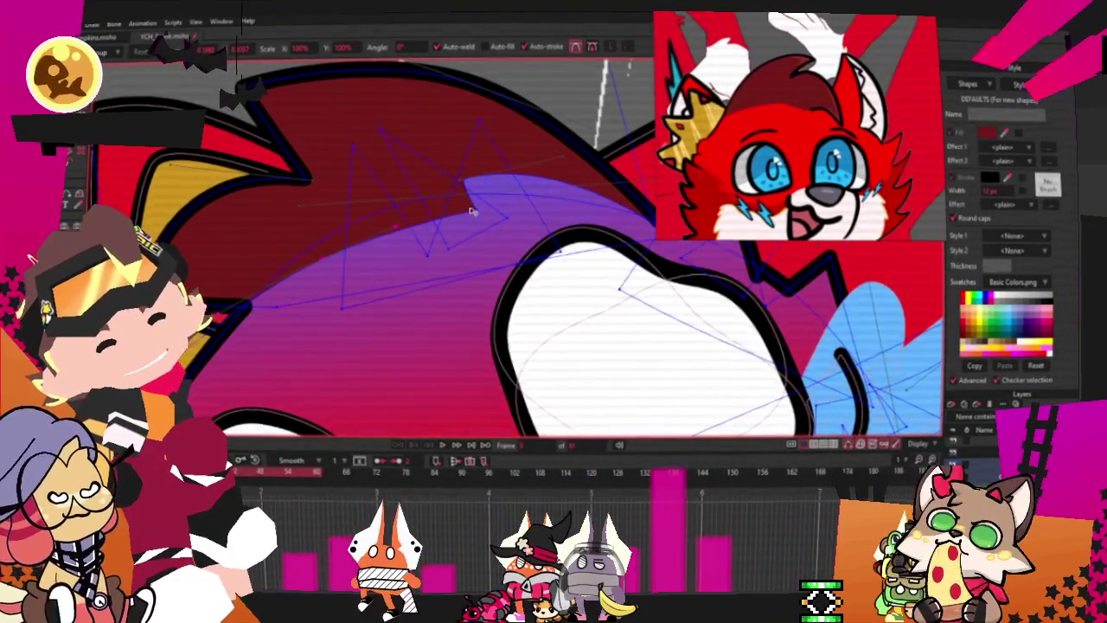
scroll(471, 211, up, 2)
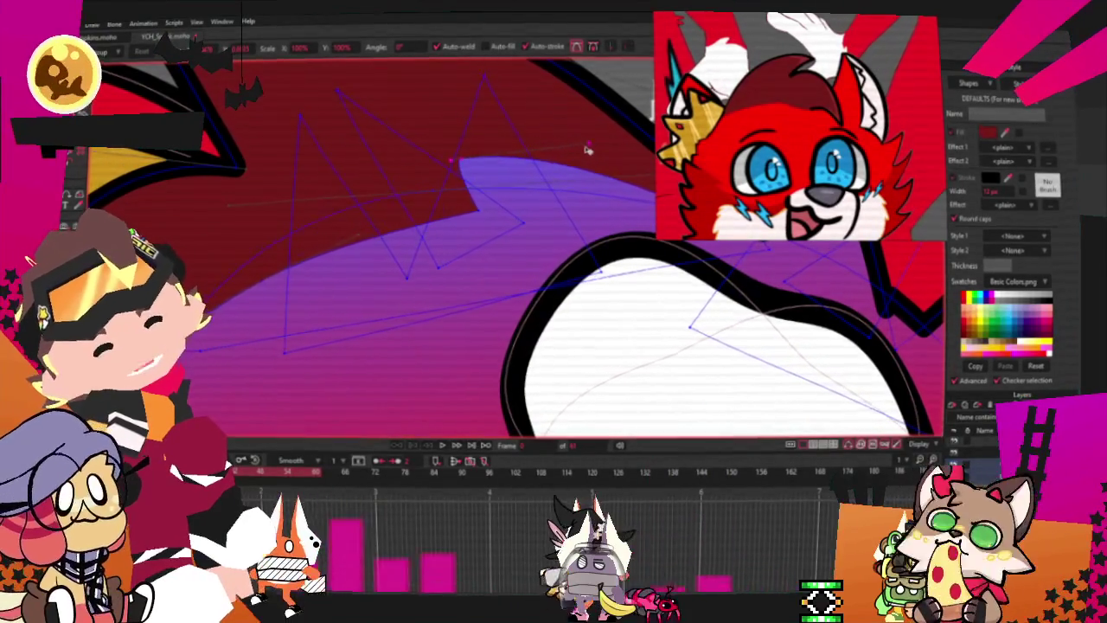
scroll(608, 141, down, 3)
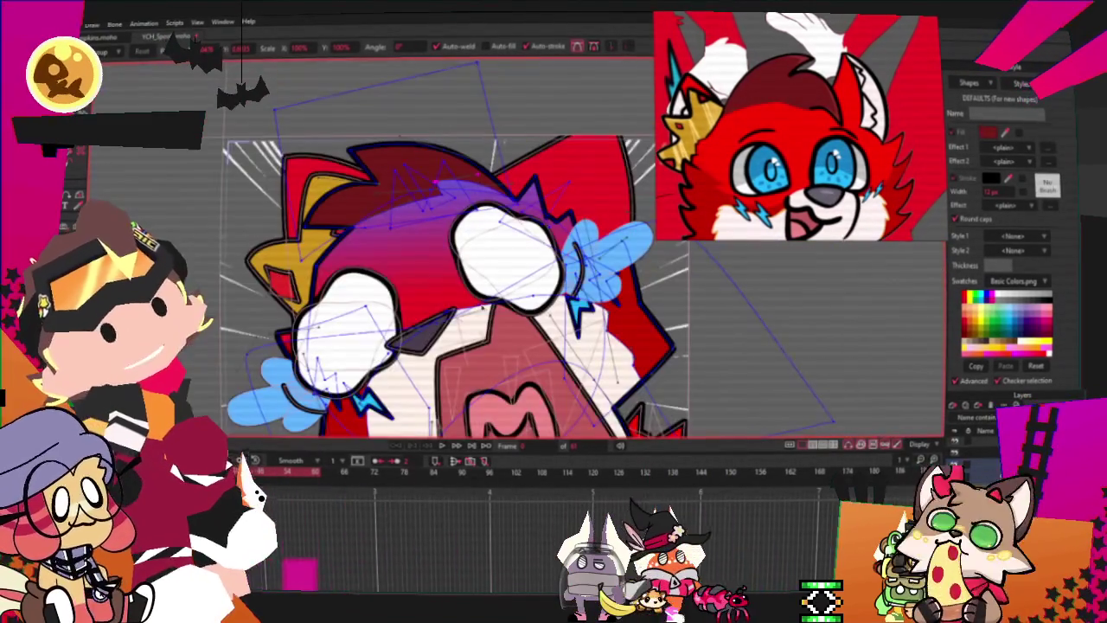
Step: Preview the animation, then give the hair shape a magenta-purple fill
click(442, 445)
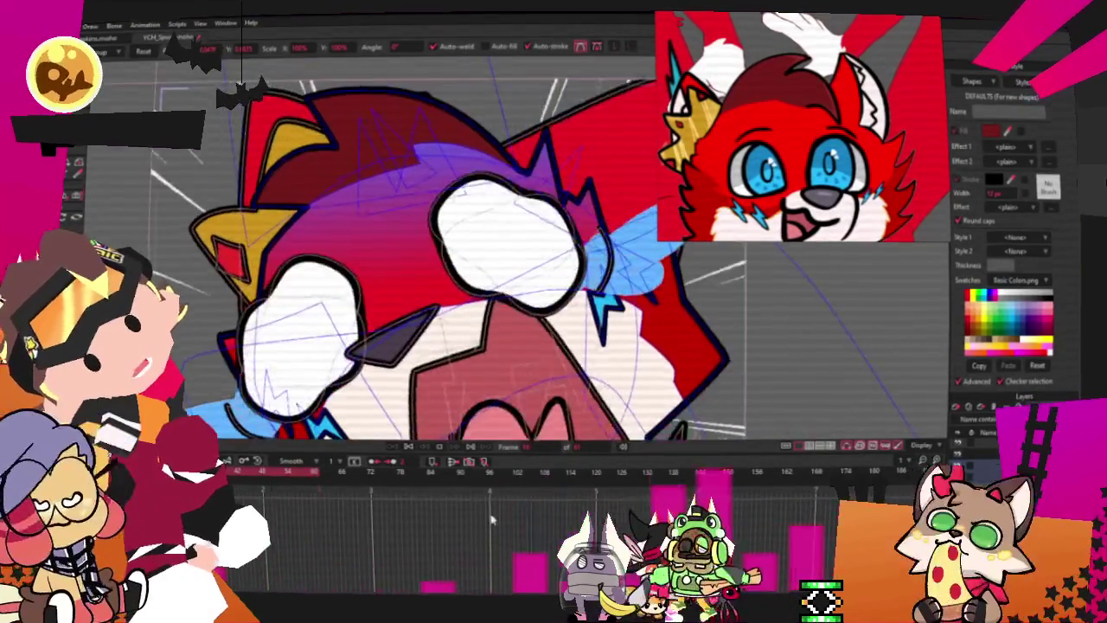
click(422, 453)
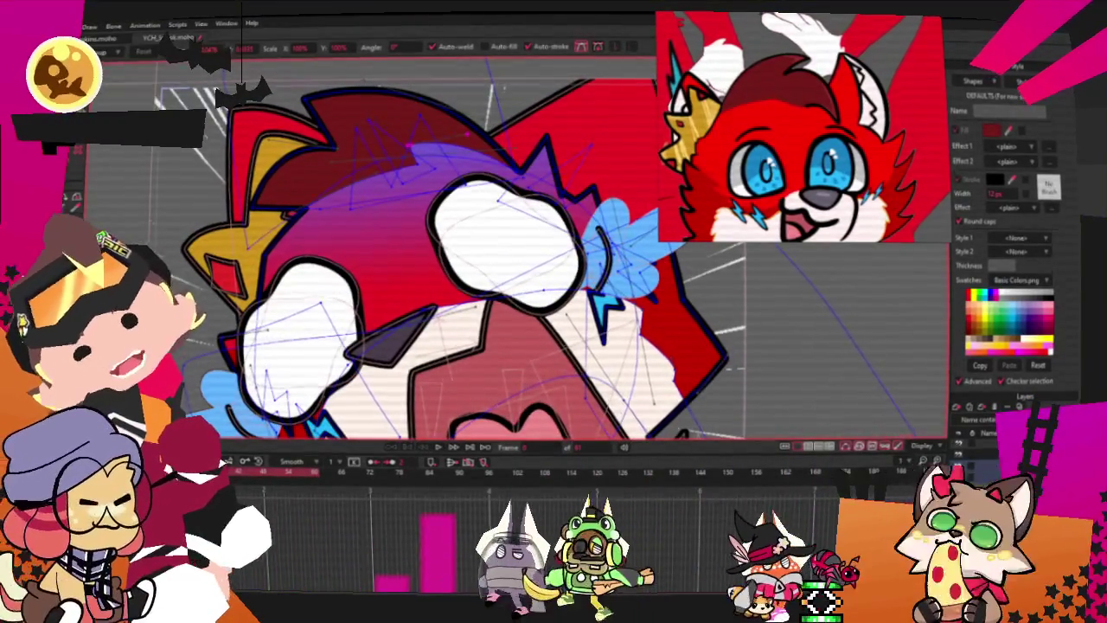
click(363, 121)
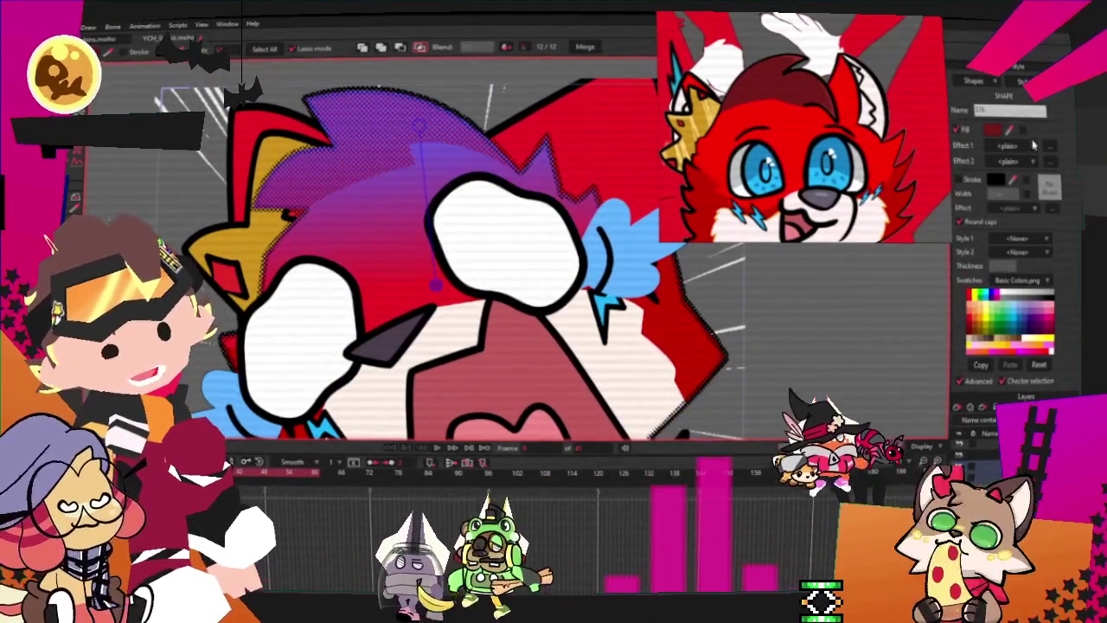
click(996, 129)
click(837, 378)
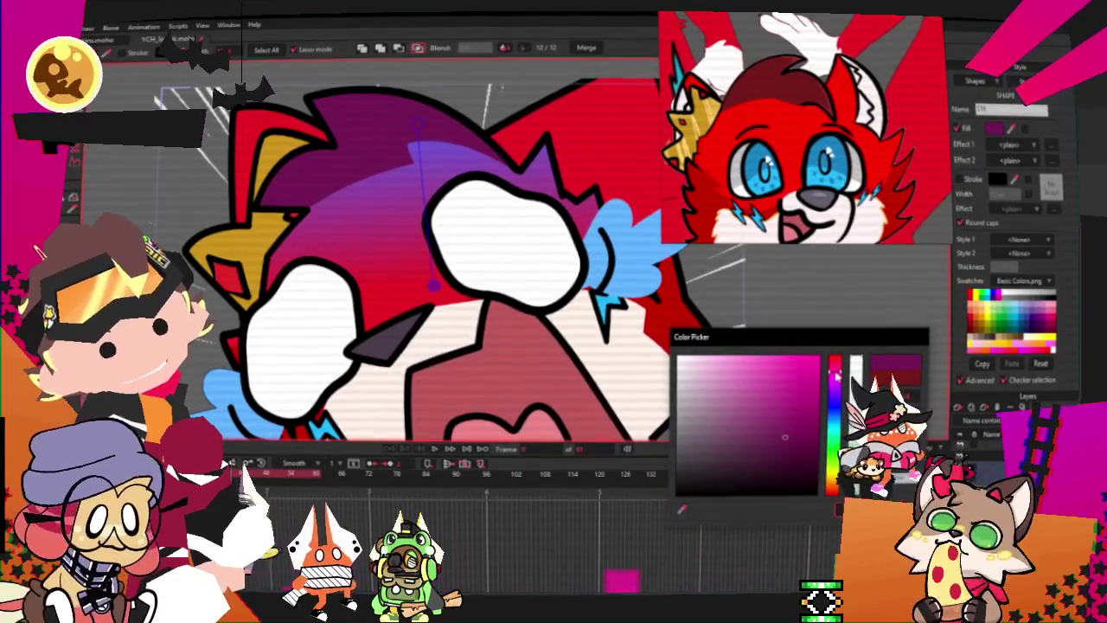
key(Return)
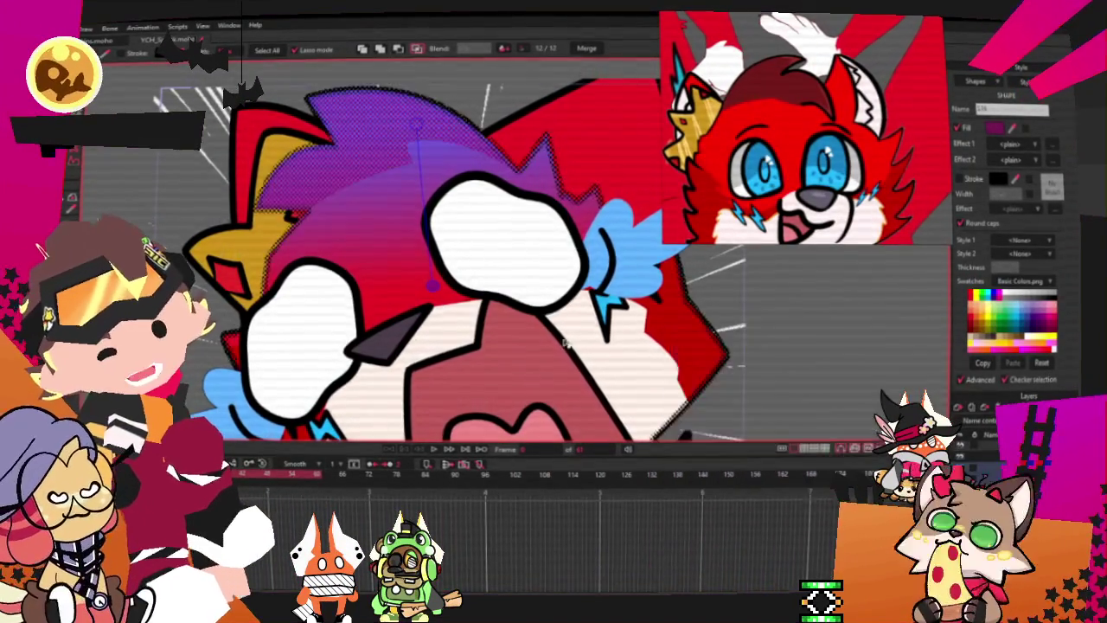
Step: Return the timeline to the first frame
scroll(419, 264, down, 5)
scroll(419, 263, up, 2)
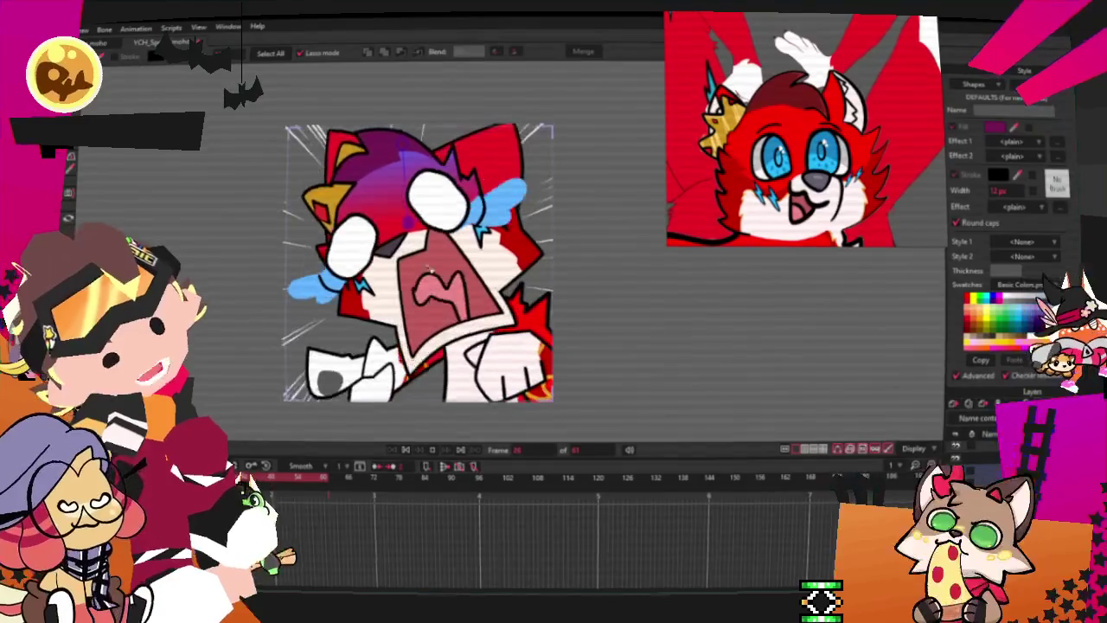
click(406, 449)
Step: On frame 0, drag the purple hair spike's points to the right, then advance a frame
key(t)
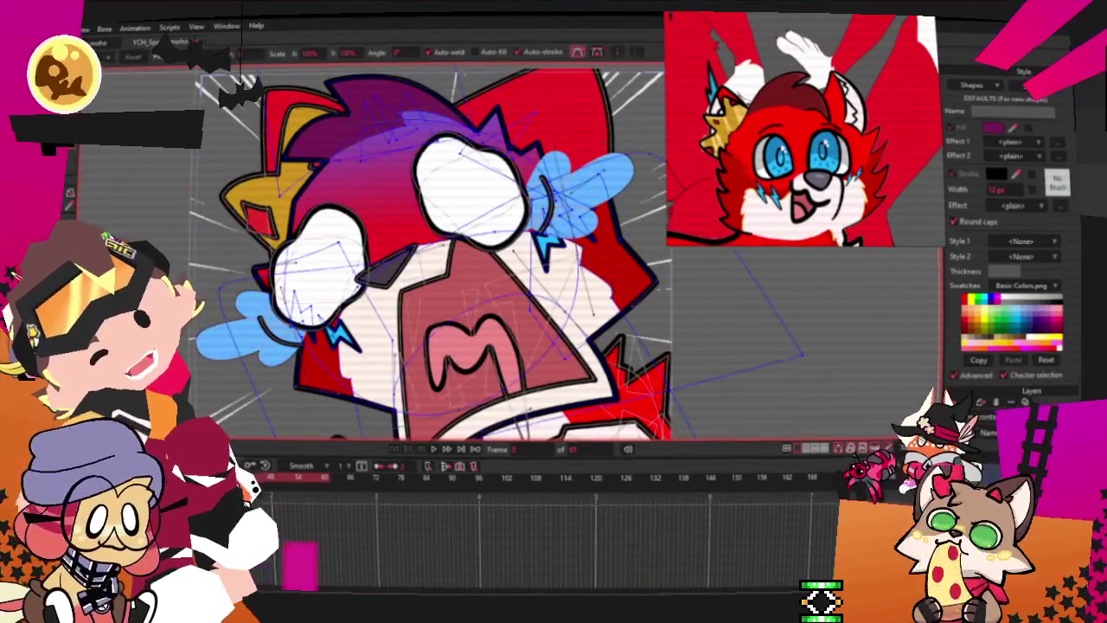
scroll(296, 221, down, 3)
scroll(297, 221, up, 5)
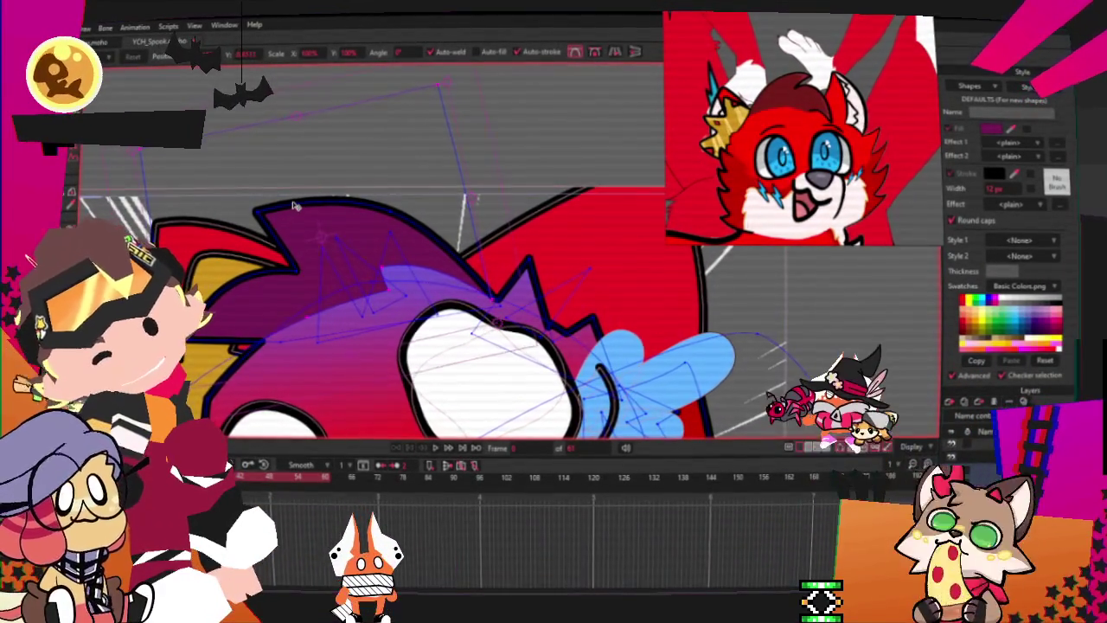
mouse_move(199, 370)
mouse_down()
mouse_move(227, 303)
mouse_move(212, 313)
mouse_up()
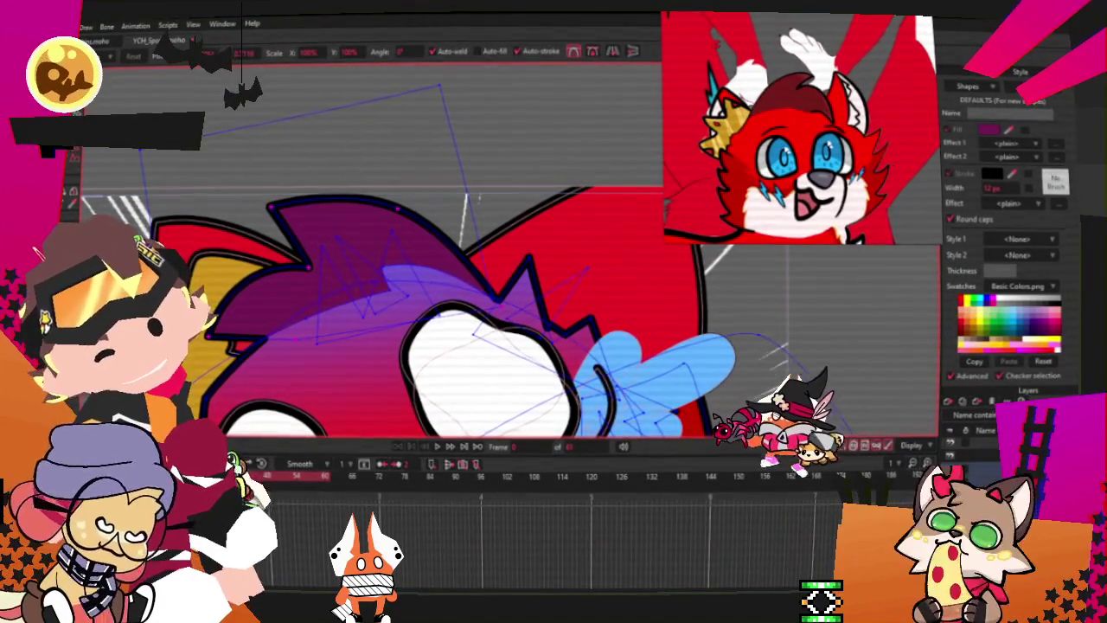
key(ctrl+Right)
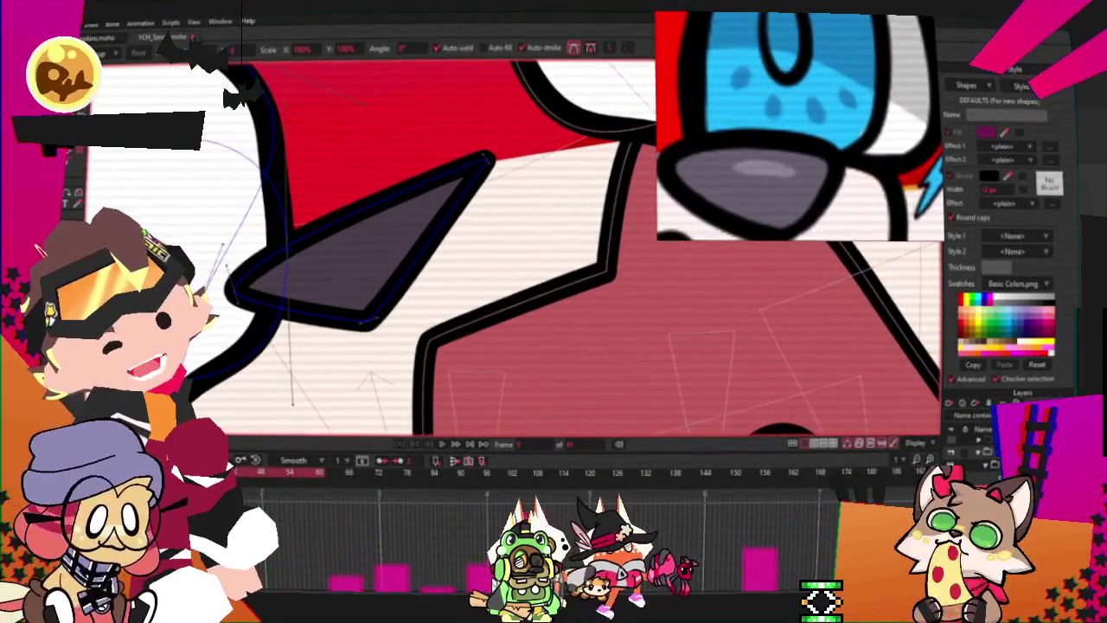
Step: Select the grey nose shape and round its sharp top tip with the Curvature tool
key(q)
click(389, 249)
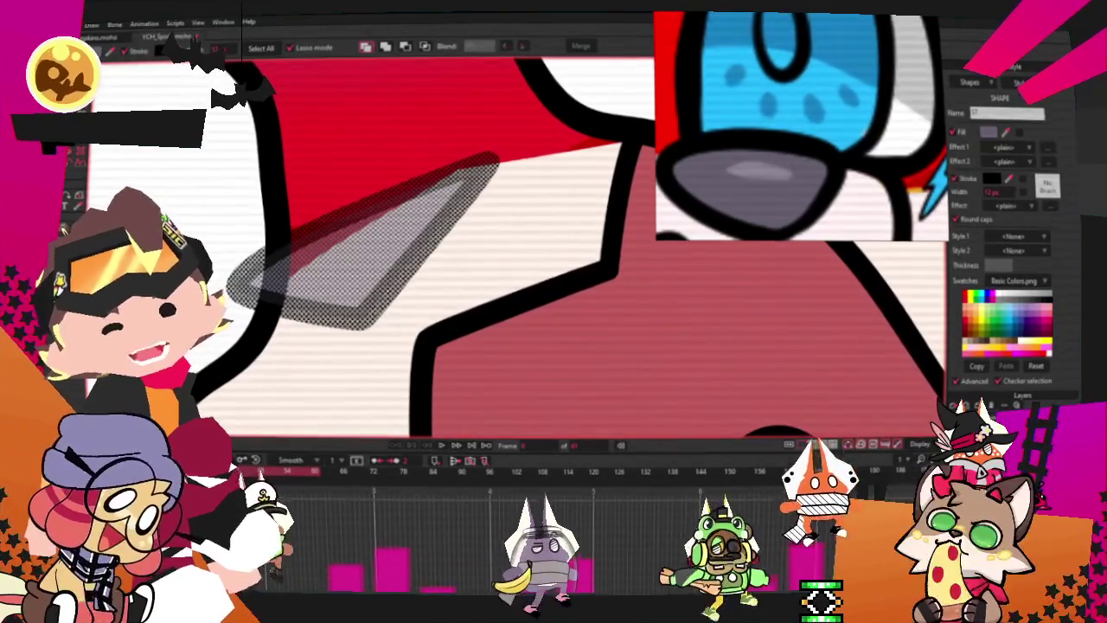
key(f)
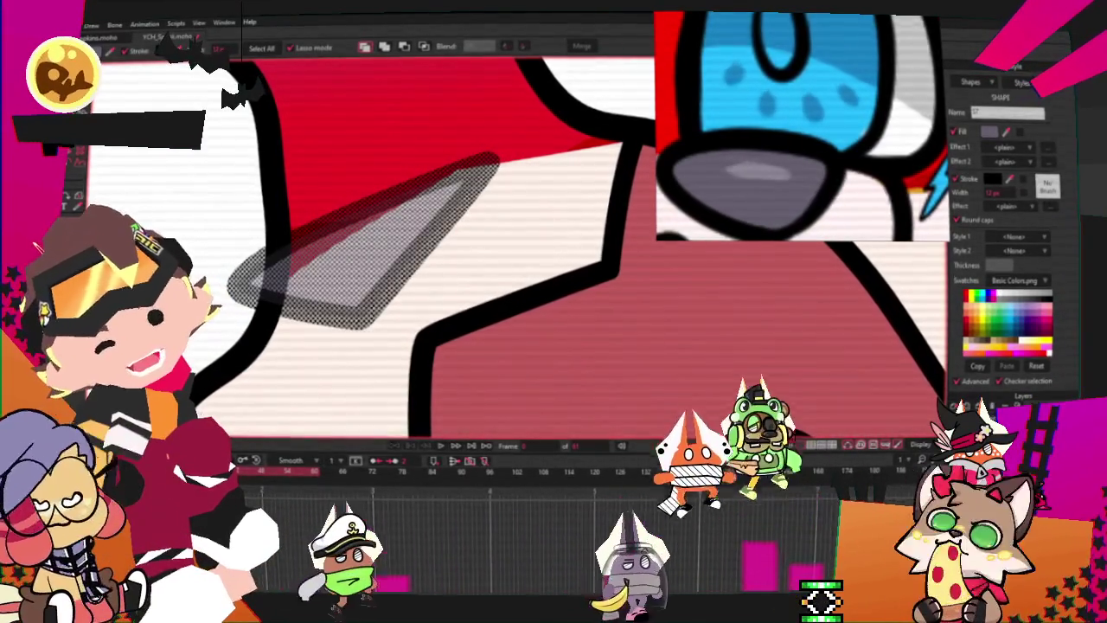
key(space)
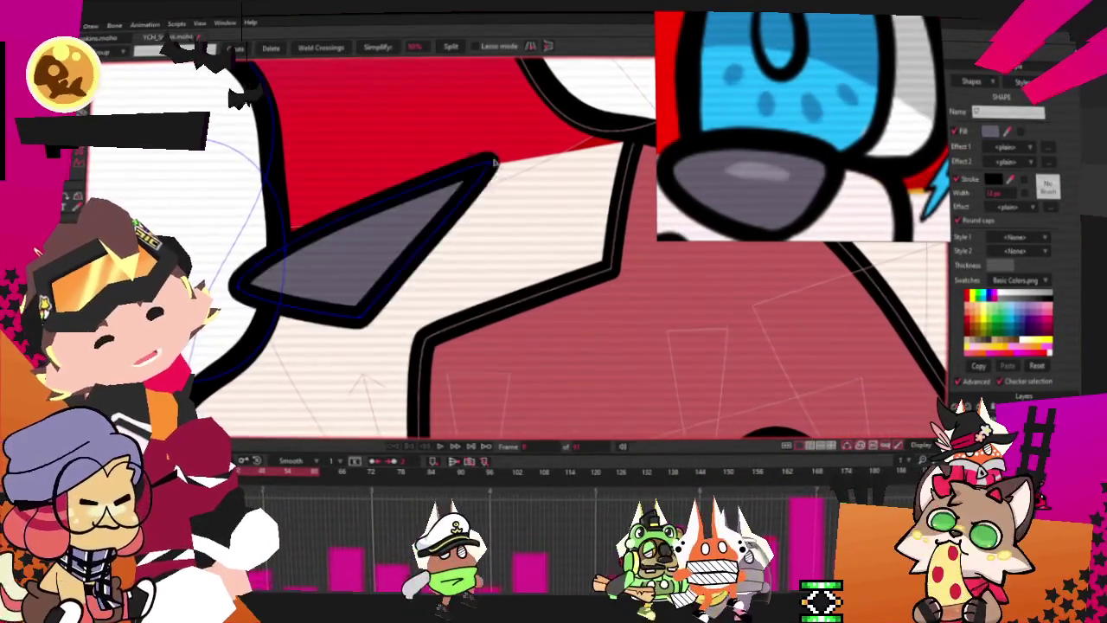
key(c)
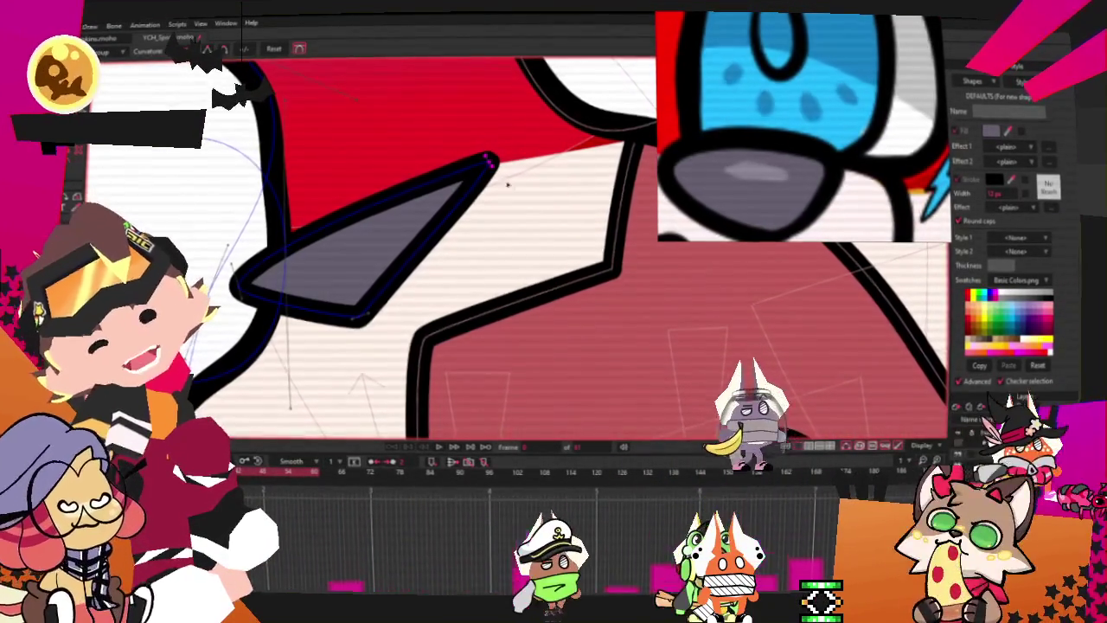
drag(494, 153, 563, 145)
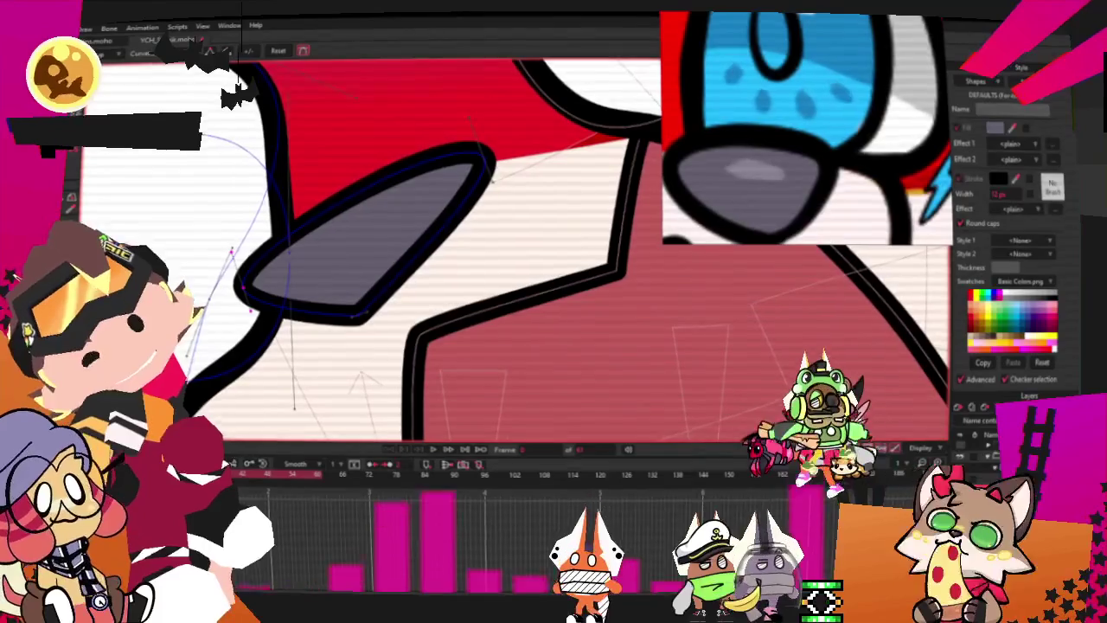
Step: Select the nose shape's top-right point with Transform Points
key(t)
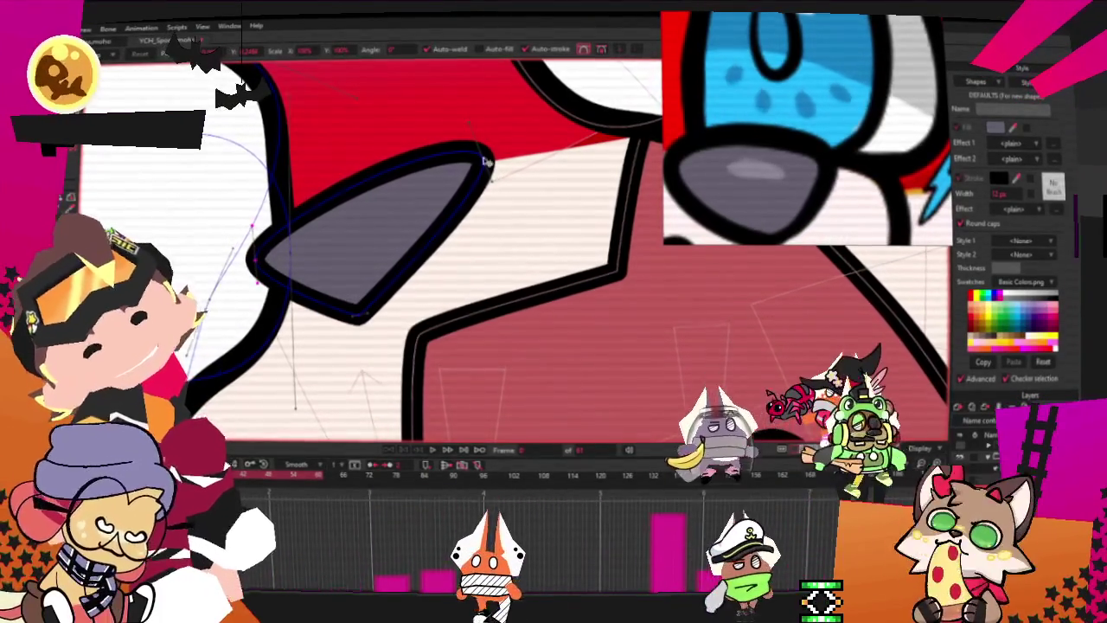
click(483, 161)
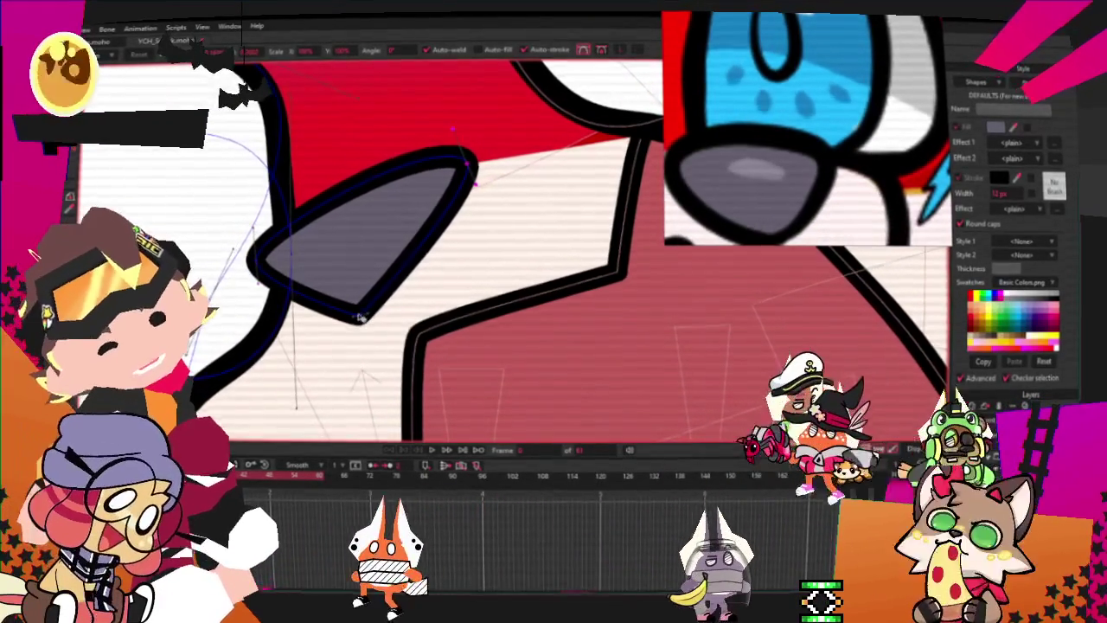
scroll(363, 312, down, 5)
scroll(385, 285, down, 2)
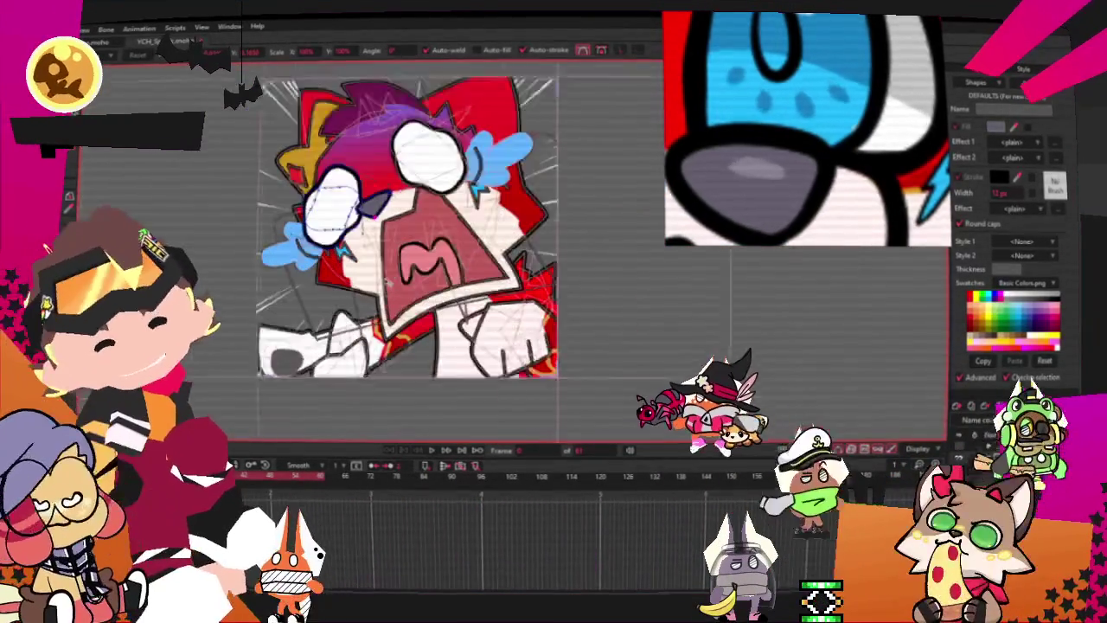
scroll(386, 281, up, 1)
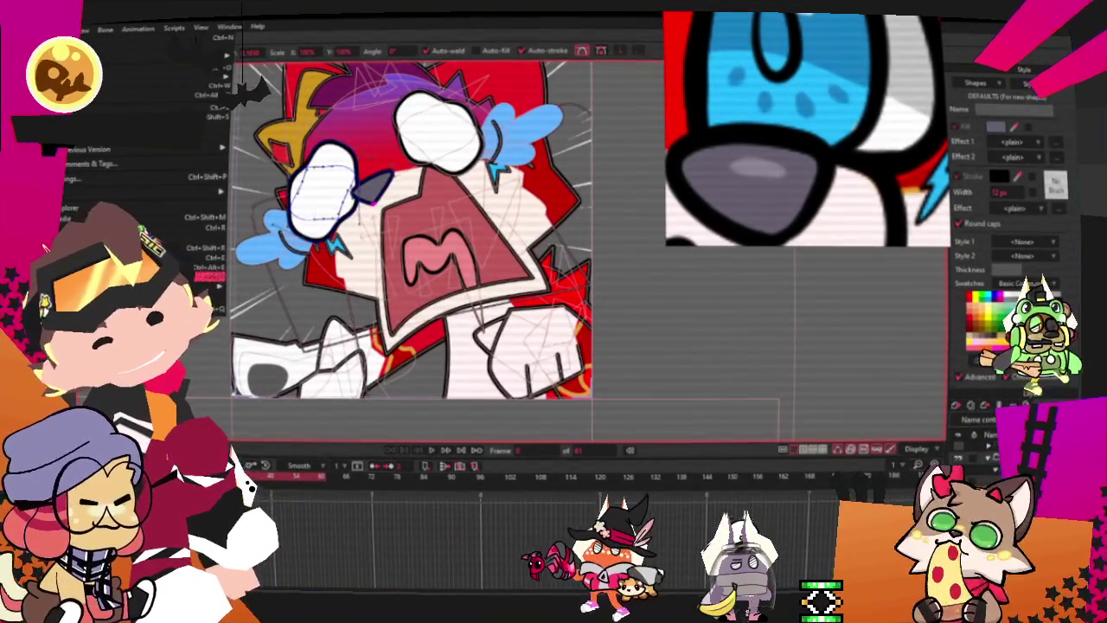
click(173, 227)
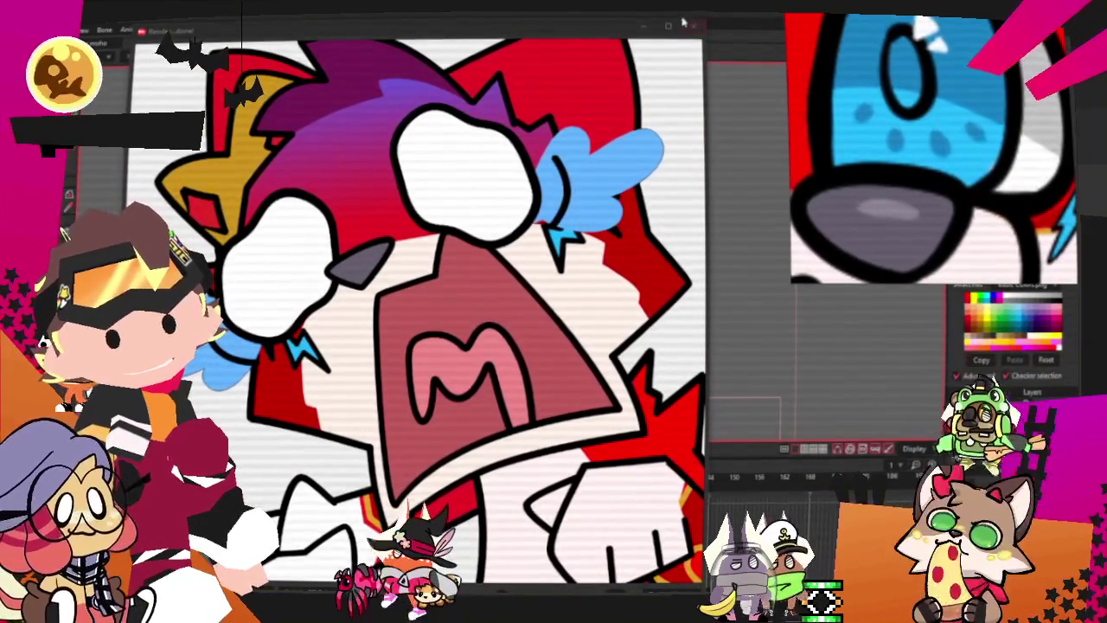
key(Escape)
key(alt+f)
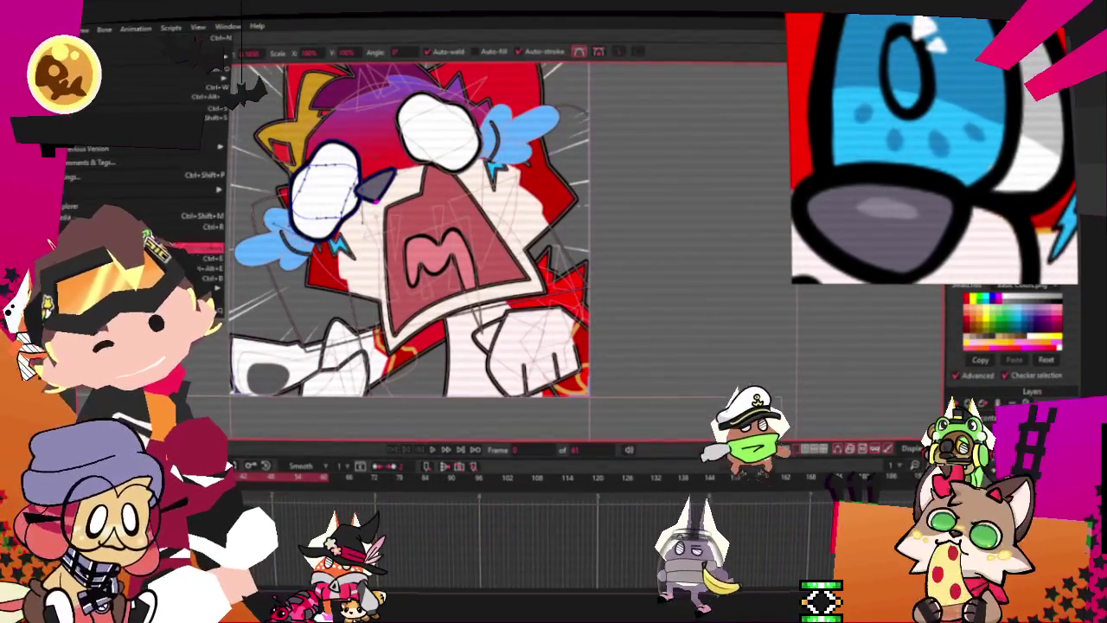
click(216, 218)
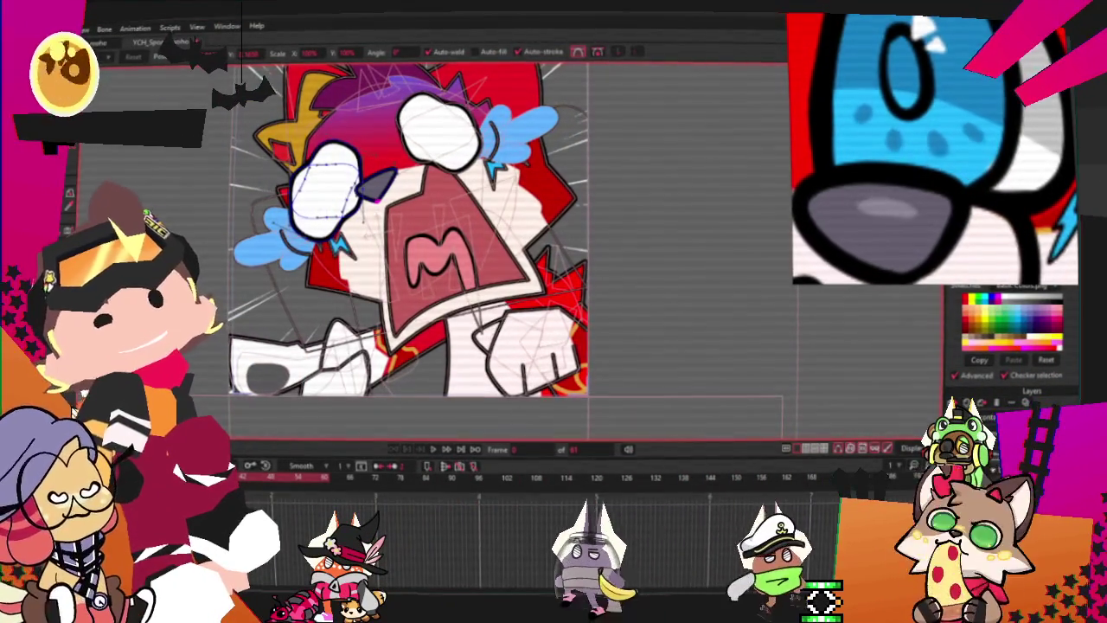
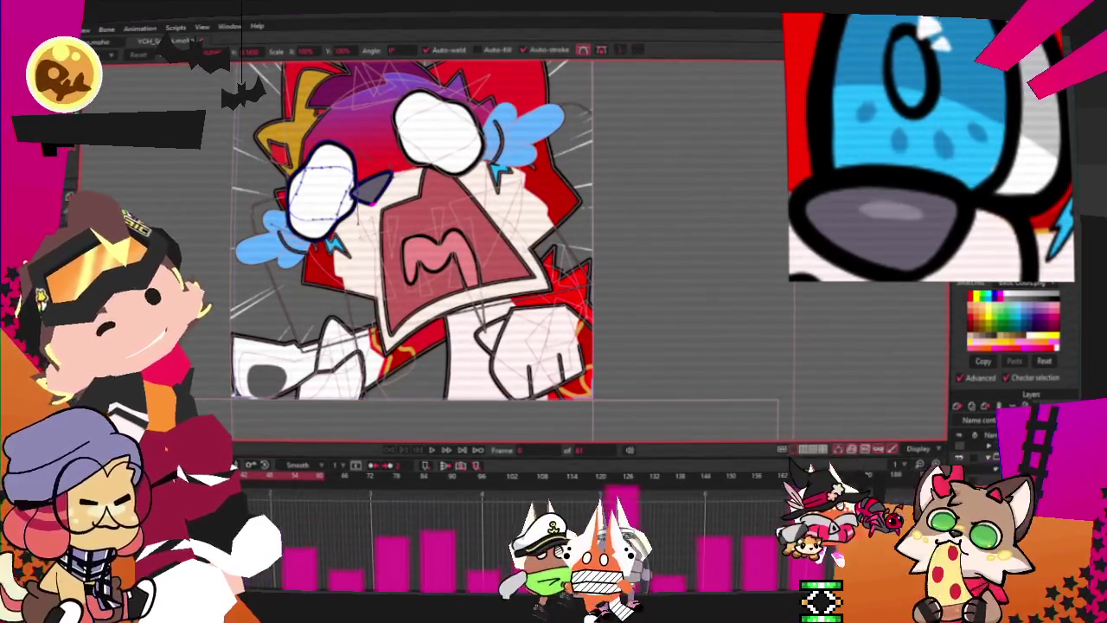
Step: Open and dismiss Moho's File menu, then move to the cat-face line art in Clip Studio Paint
key(alt+f)
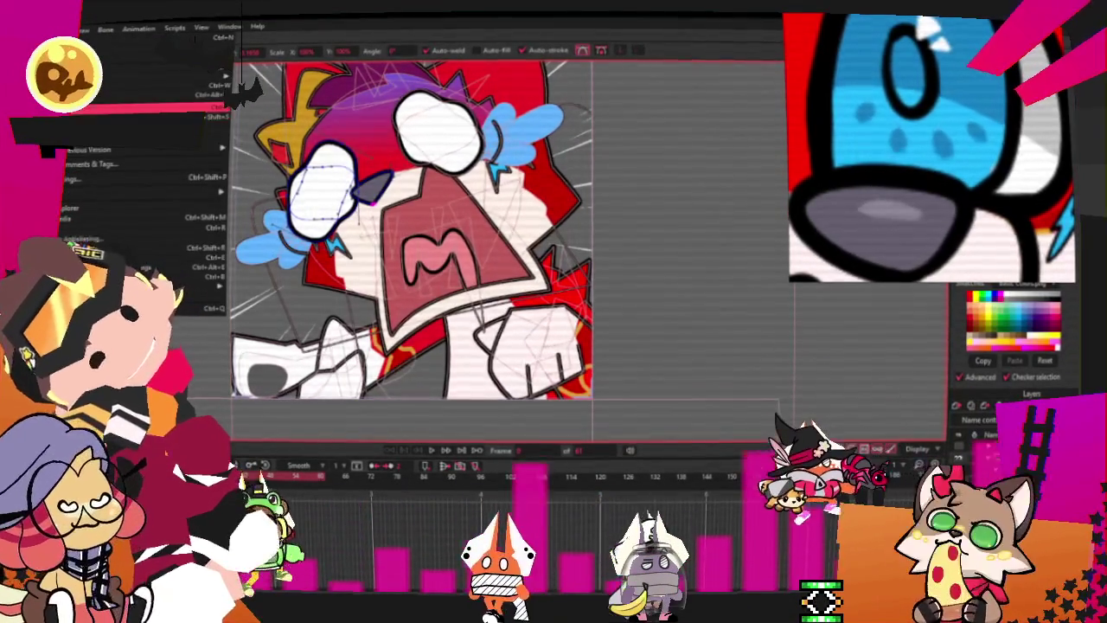
key(Escape)
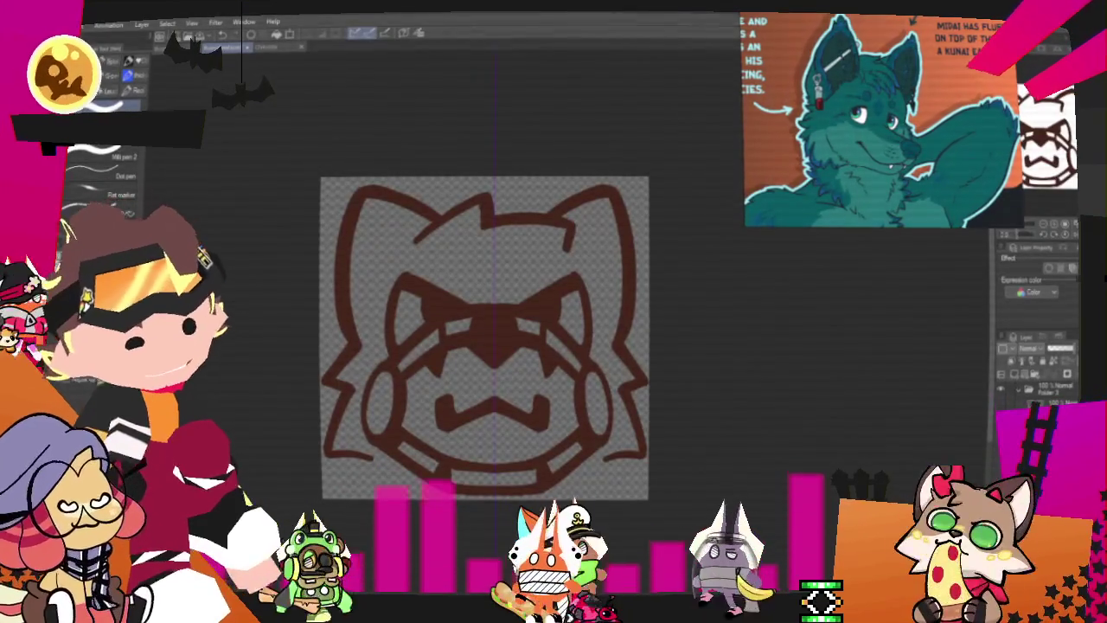
Step: Hide the brown cat-face line-art layer and sample a colour from the teal reference character
click(1016, 373)
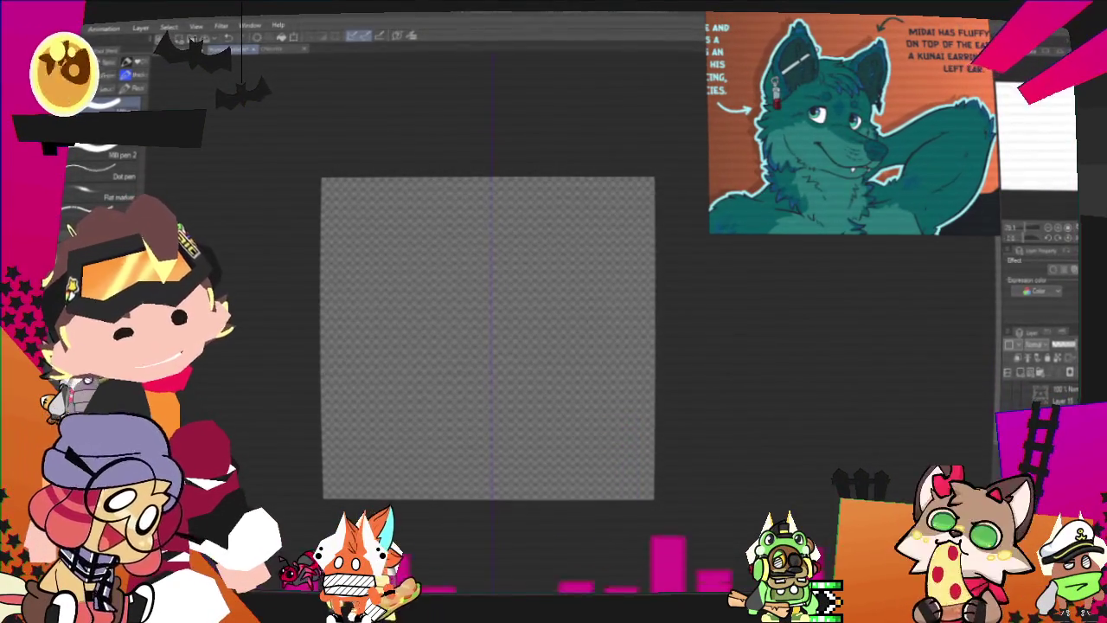
click(415, 38)
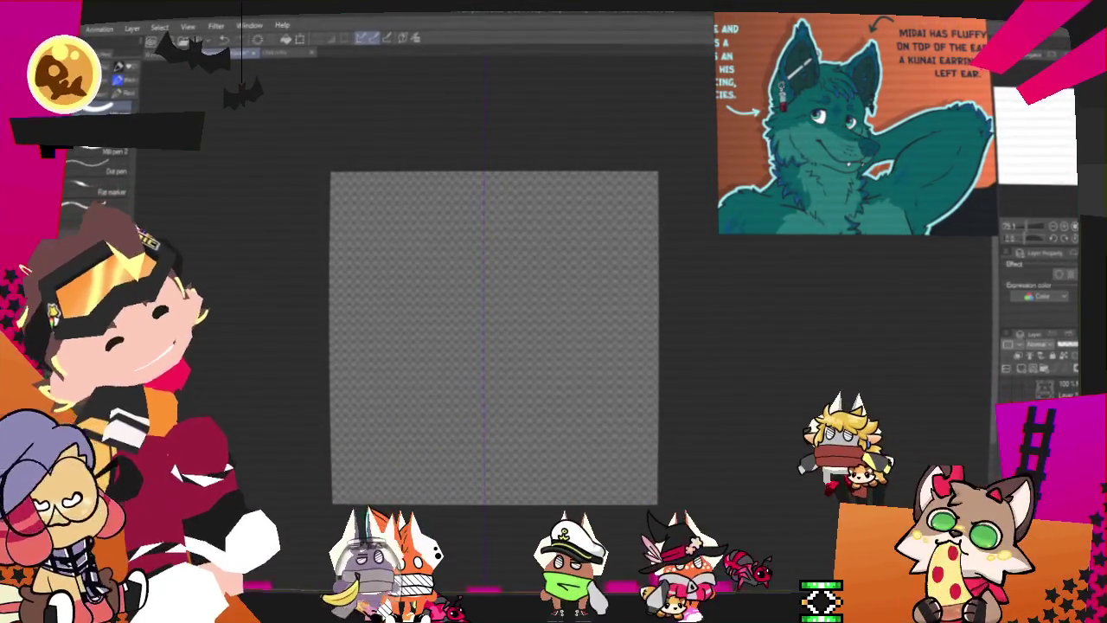
drag(494, 337, 527, 301)
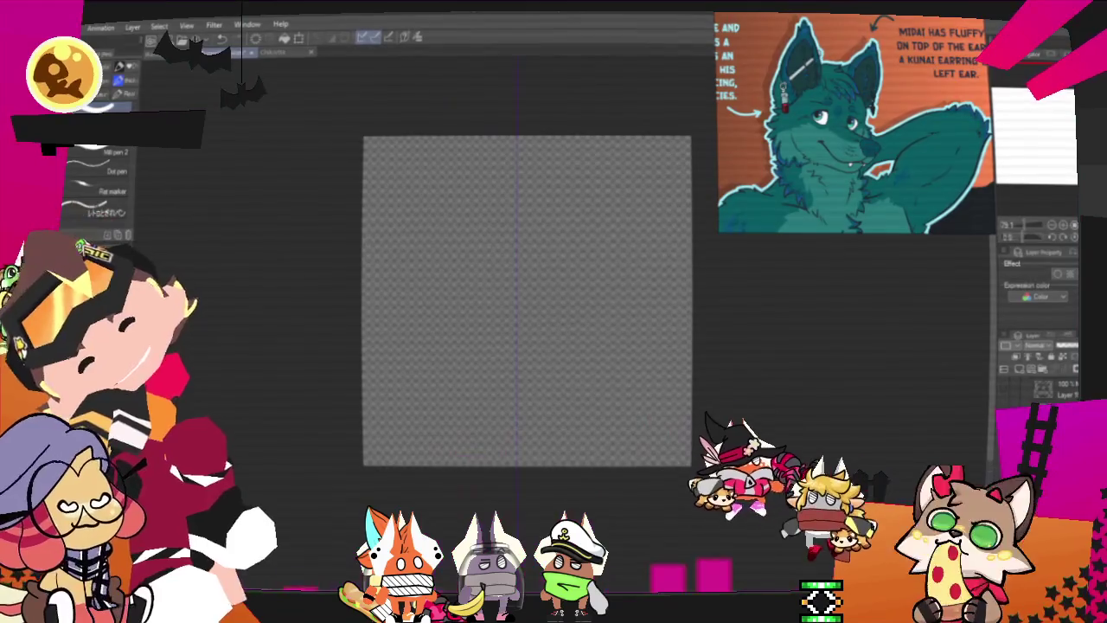
Step: Shift the canvas view slightly down to frame the area for the teal eyes
drag(463, 306, 460, 316)
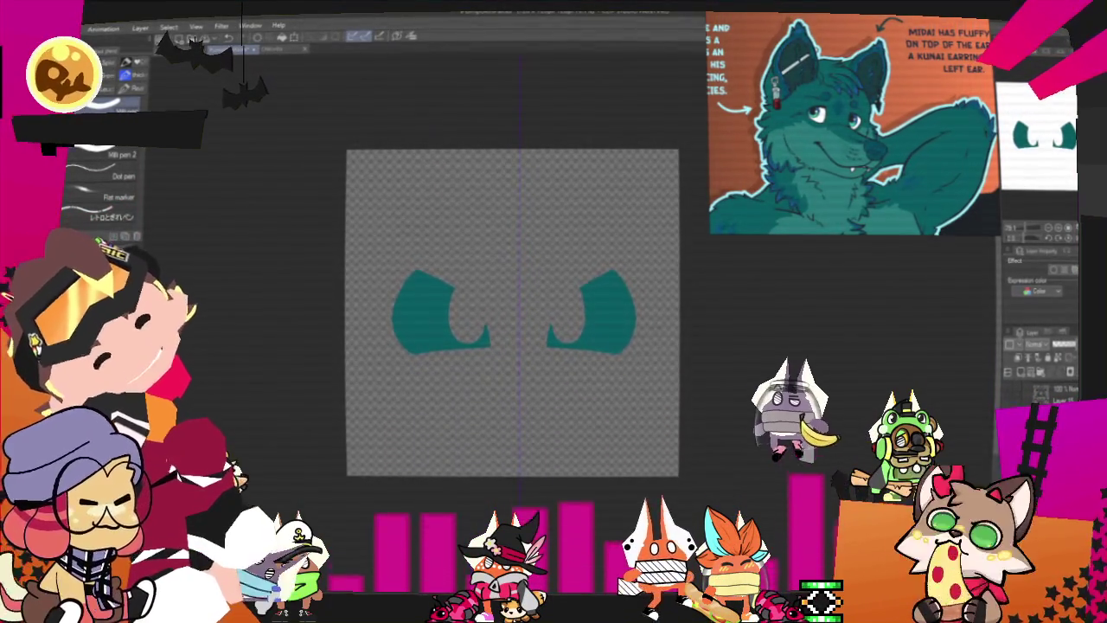
Step: Outline and fill a solid teal diamond nose, keeping the untrimmed ear curves above the eyes
drag(517, 258, 516, 298)
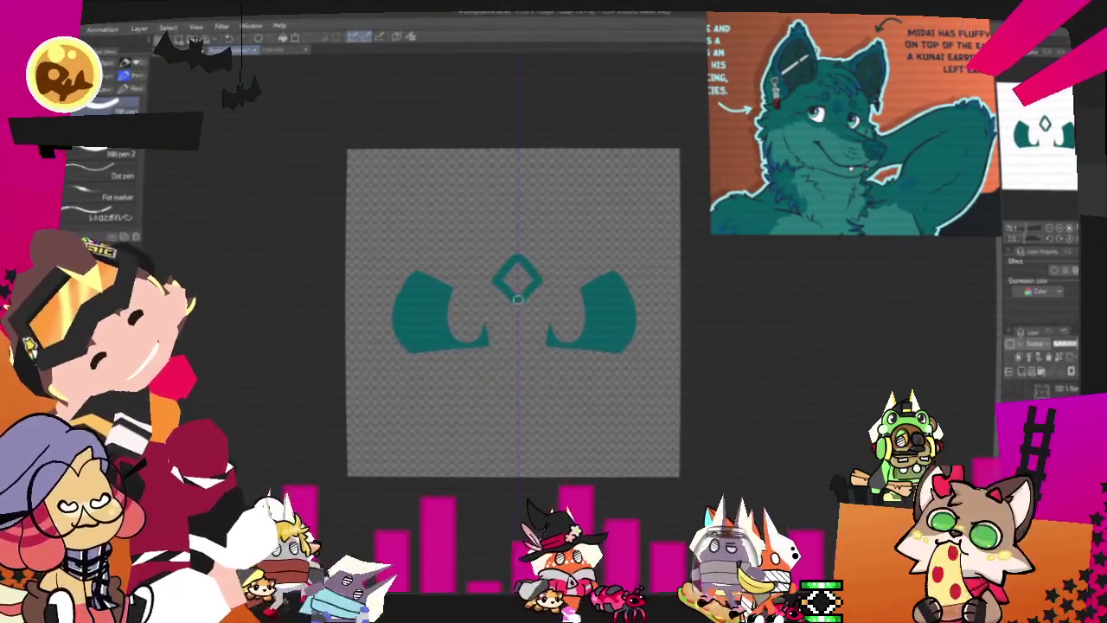
click(517, 277)
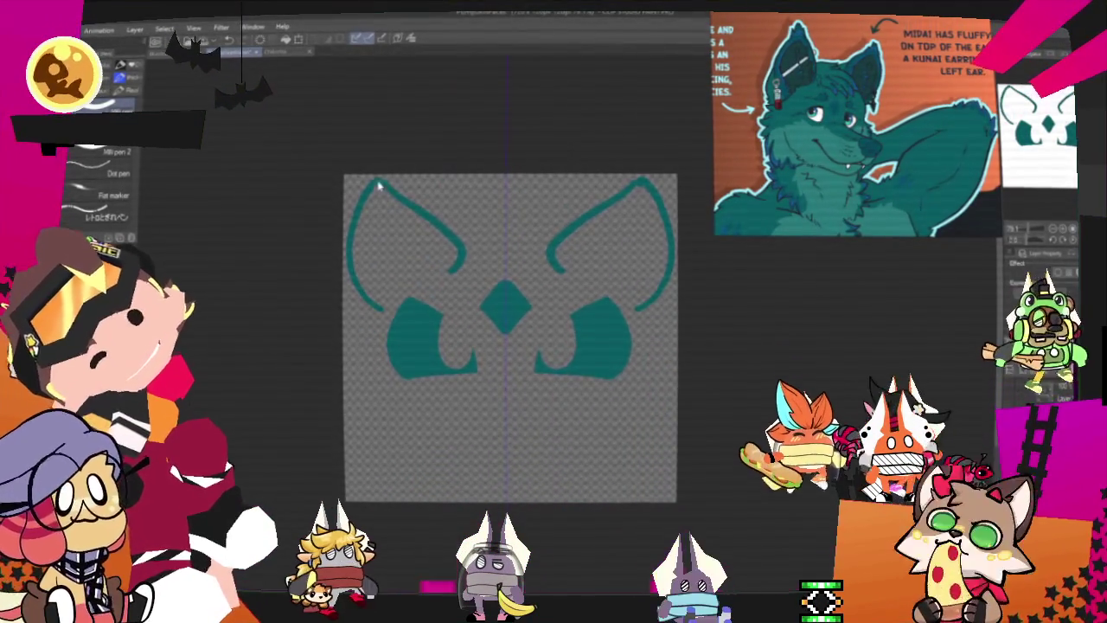
drag(367, 299, 350, 232)
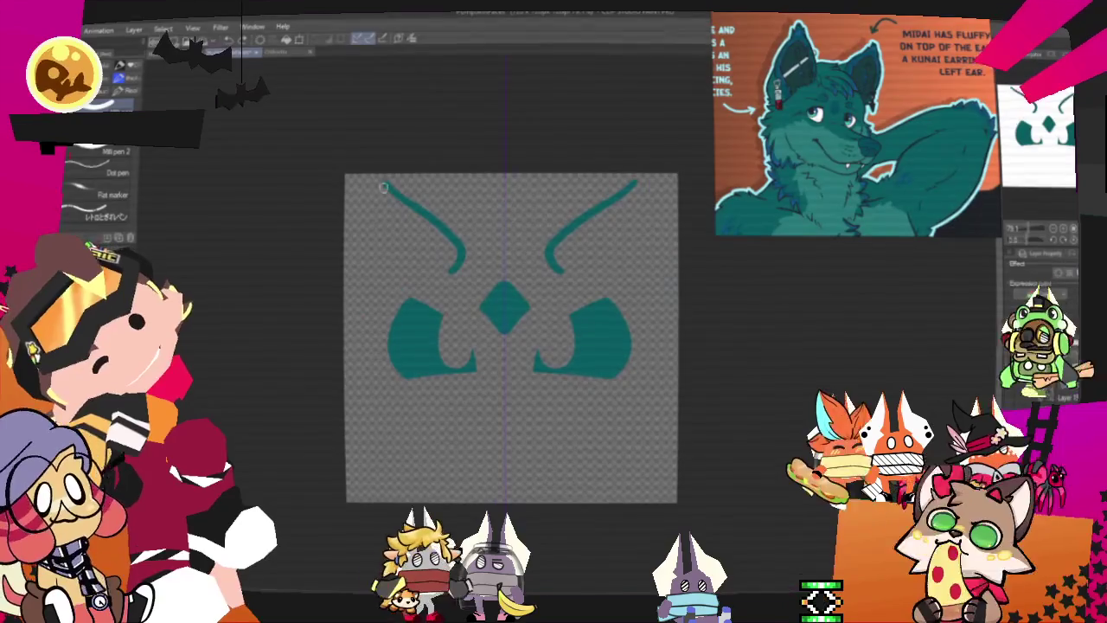
key(ctrl+z)
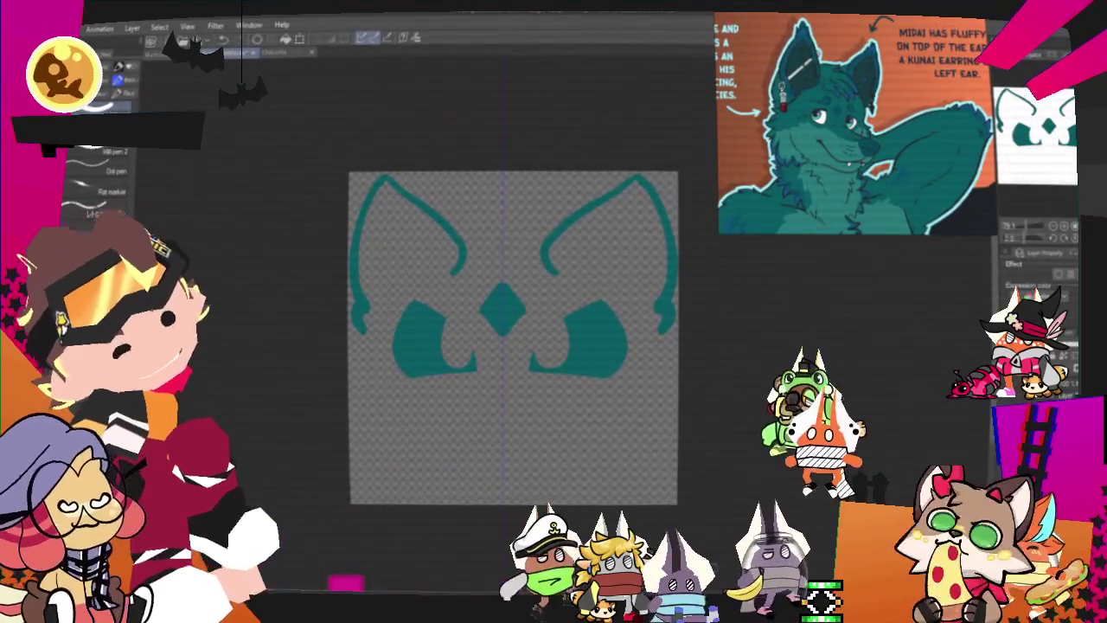
drag(610, 294, 631, 291)
Step: Add mirrored inner-ear strokes in both ears and a small mouth stroke below the nose
drag(407, 295, 389, 290)
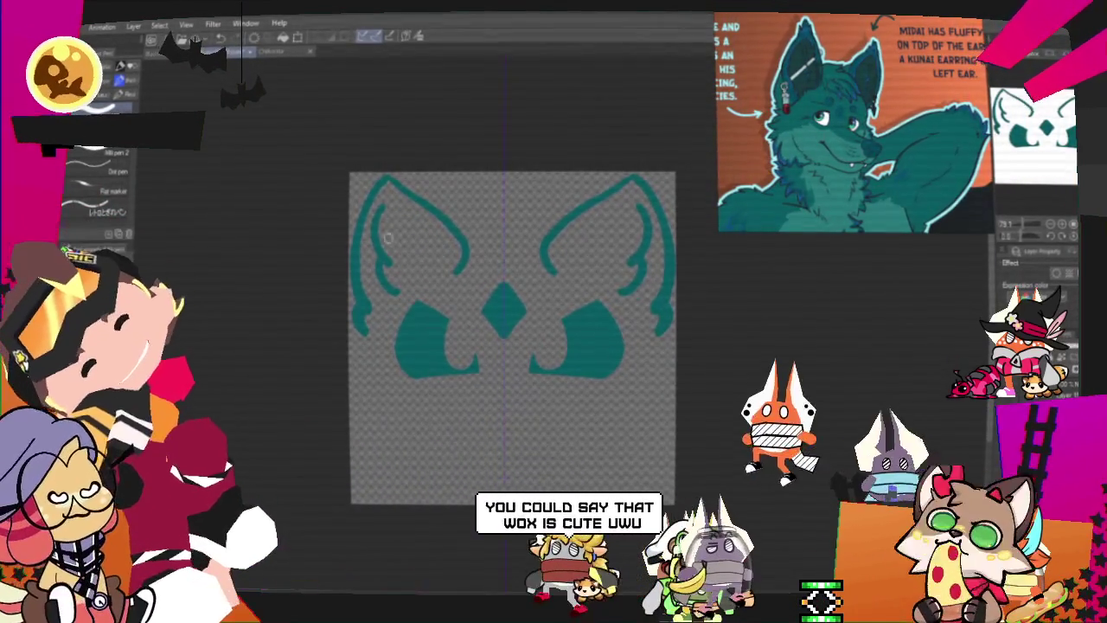
key(ctrl+z)
key(ctrl+y)
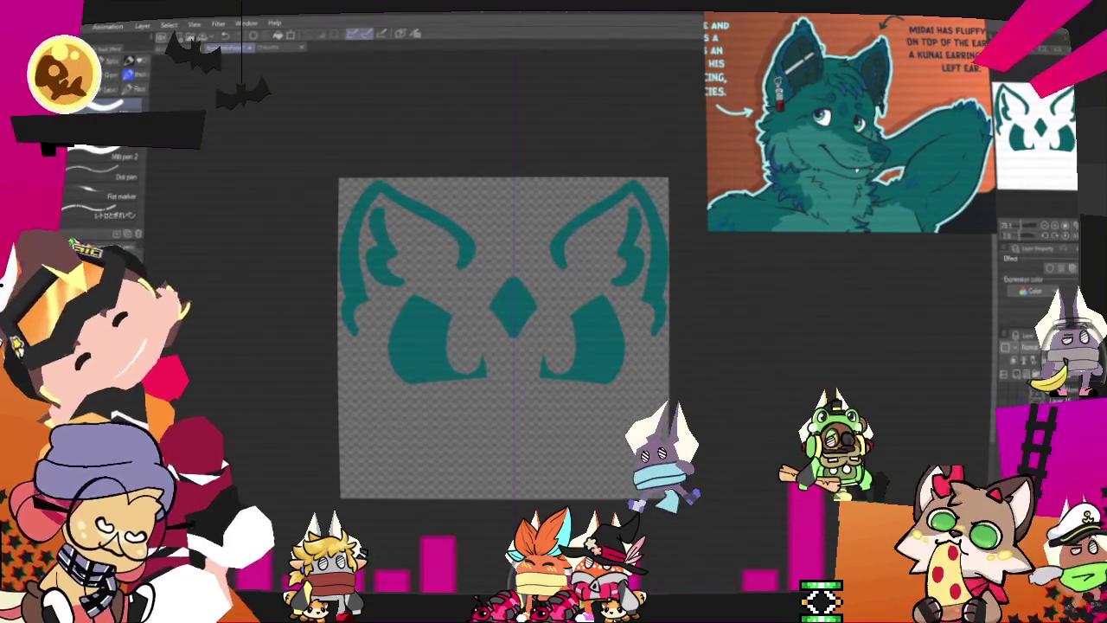
mouse_move(471, 398)
mouse_down()
mouse_move(511, 414)
mouse_move(510, 403)
mouse_up()
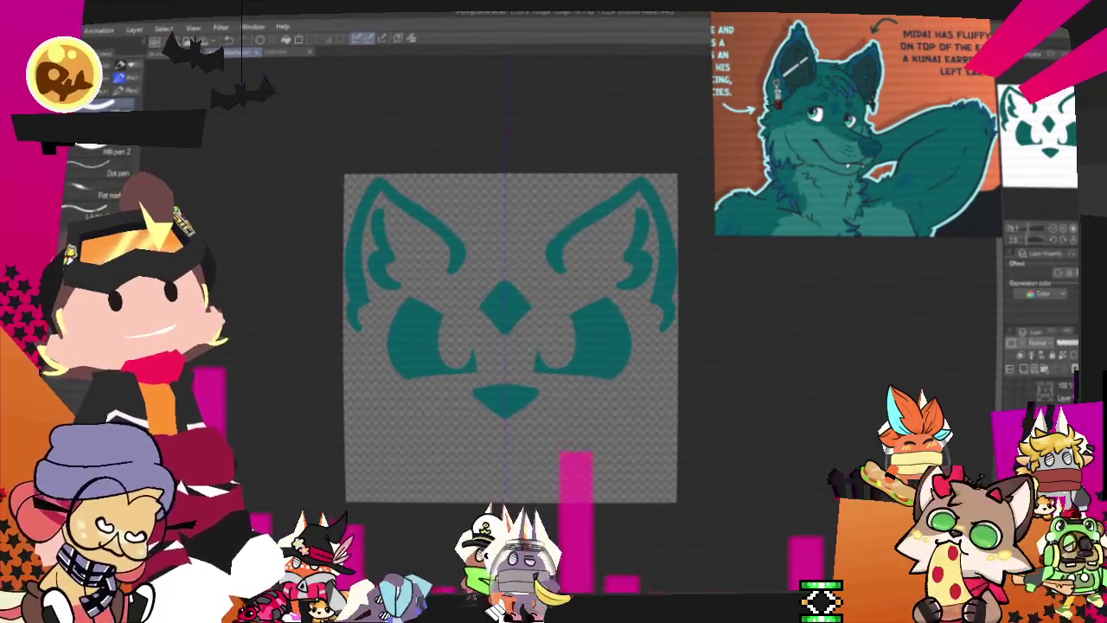
Step: Draw a fang under each end of the mouth and fluffy cheek tufts on both sides
mouse_move(437, 439)
mouse_down()
mouse_move(467, 395)
mouse_move(566, 395)
mouse_up()
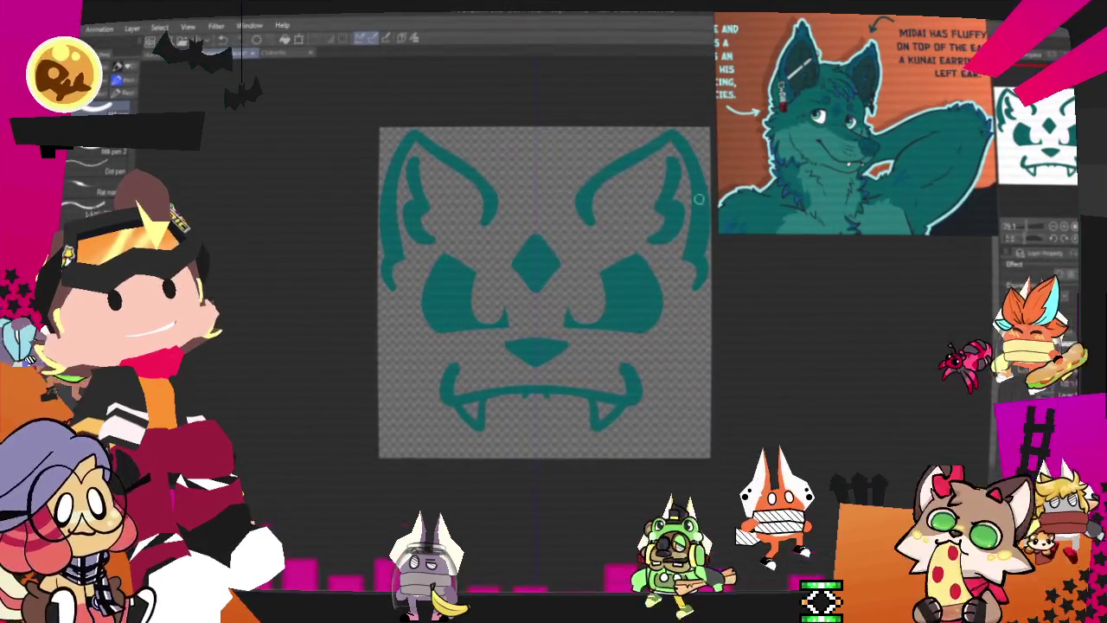
drag(605, 399, 597, 417)
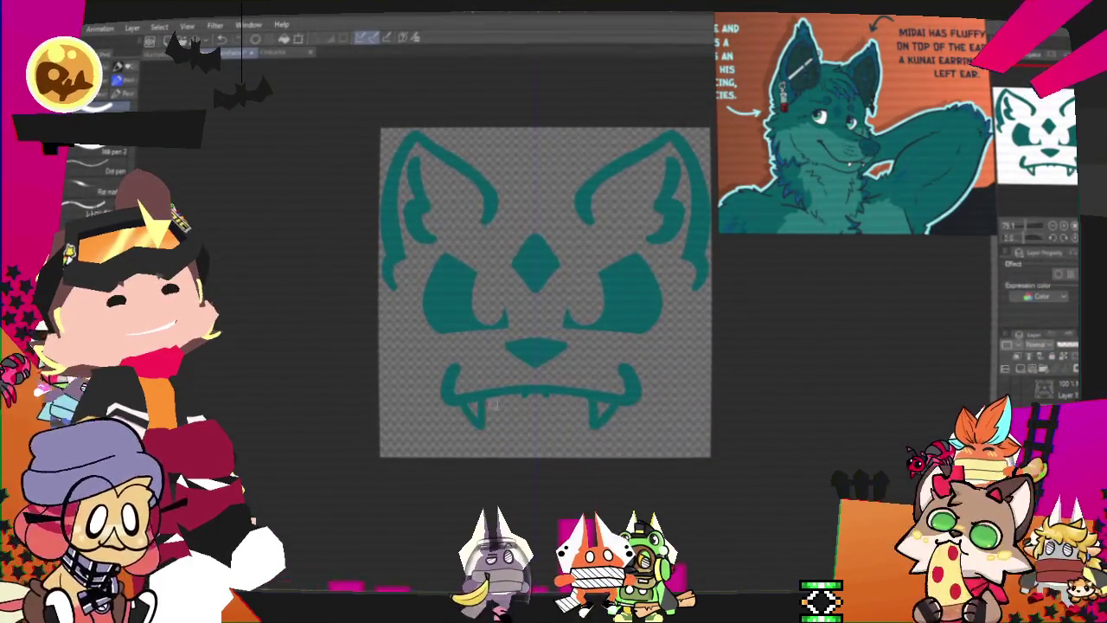
drag(467, 399, 478, 416)
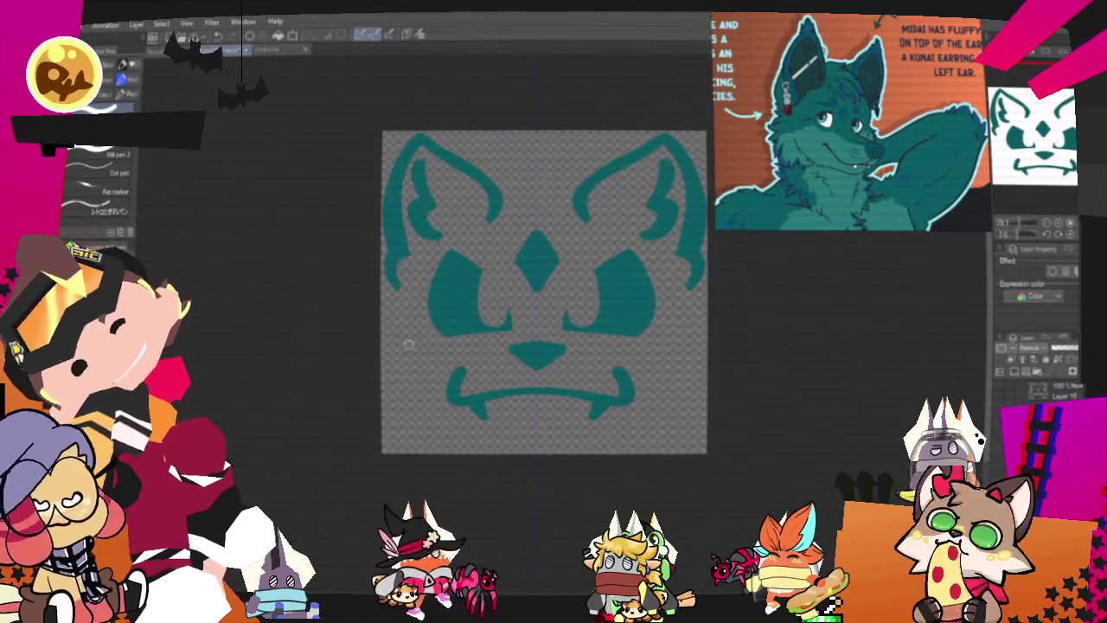
drag(411, 339, 418, 442)
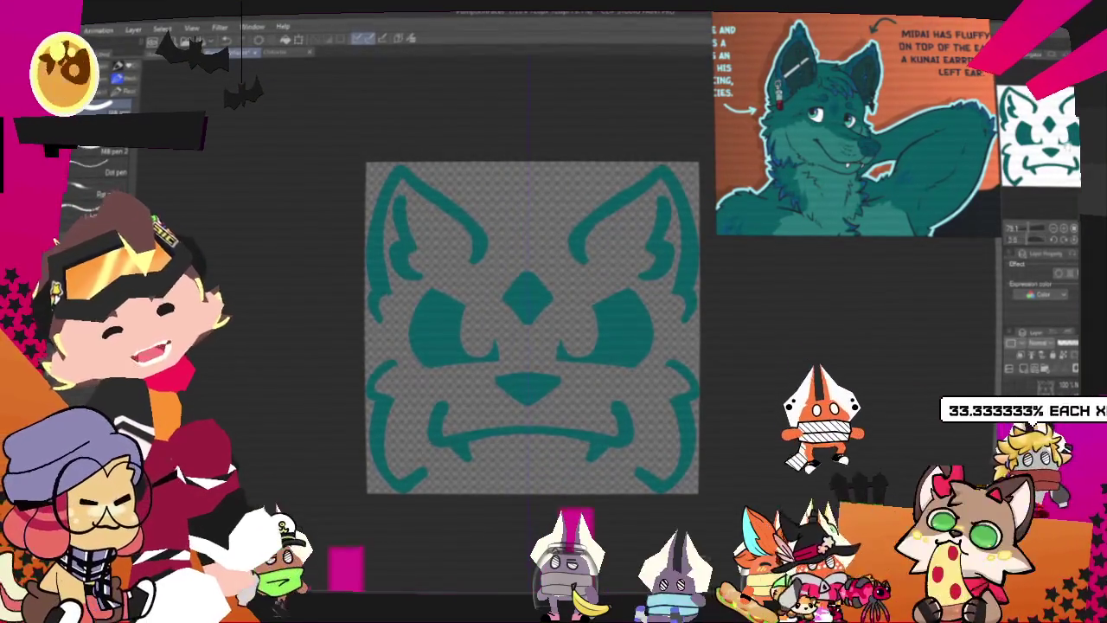
drag(532, 327, 507, 325)
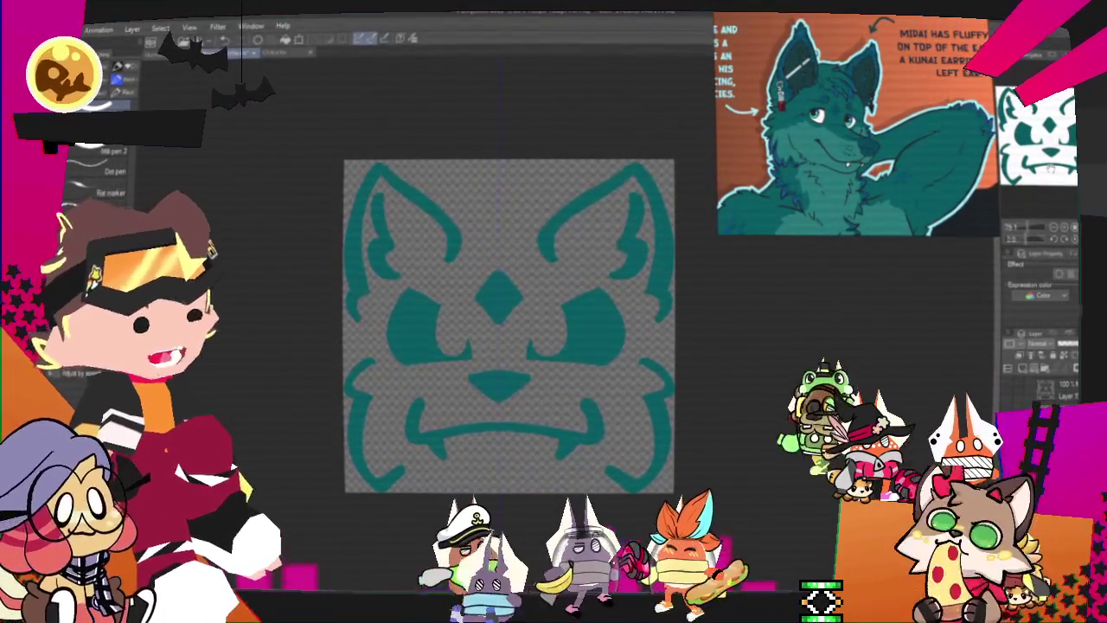
drag(511, 326, 533, 352)
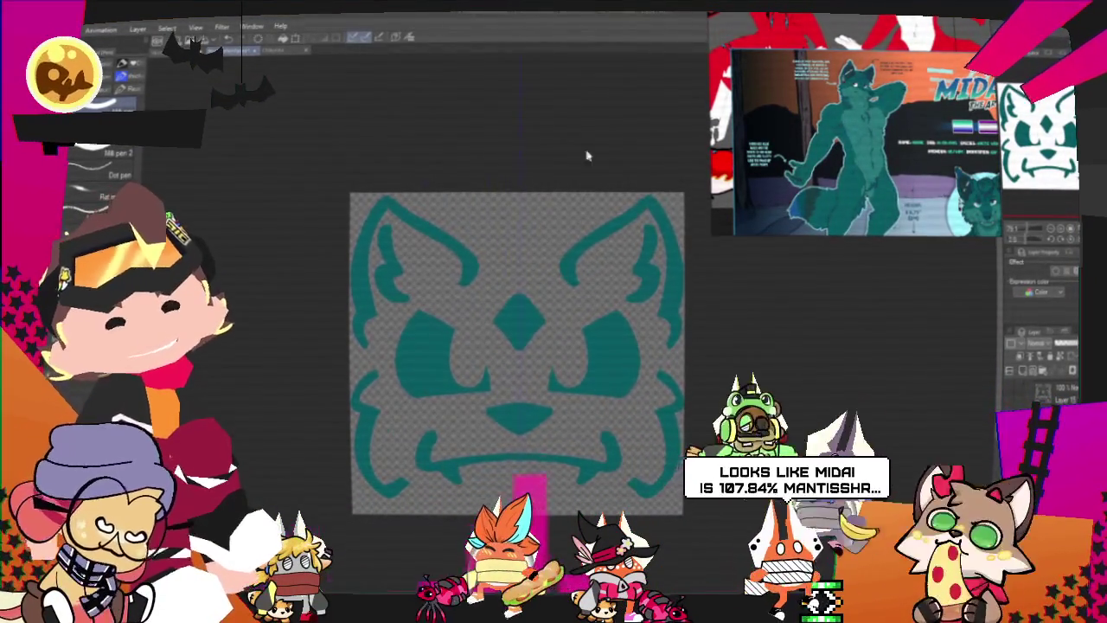
Step: Inspect the teal face, commit a layer transform, and freehand-select the ears region
scroll(571, 173, down, 1)
scroll(567, 180, up, 1)
scroll(568, 177, up, 1)
scroll(567, 176, up, 2)
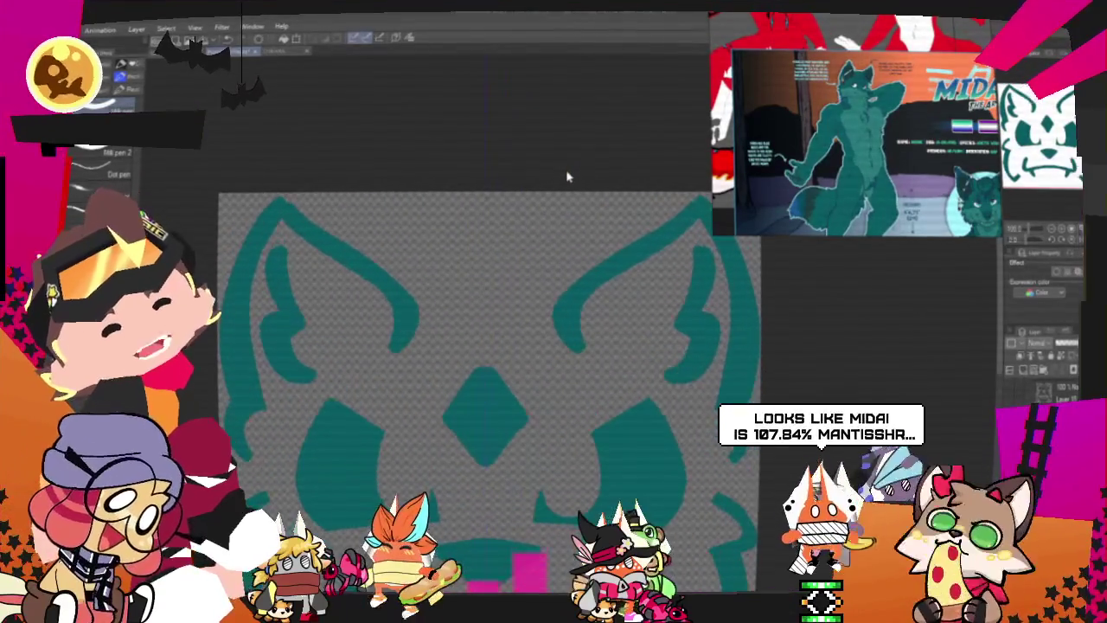
scroll(568, 177, down, 1)
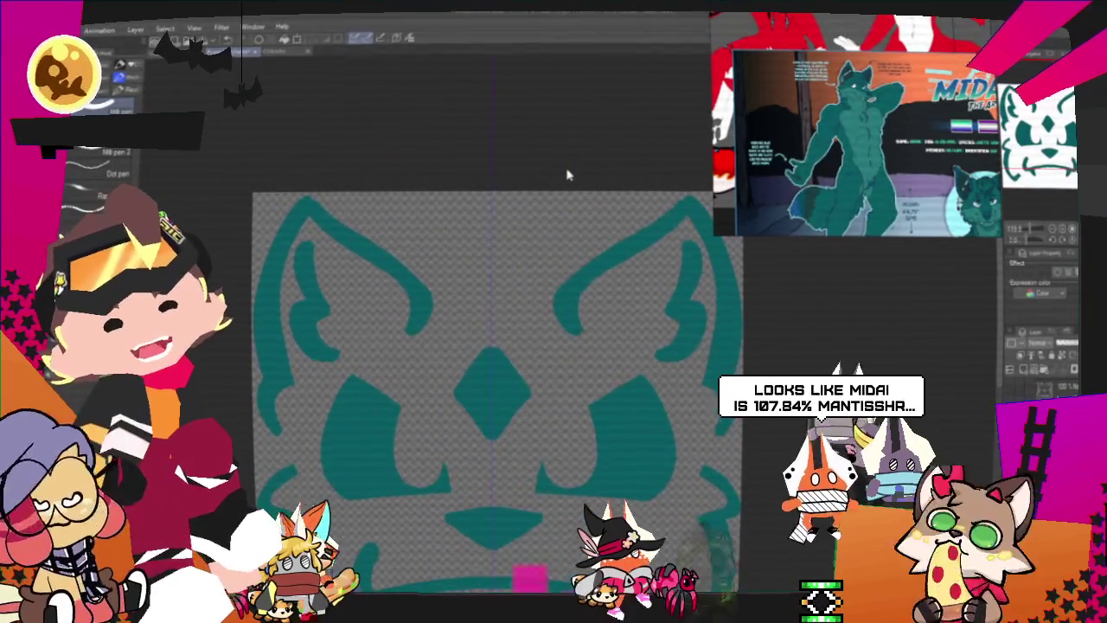
scroll(562, 169, down, 1)
scroll(563, 169, down, 1)
scroll(553, 173, down, 1)
scroll(541, 179, up, 1)
scroll(527, 242, up, 1)
scroll(520, 254, up, 1)
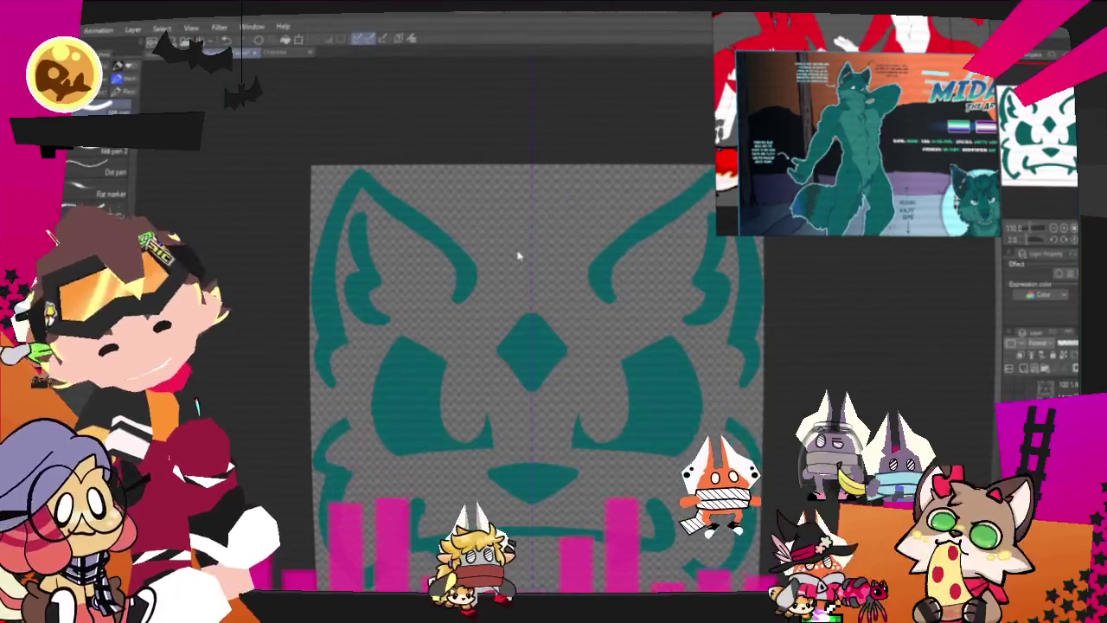
scroll(501, 294, down, 1)
scroll(485, 346, down, 1)
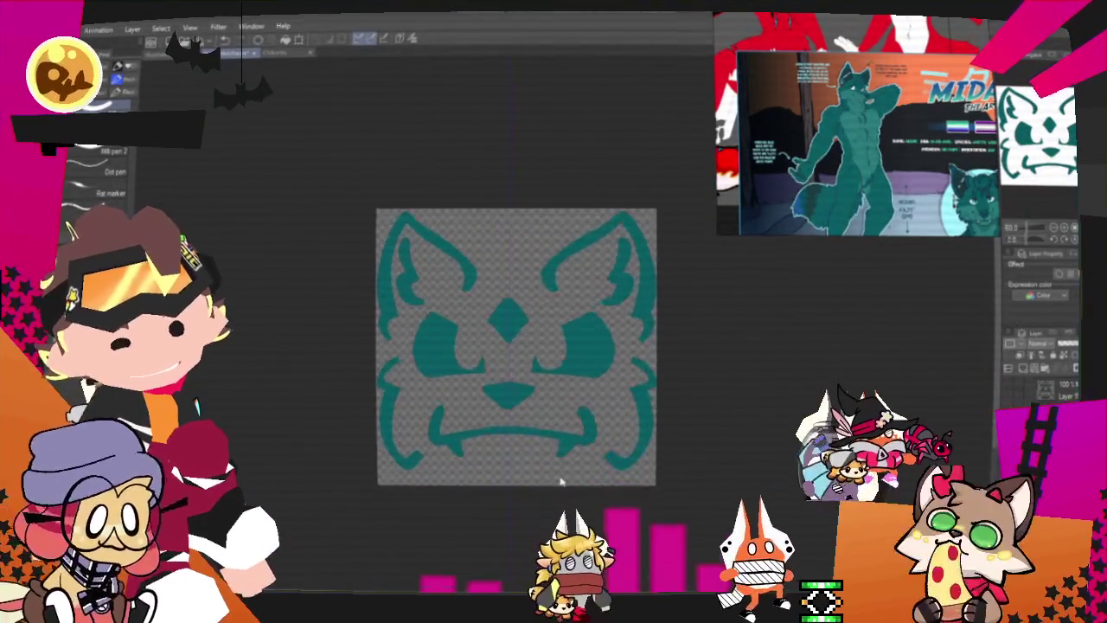
scroll(585, 450, up, 2)
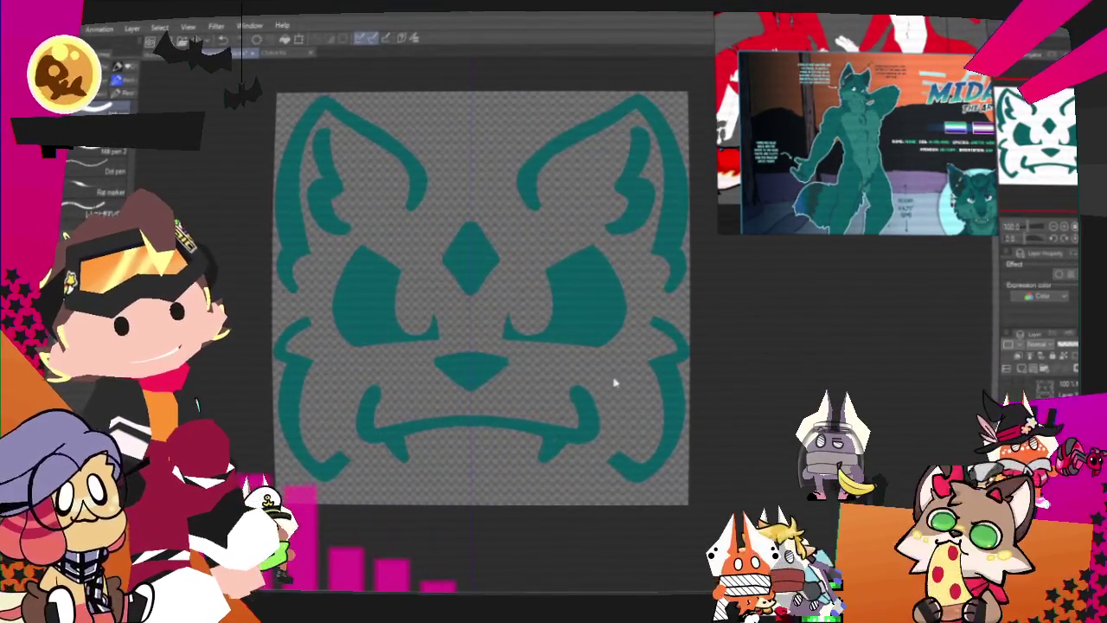
key(ctrl+t)
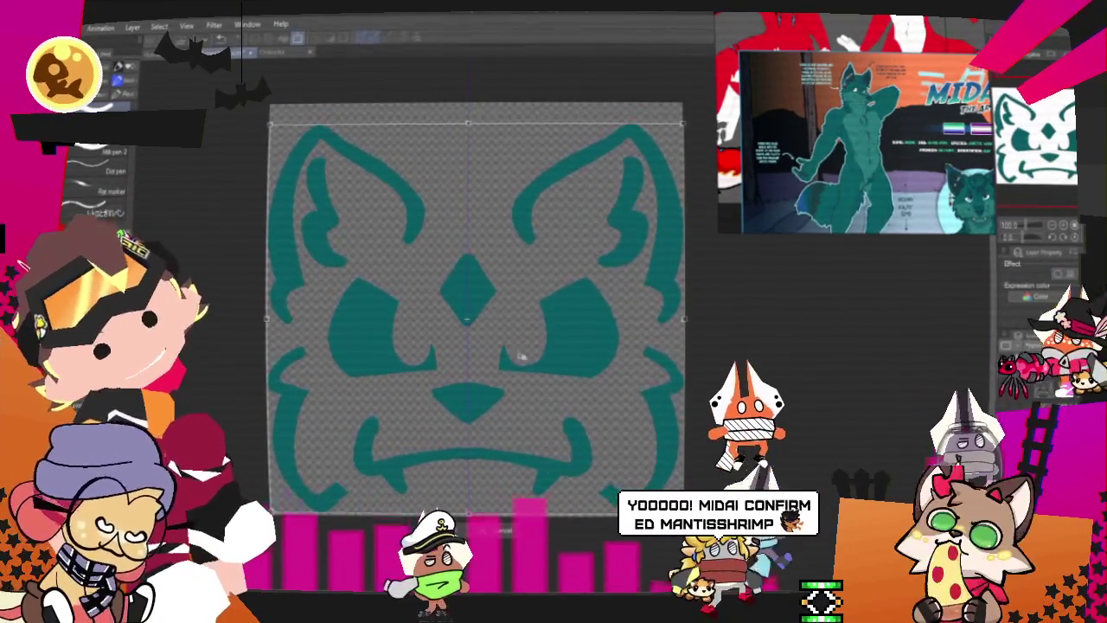
key(Return)
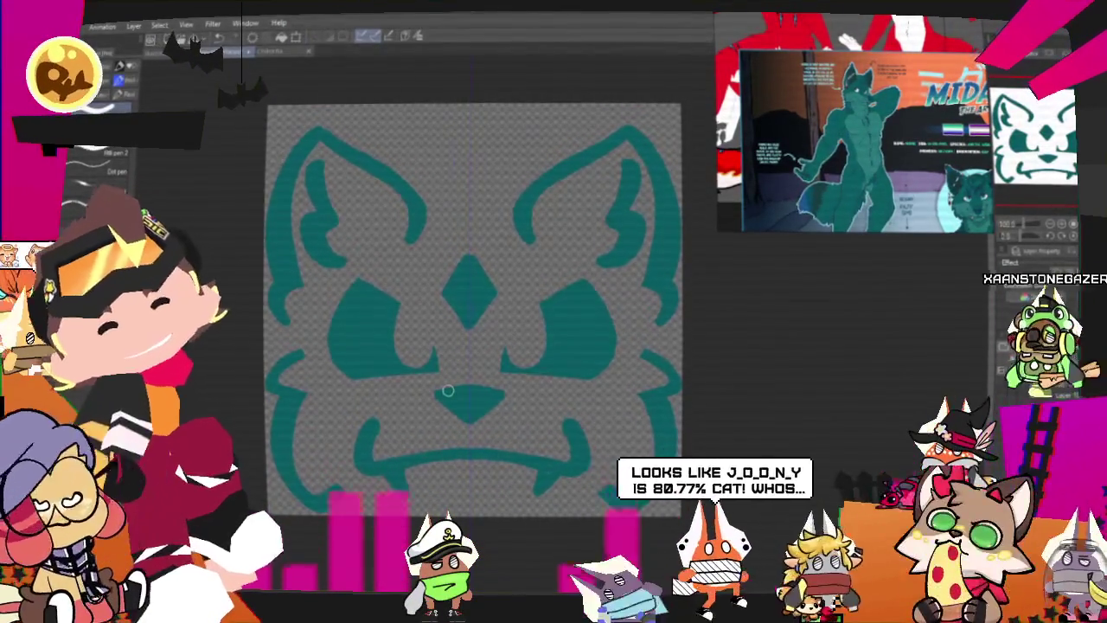
key(m)
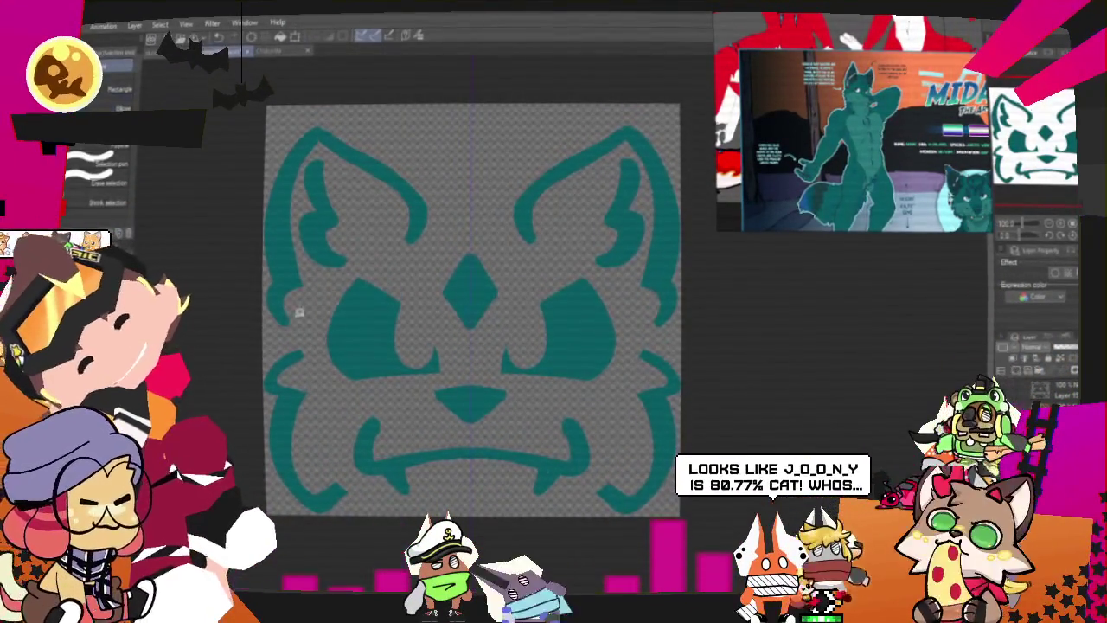
drag(462, 180, 415, 265)
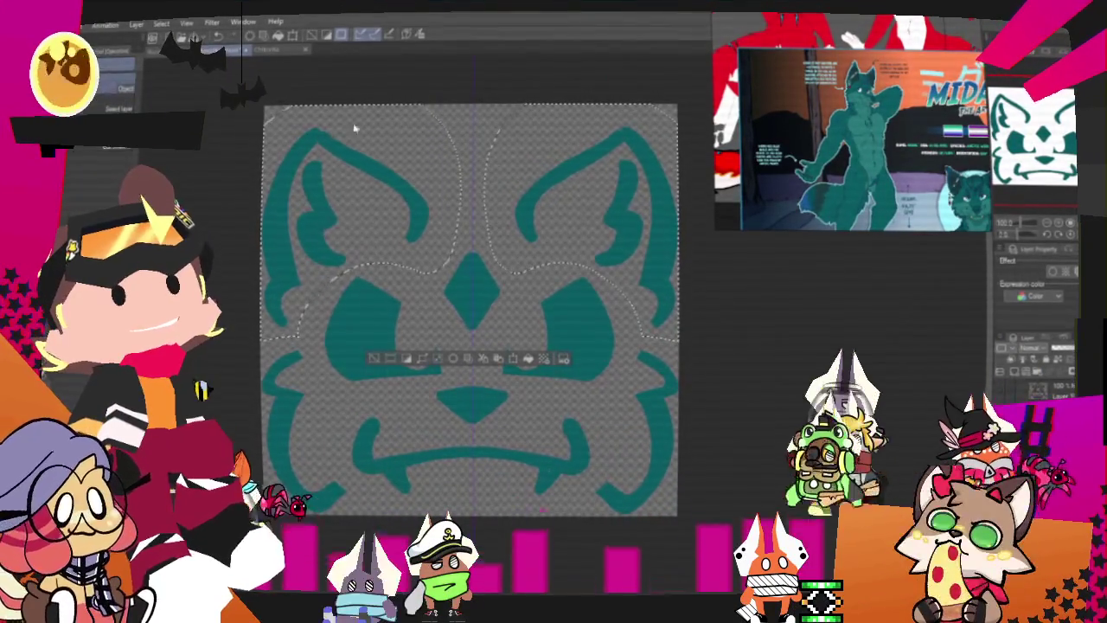
Step: Free-transform the selection, stretching the face drawing taller from its top edge
right_click(418, 201)
click(474, 350)
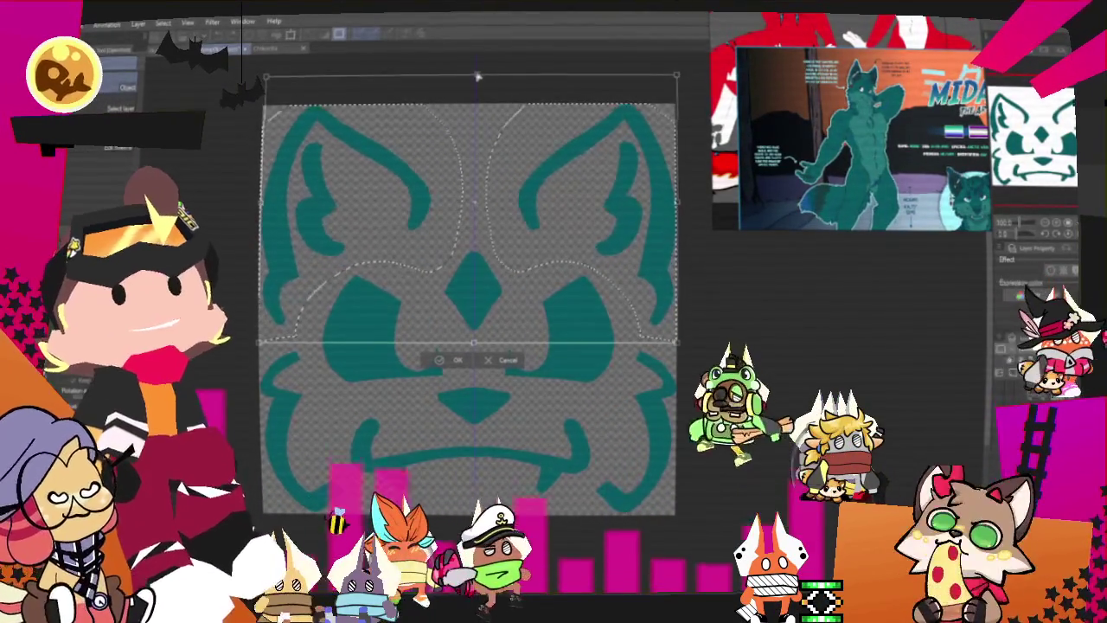
drag(477, 105, 477, 84)
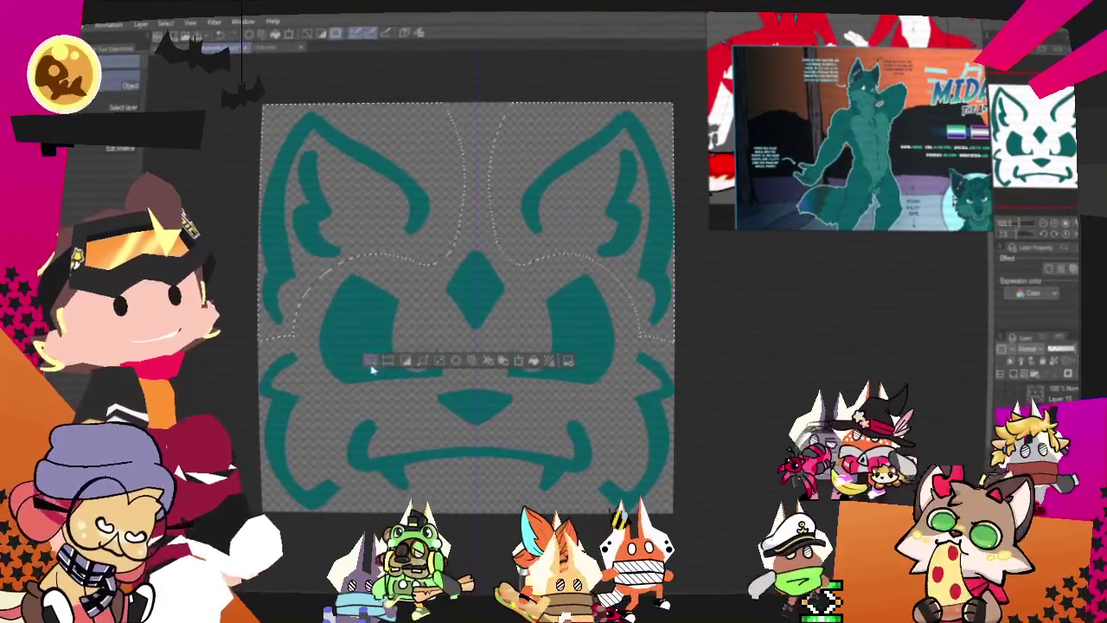
key(Return)
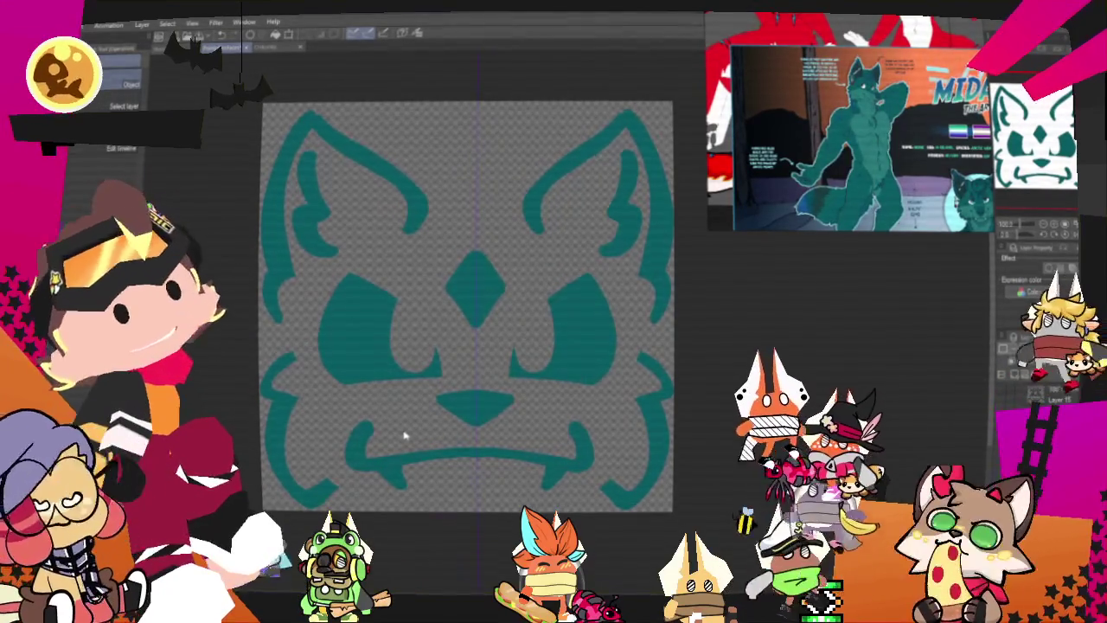
Step: Draw a mirrored teal pen stroke curving down from each ear
scroll(403, 435, down, 1)
scroll(404, 434, down, 1)
scroll(407, 424, up, 1)
scroll(402, 415, up, 1)
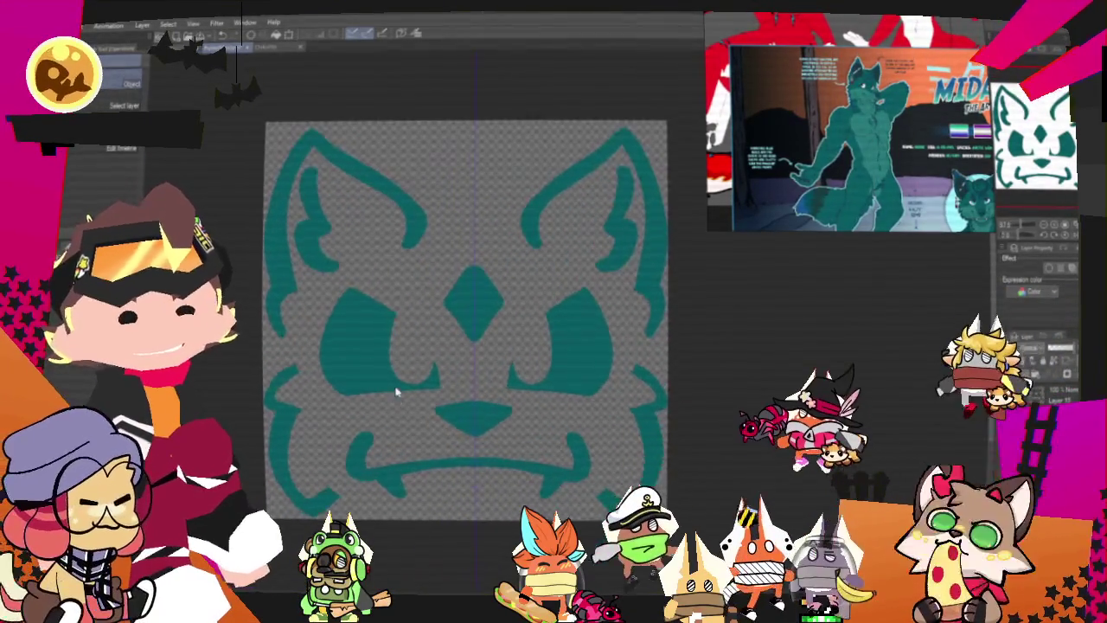
scroll(401, 395, up, 1)
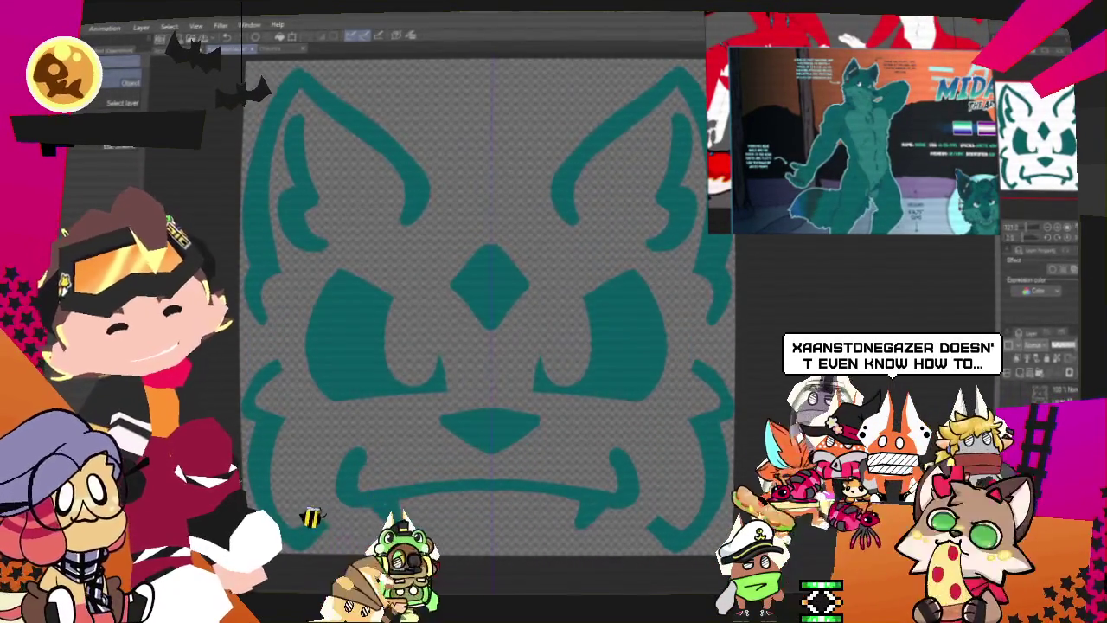
drag(493, 303, 544, 381)
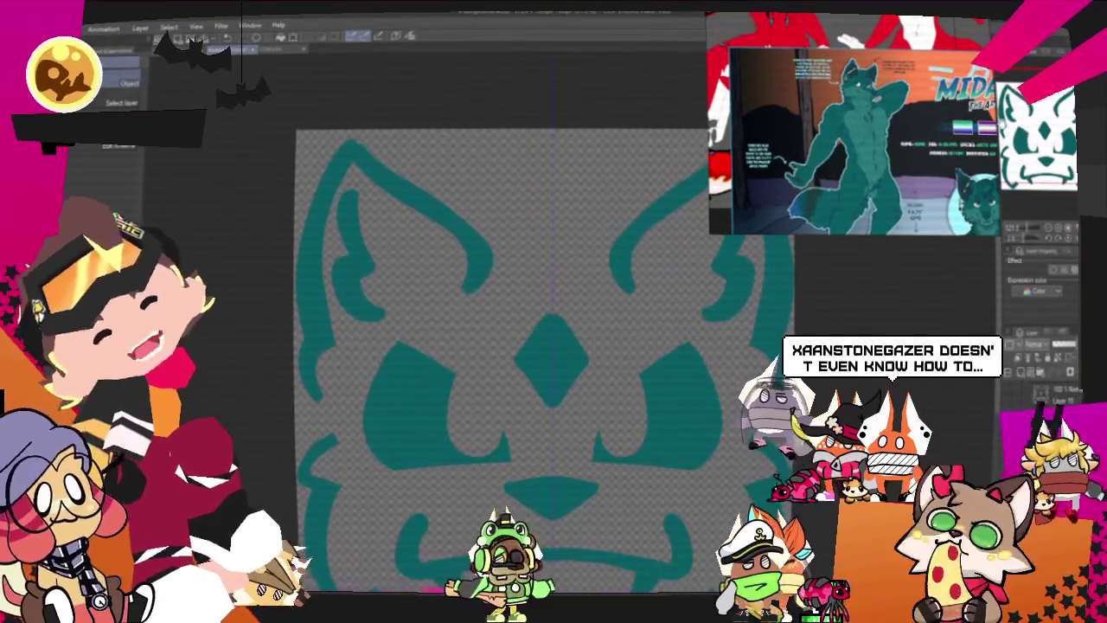
key(p)
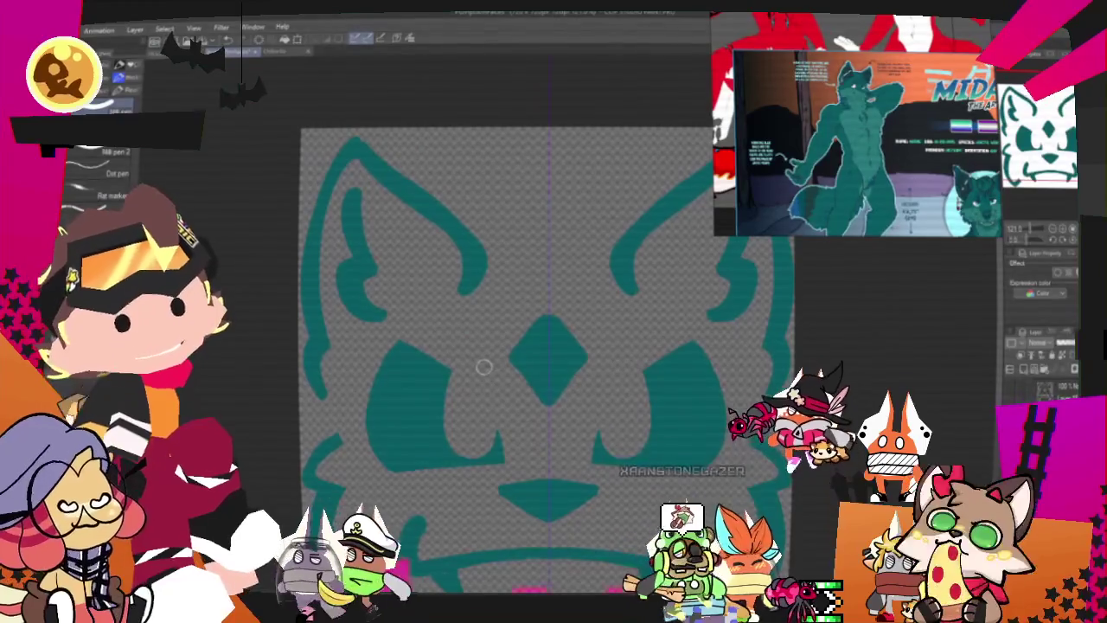
drag(484, 367, 426, 323)
scroll(426, 324, up, 1)
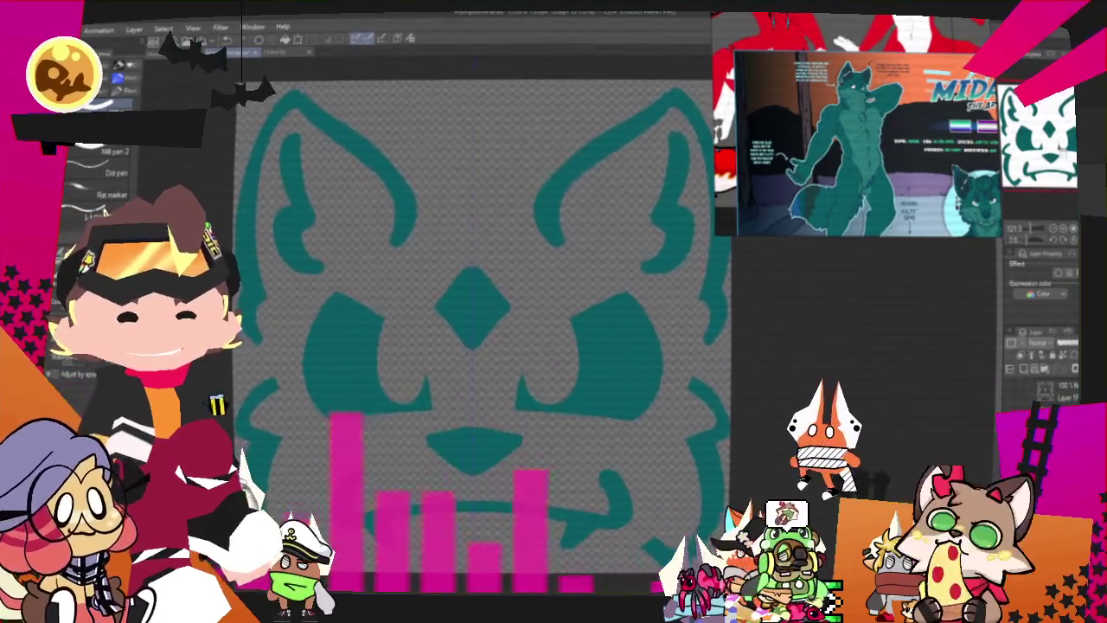
scroll(472, 328, down, 1)
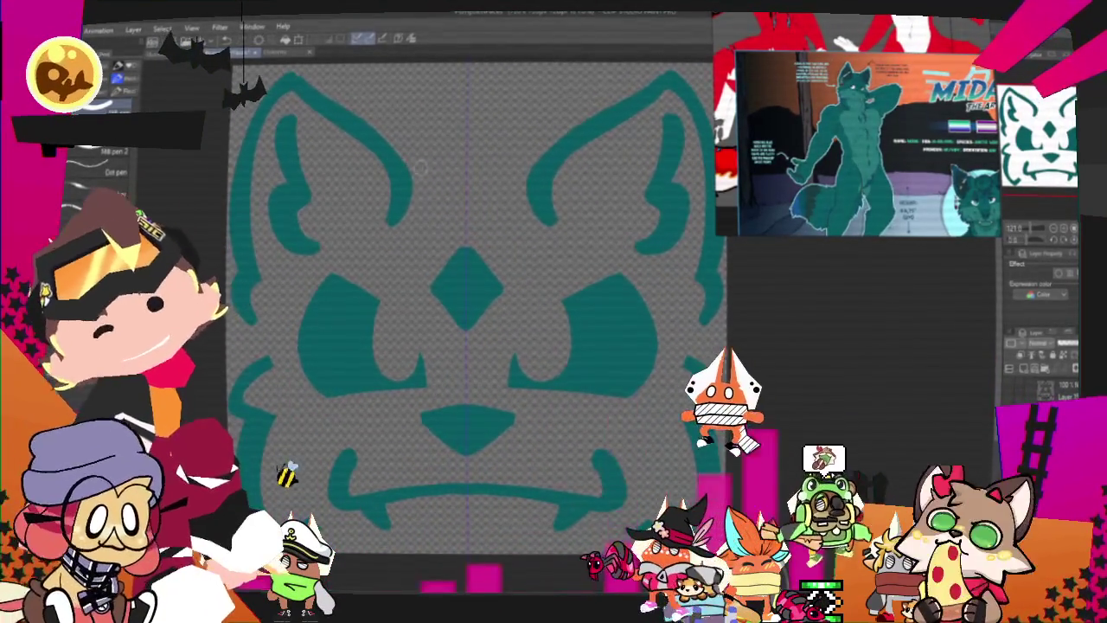
drag(398, 201, 430, 244)
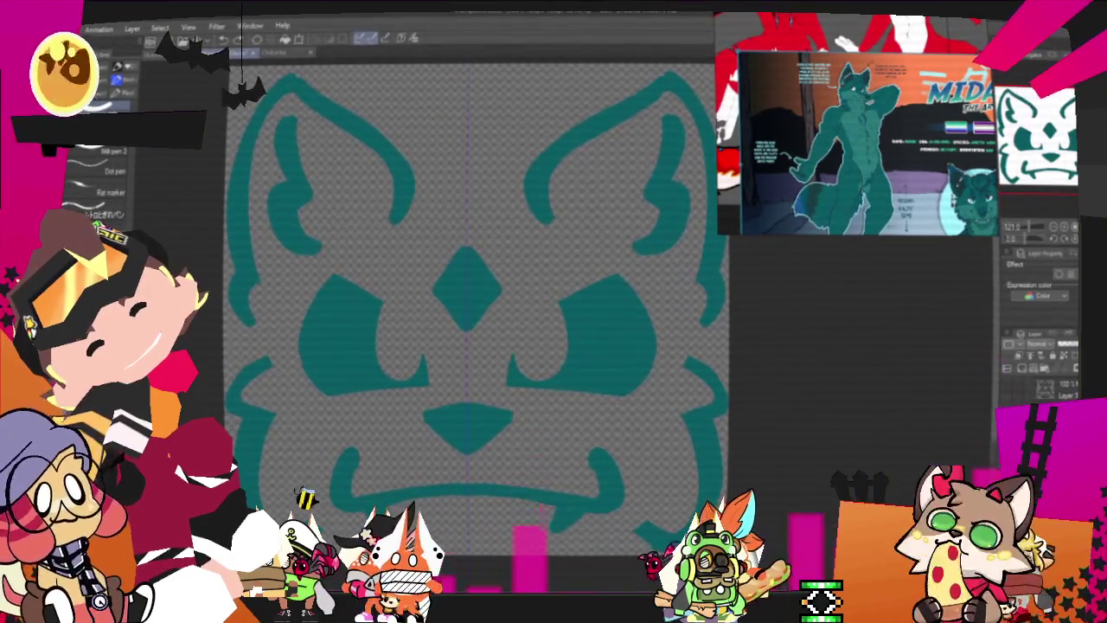
scroll(692, 510, down, 1)
Step: Export the teal wolf-face layer as a PNG through Export (Single Layer)
scroll(691, 510, down, 1)
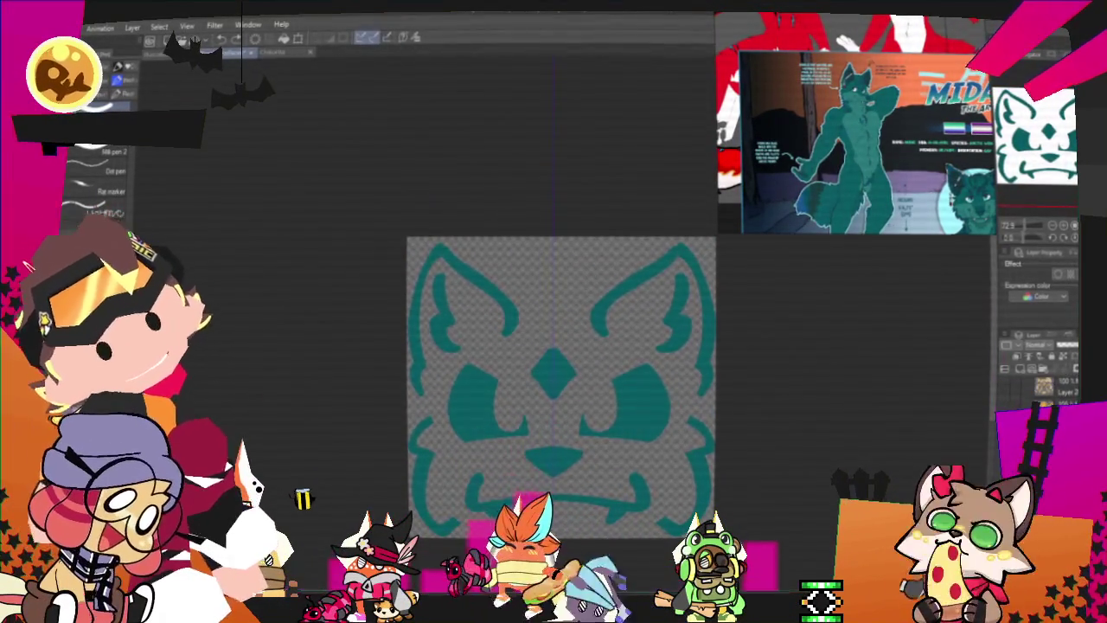
click(48, 24)
mouse_move(121, 164)
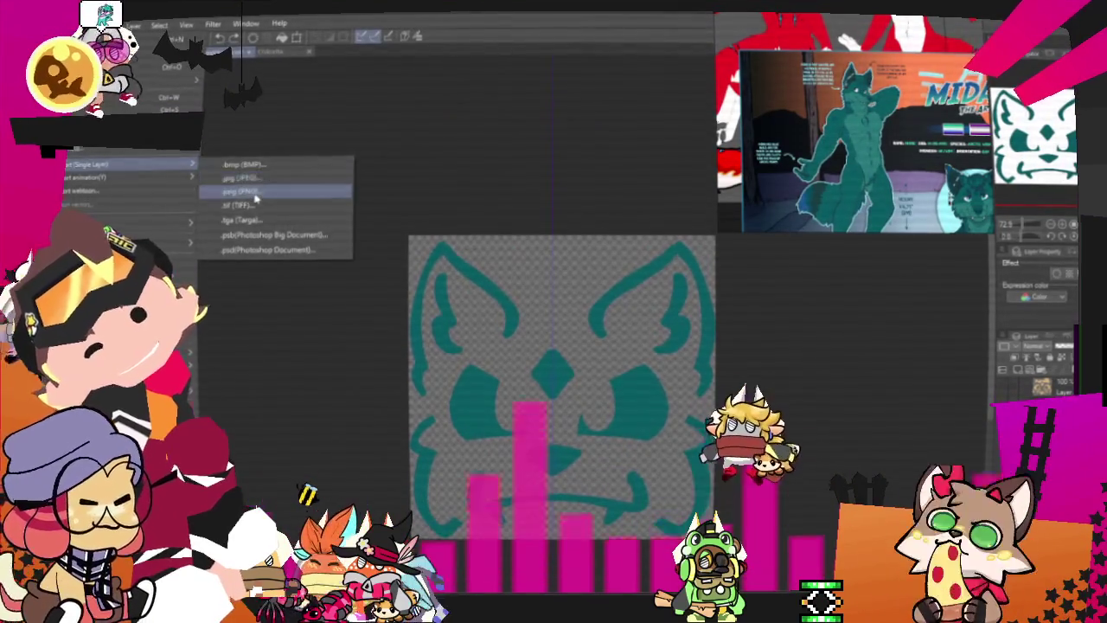
click(256, 198)
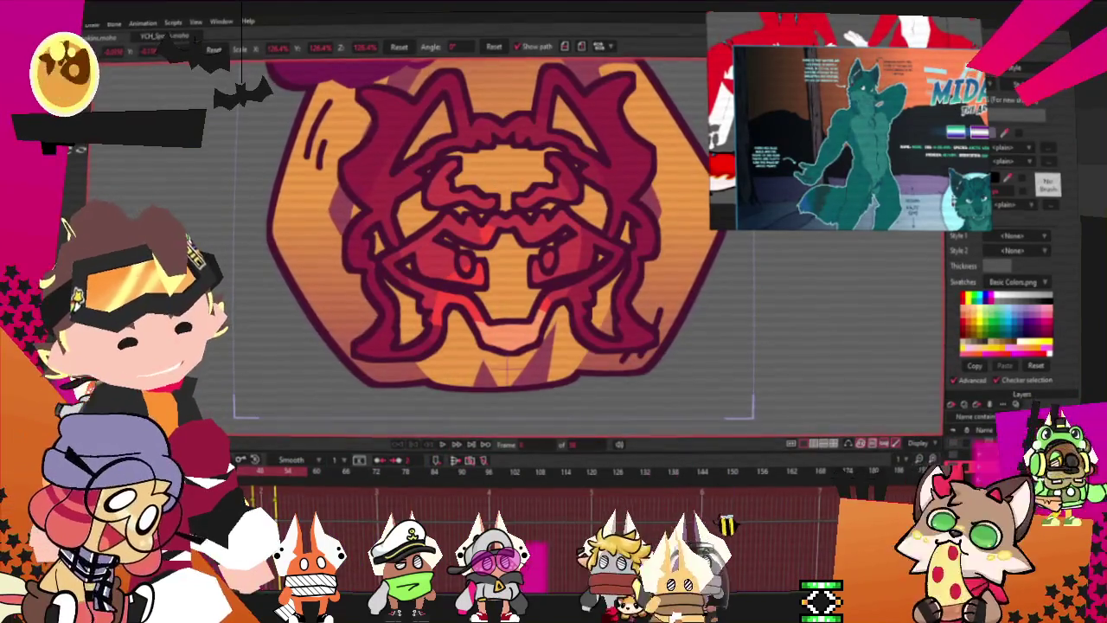
Step: Set the face image layer's source image to the newly exported angry wolf-face PNG
double_click(994, 430)
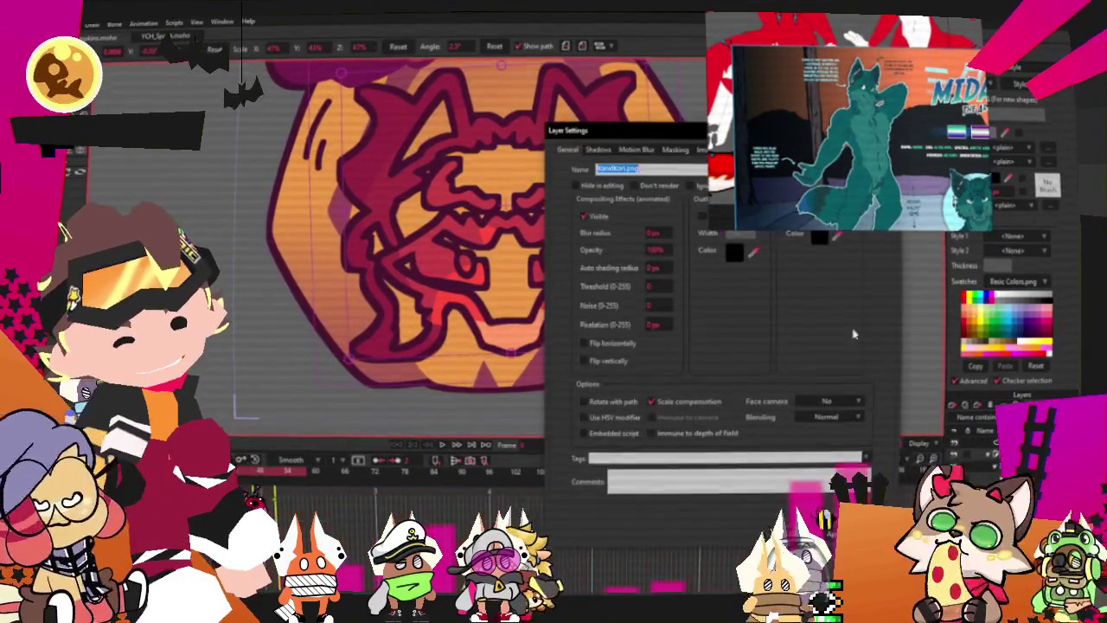
click(707, 150)
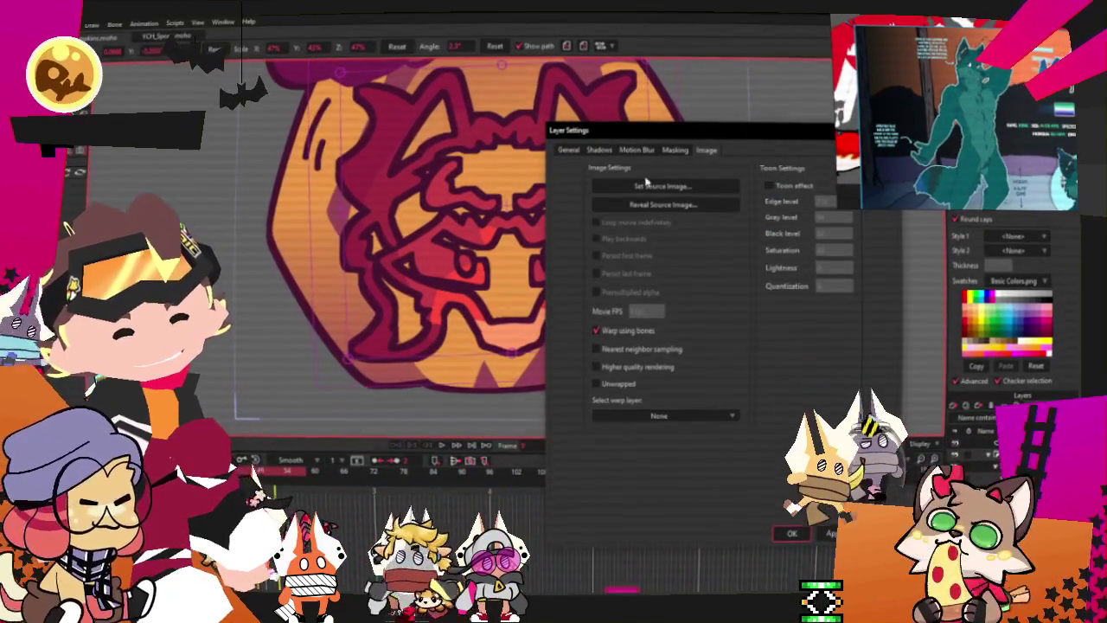
click(644, 184)
click(525, 269)
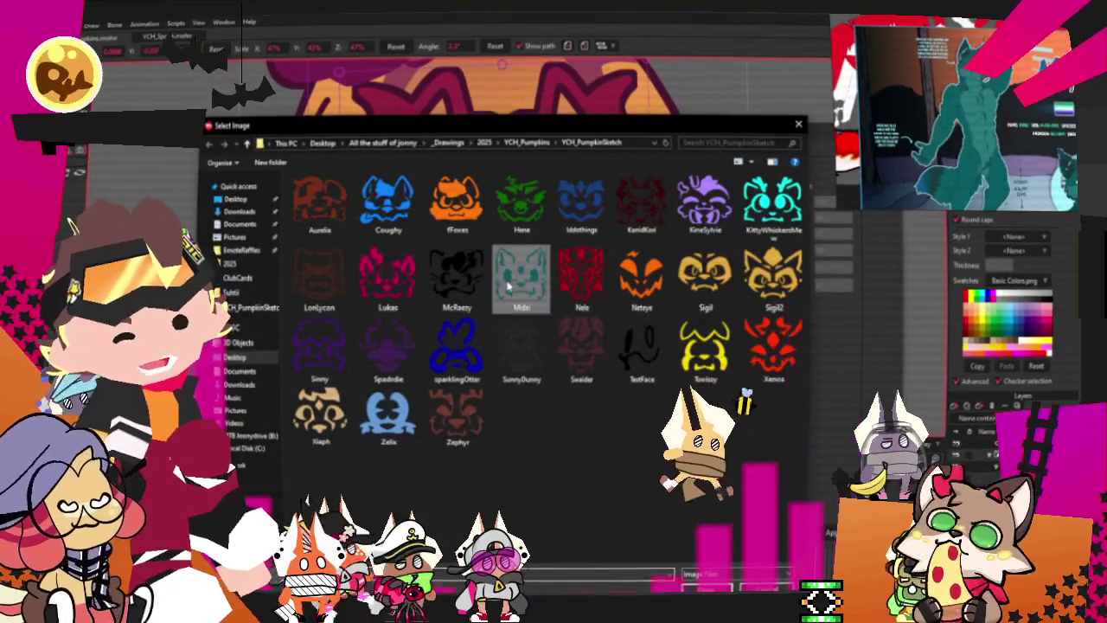
click(707, 589)
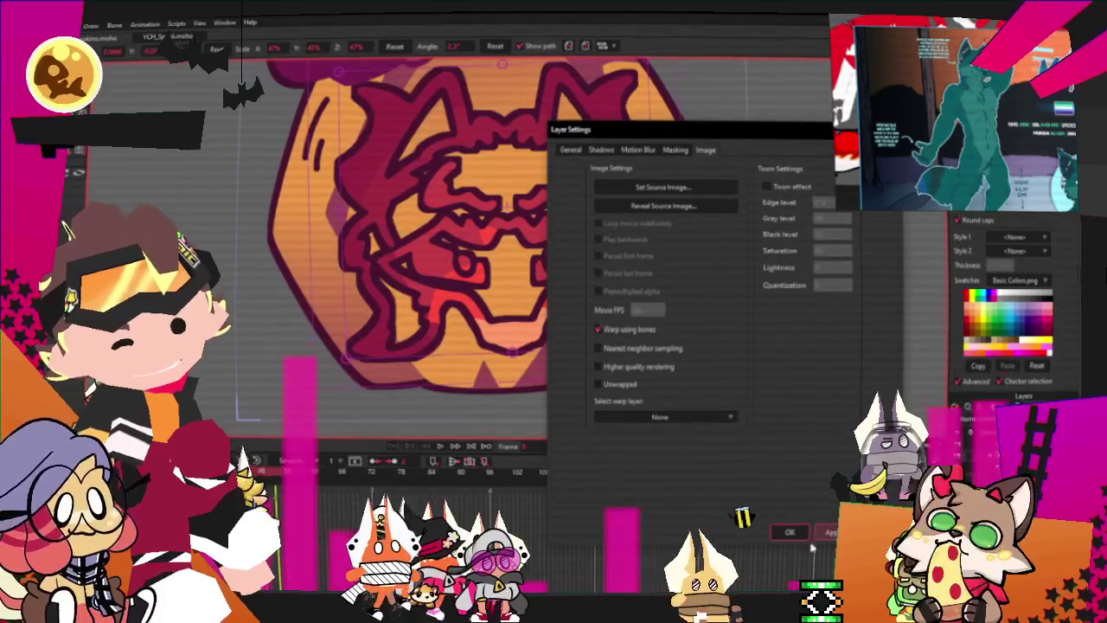
click(789, 532)
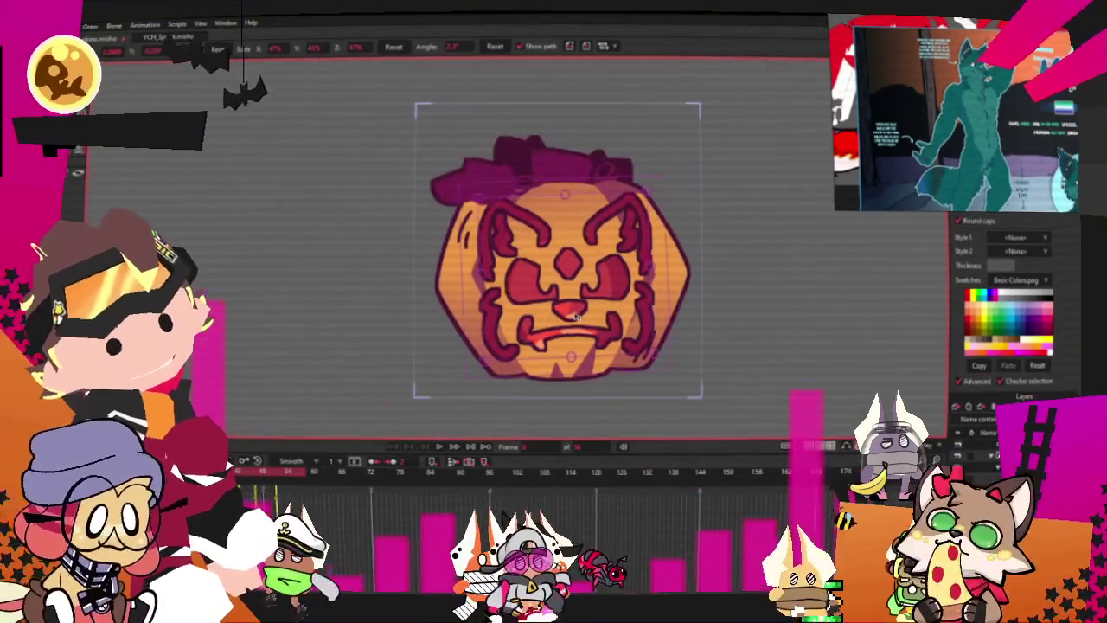
Step: Play back the pumpkin animation to preview the new angry wolf face
scroll(576, 317, up, 2)
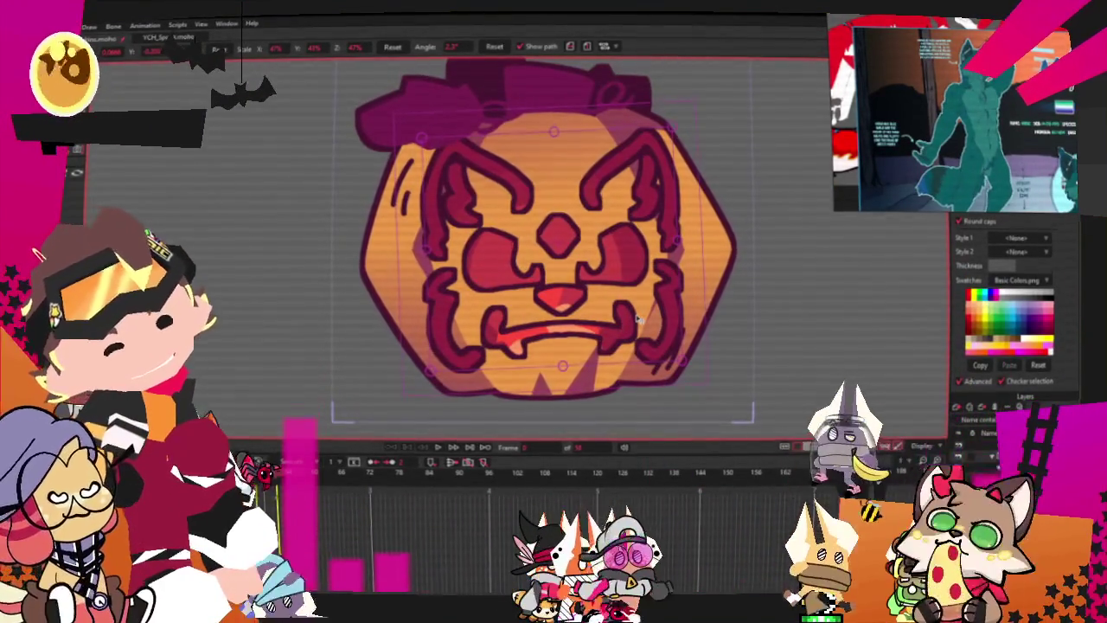
click(450, 448)
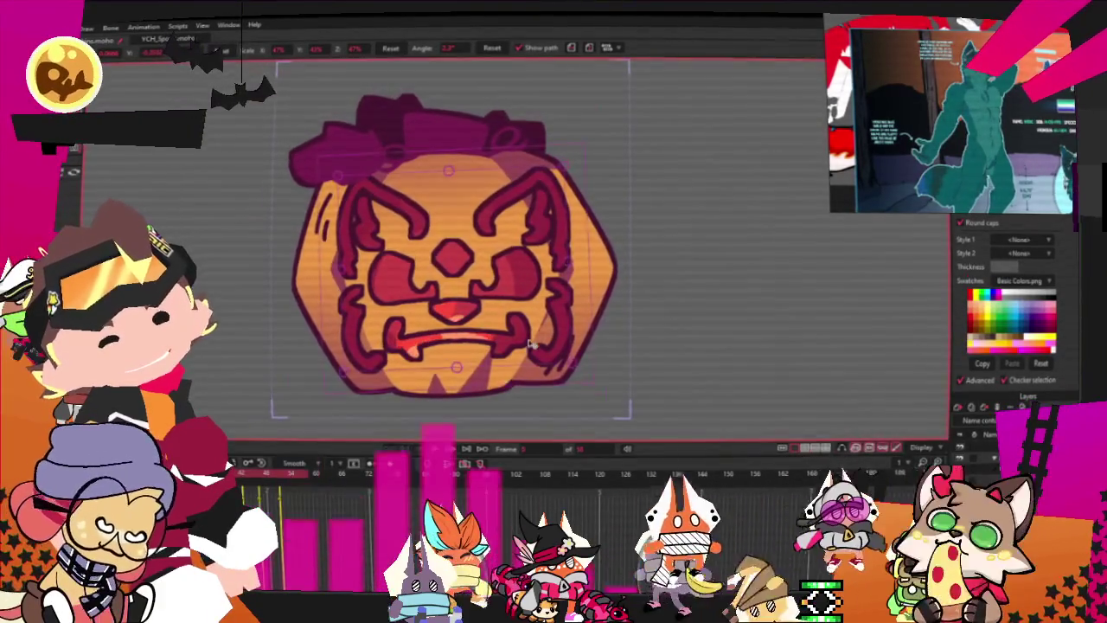
scroll(547, 334, up, 2)
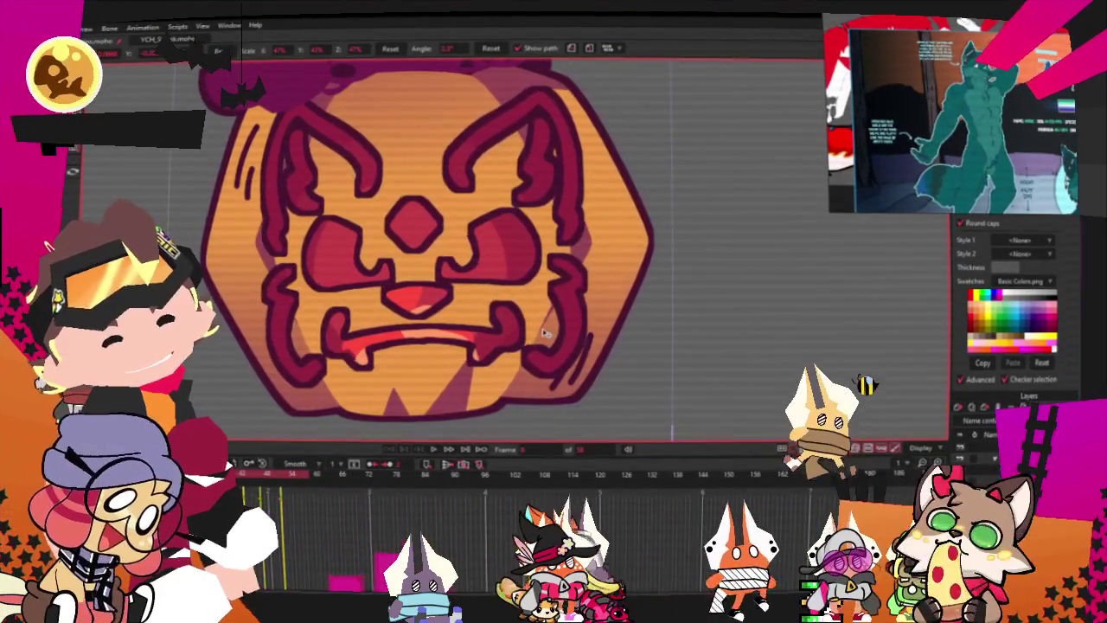
Step: Select the inner face strokes from the Edit menu and zoom in on them
click(34, 28)
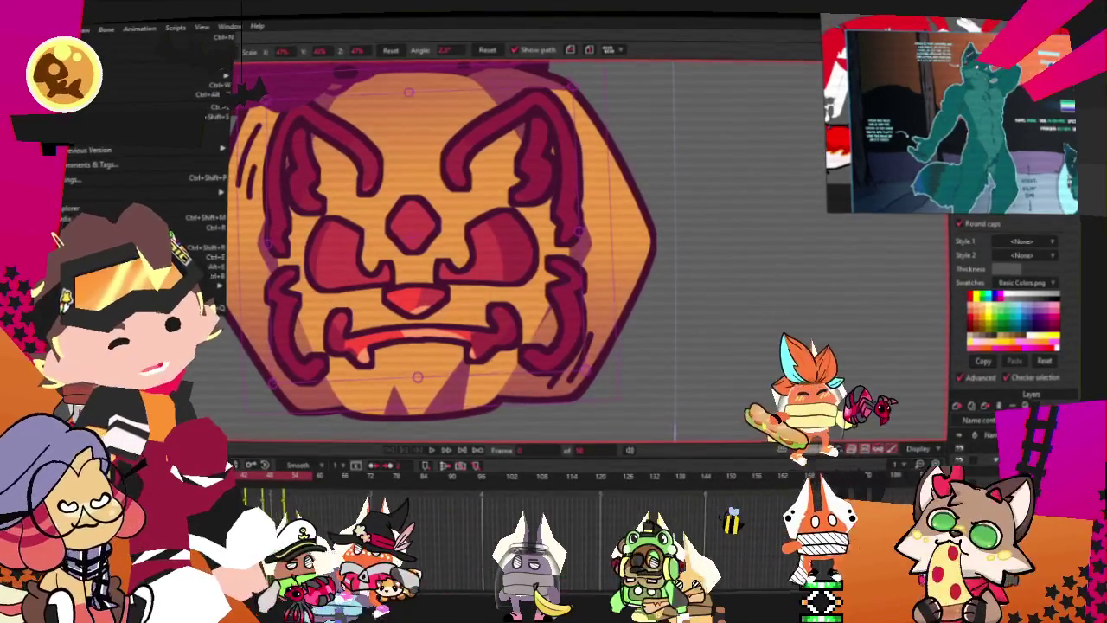
click(87, 185)
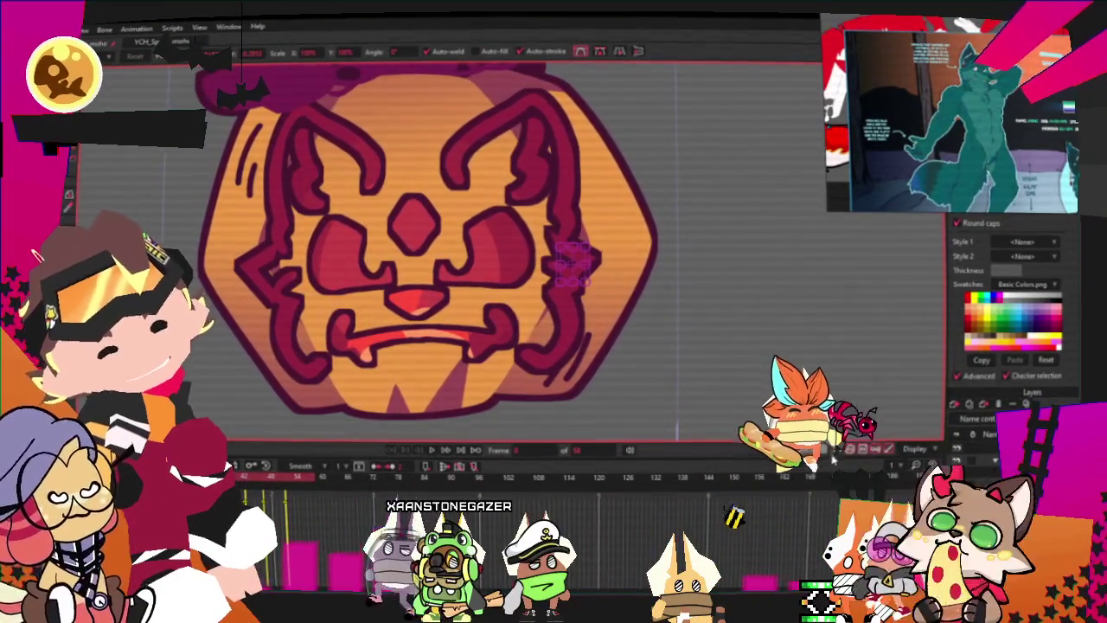
scroll(177, 192, up, 2)
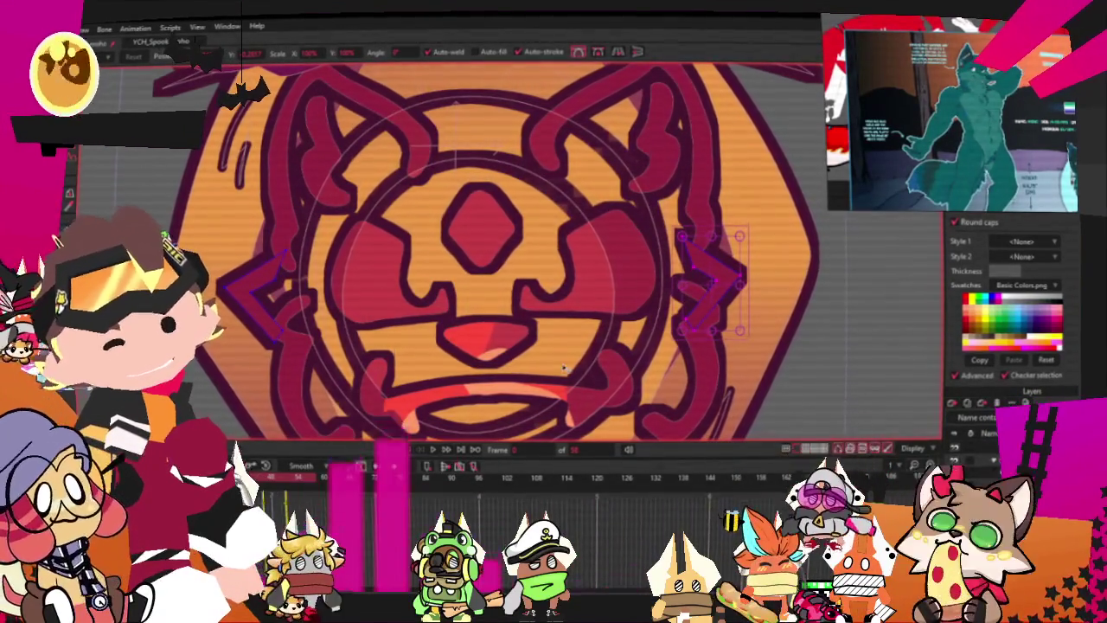
Step: Move the chevron strand up-left, then pull its lower and right points up and outward
drag(261, 285, 231, 189)
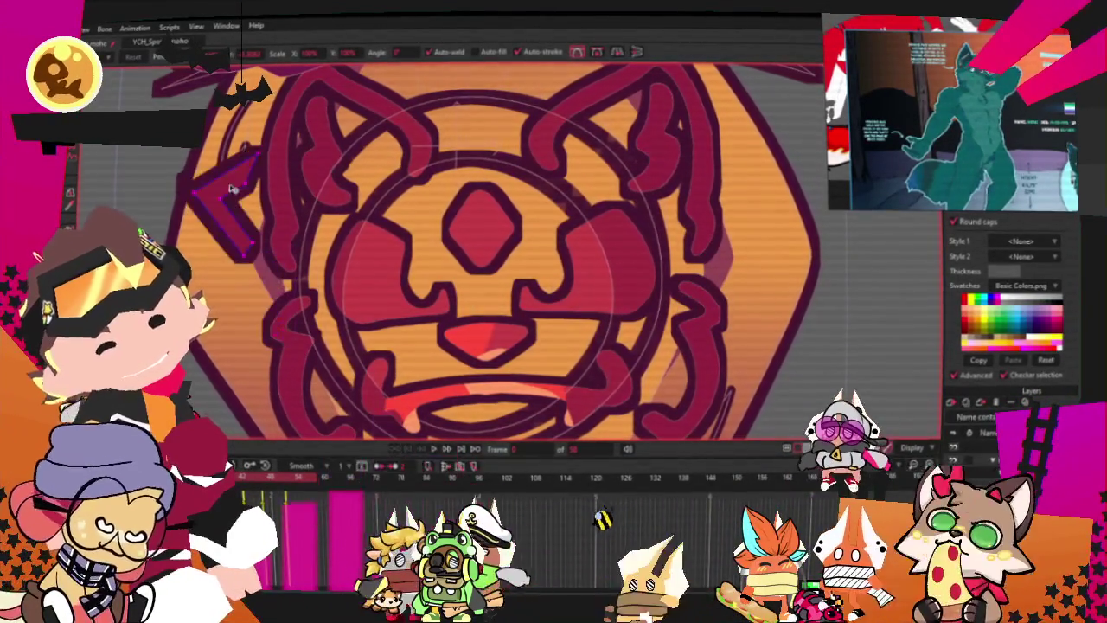
scroll(243, 210, up, 2)
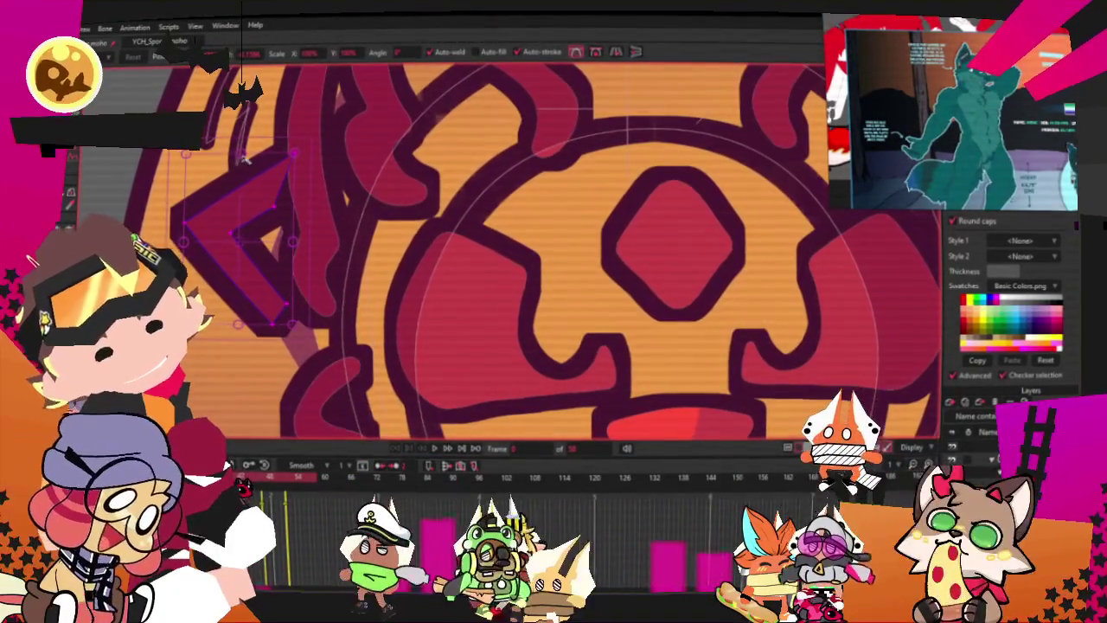
scroll(273, 253, up, 2)
drag(273, 253, 280, 301)
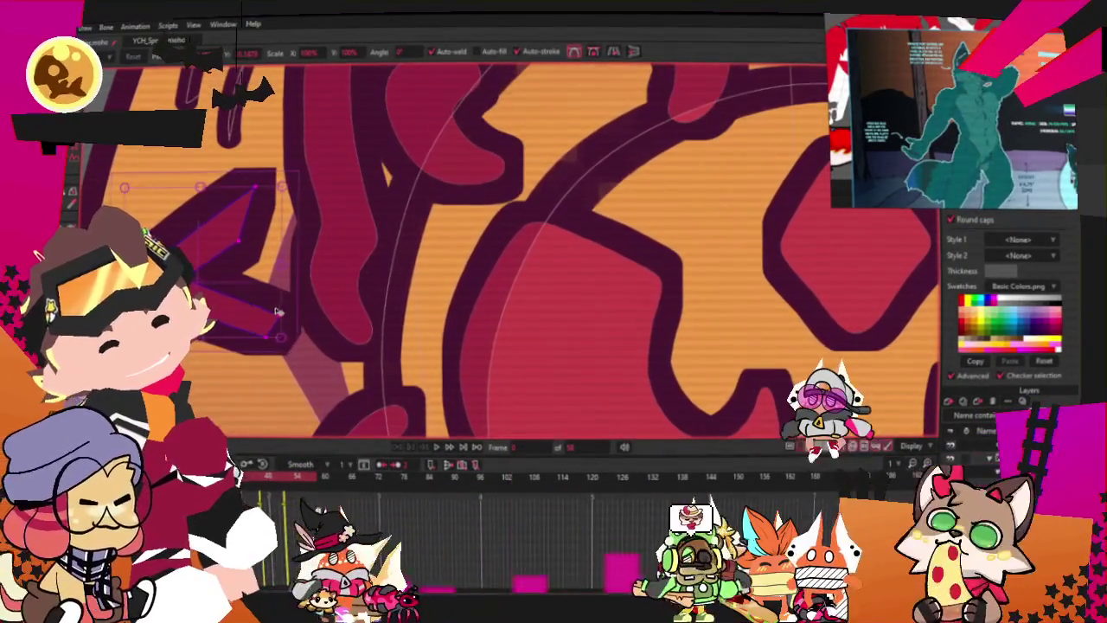
drag(273, 279, 338, 191)
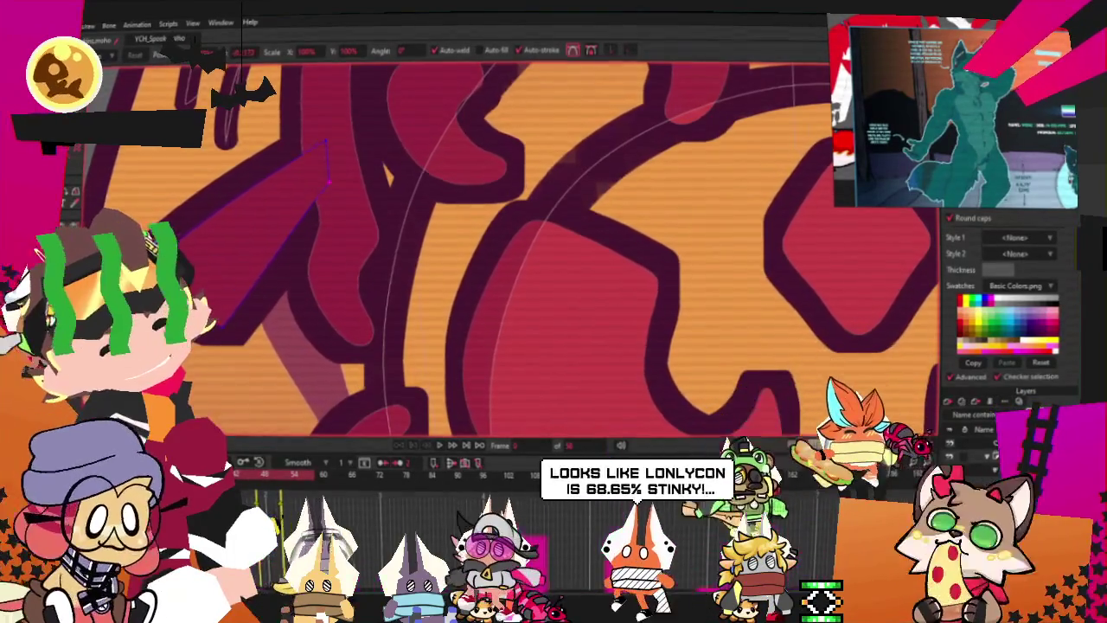
drag(331, 210, 351, 210)
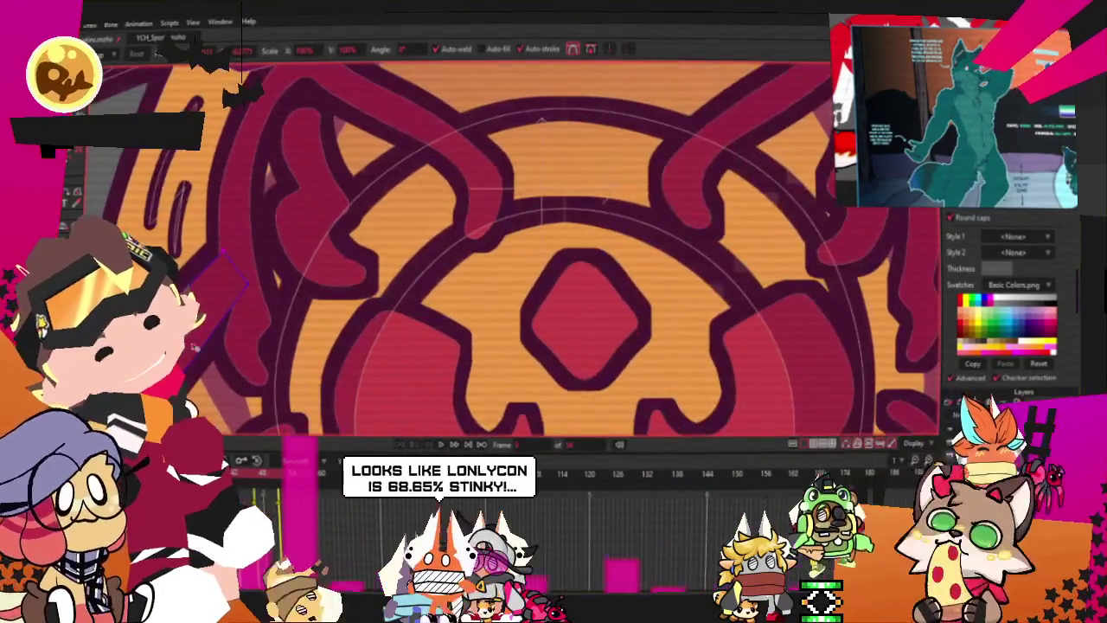
Step: Adjust the points of the dark shape atop the head and zoom out to view it
drag(458, 95, 396, 147)
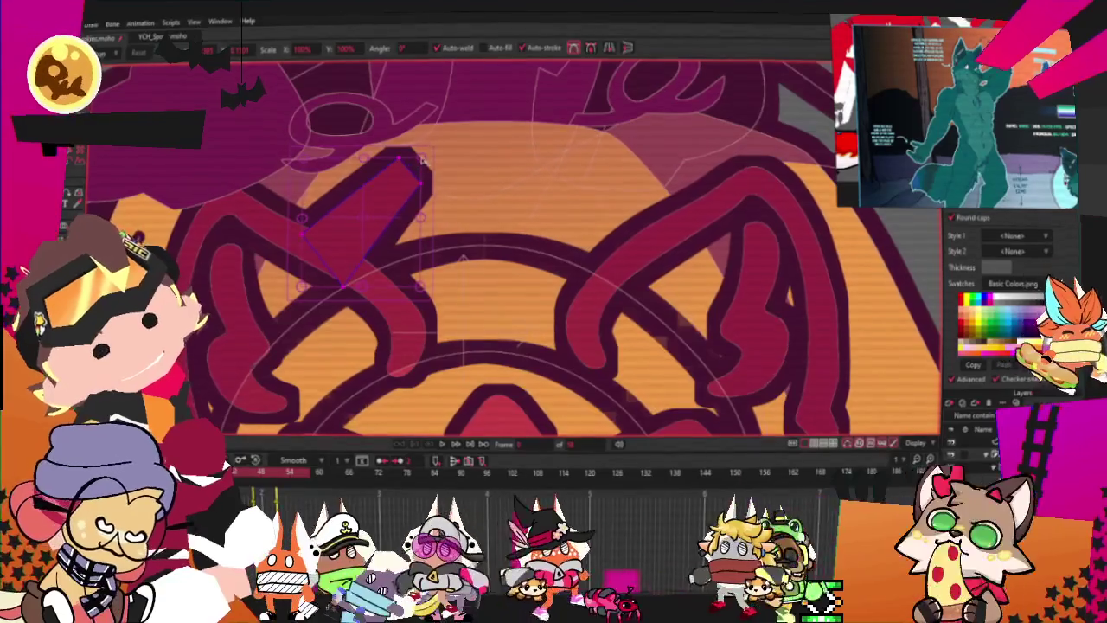
scroll(381, 203, up, 3)
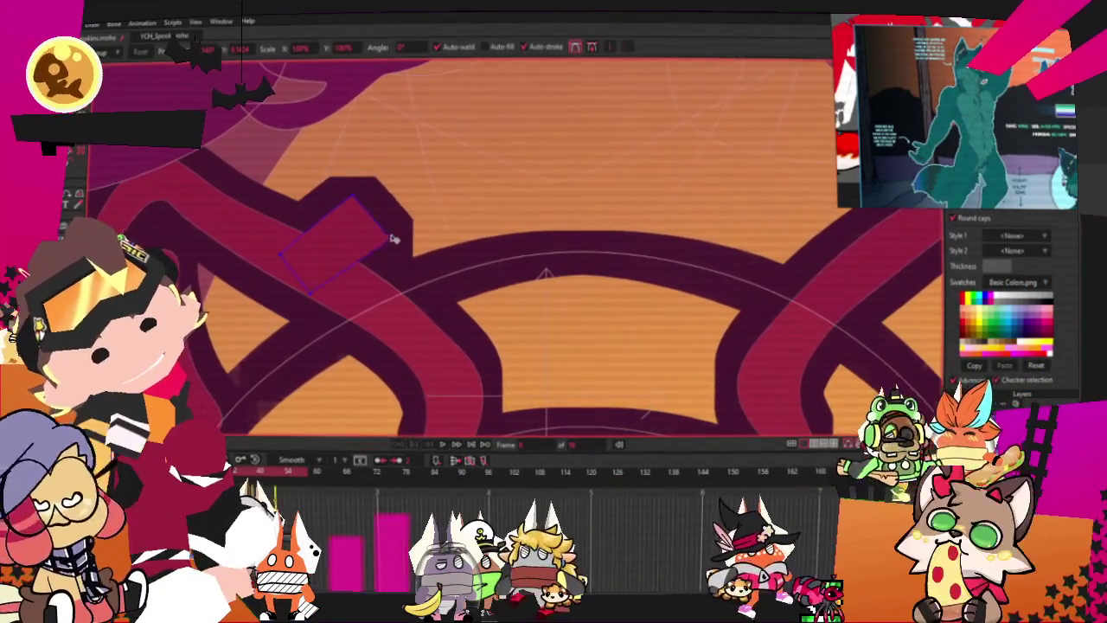
scroll(346, 205, down, 3)
scroll(329, 212, down, 2)
scroll(312, 216, up, 4)
scroll(298, 219, down, 2)
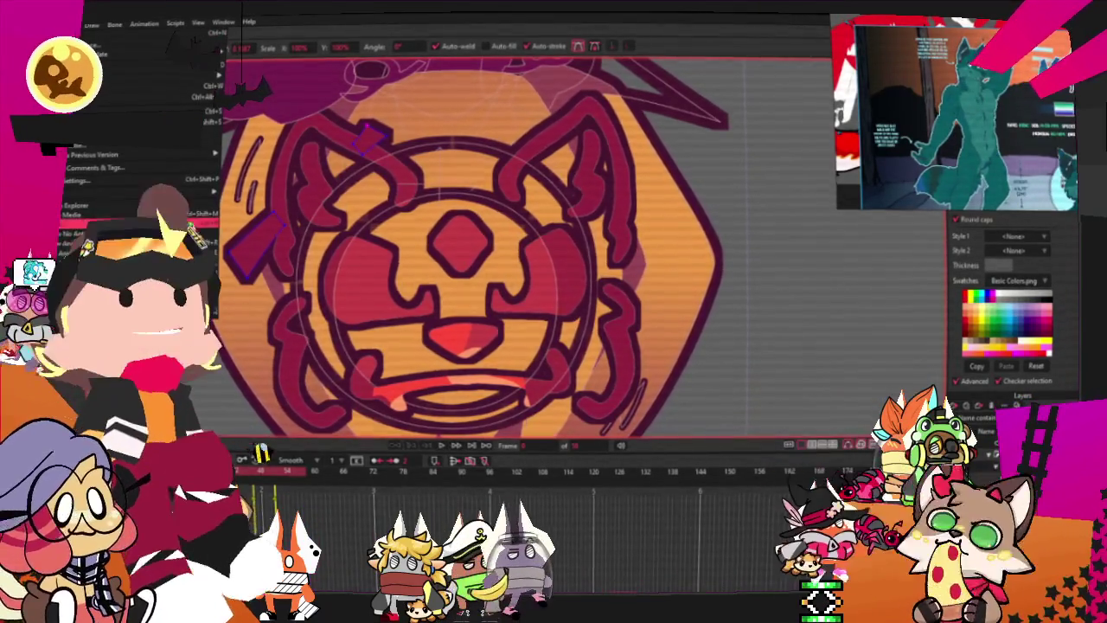
Step: Render a File > Preview of the recoloured pumpkin head, then close the render window
click(203, 222)
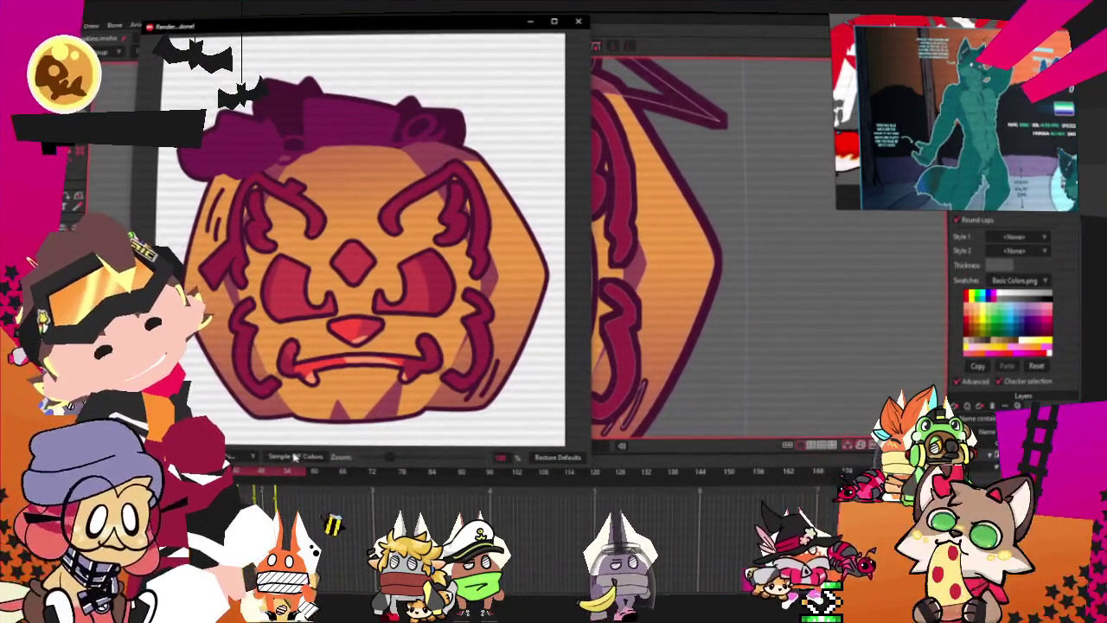
key(Escape)
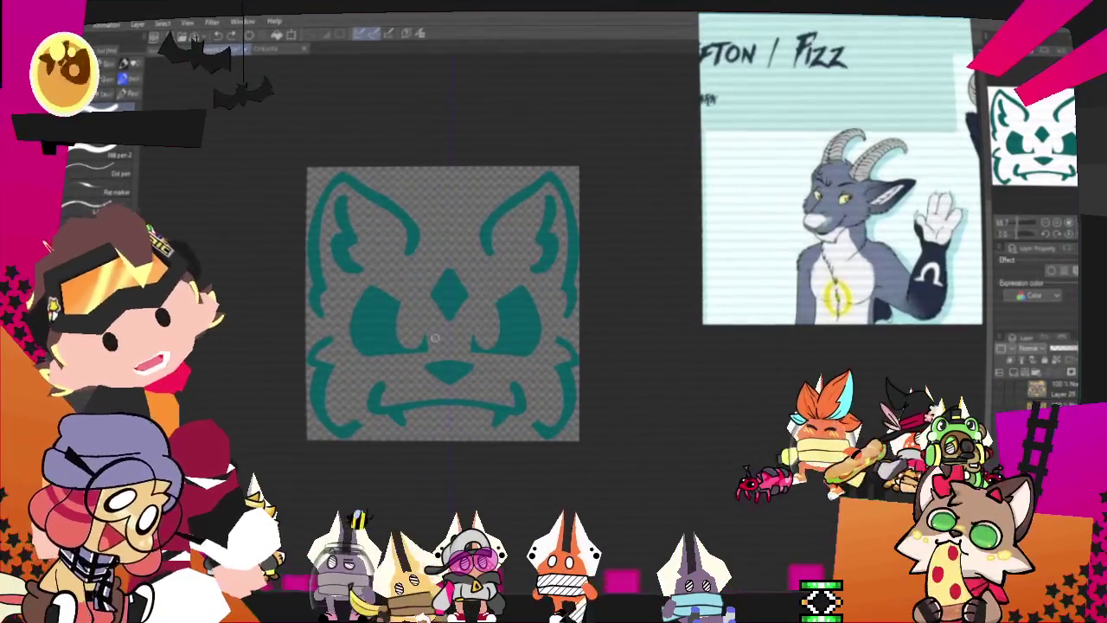
Step: Delete the teal cat-face line art so the canvas is blank and transparent
scroll(434, 338, up, 1)
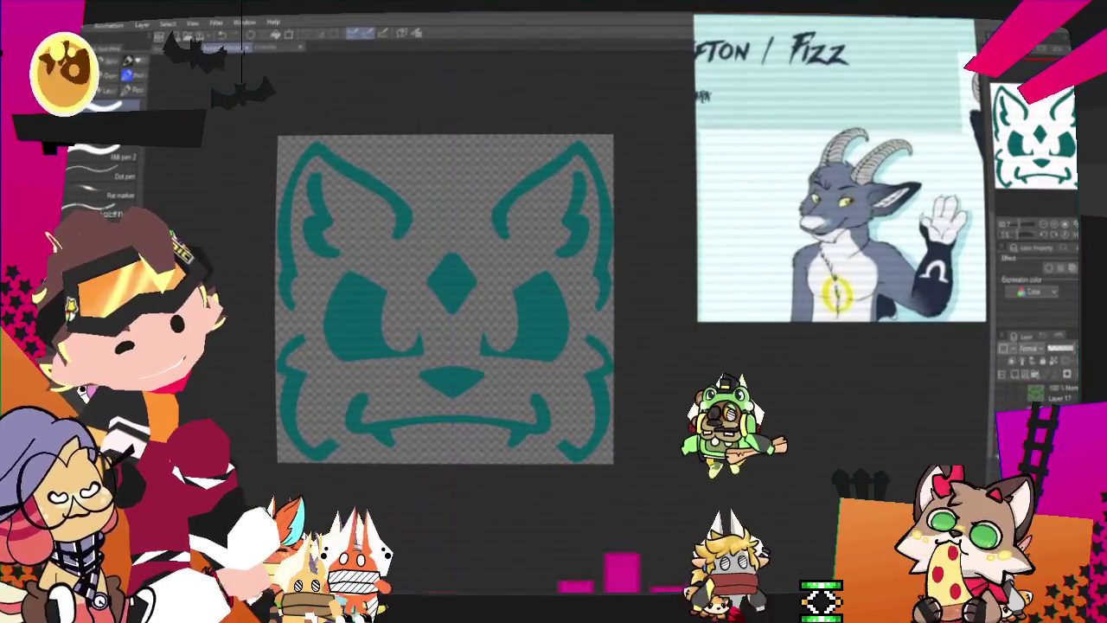
key(Delete)
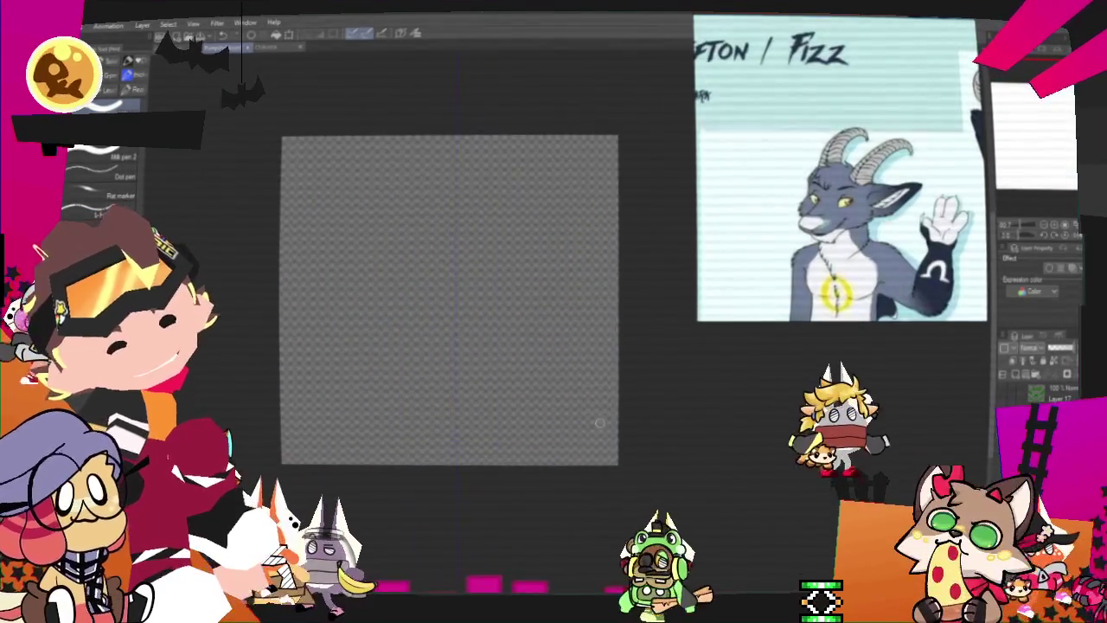
Step: Draw mirrored dark-blue horn outlines with inner edges, undoing the teal and stray attempts
scroll(597, 422, up, 1)
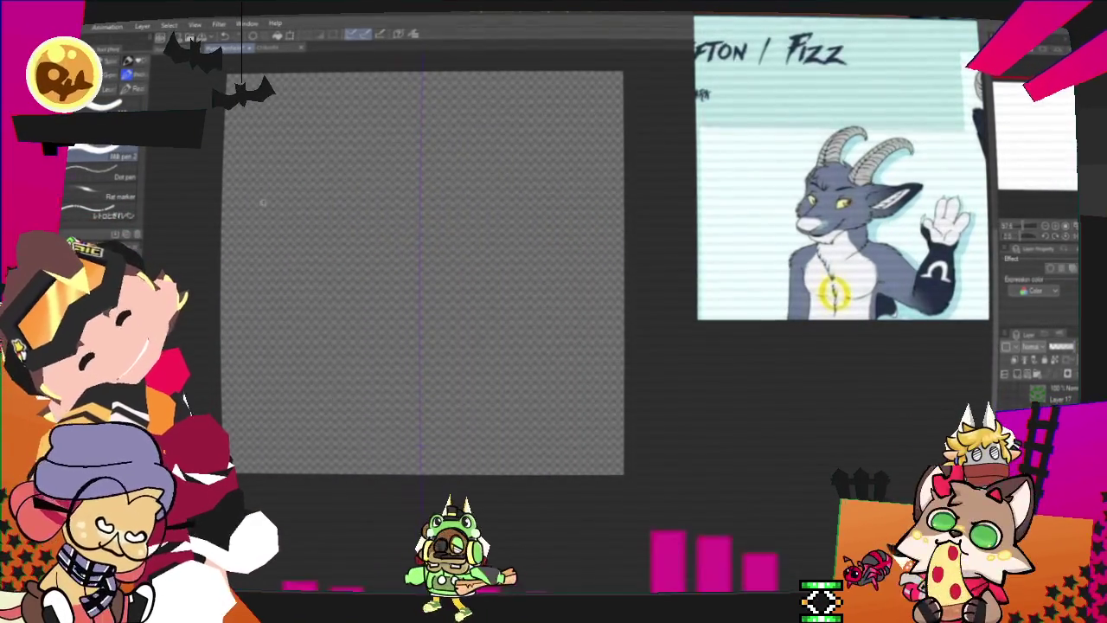
drag(581, 312, 625, 324)
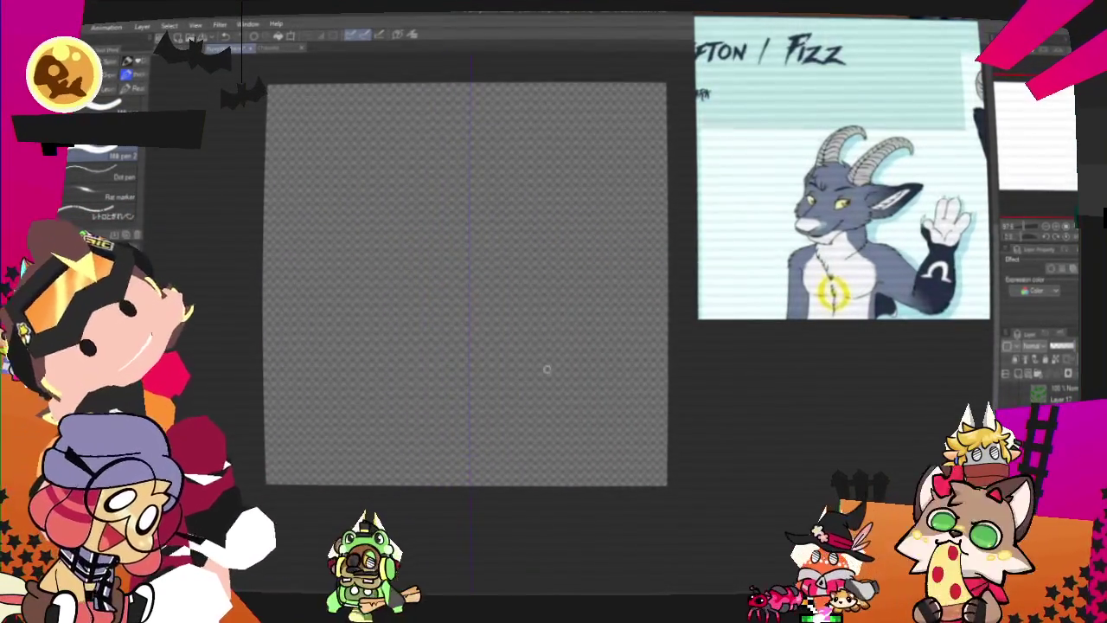
drag(432, 136, 335, 259)
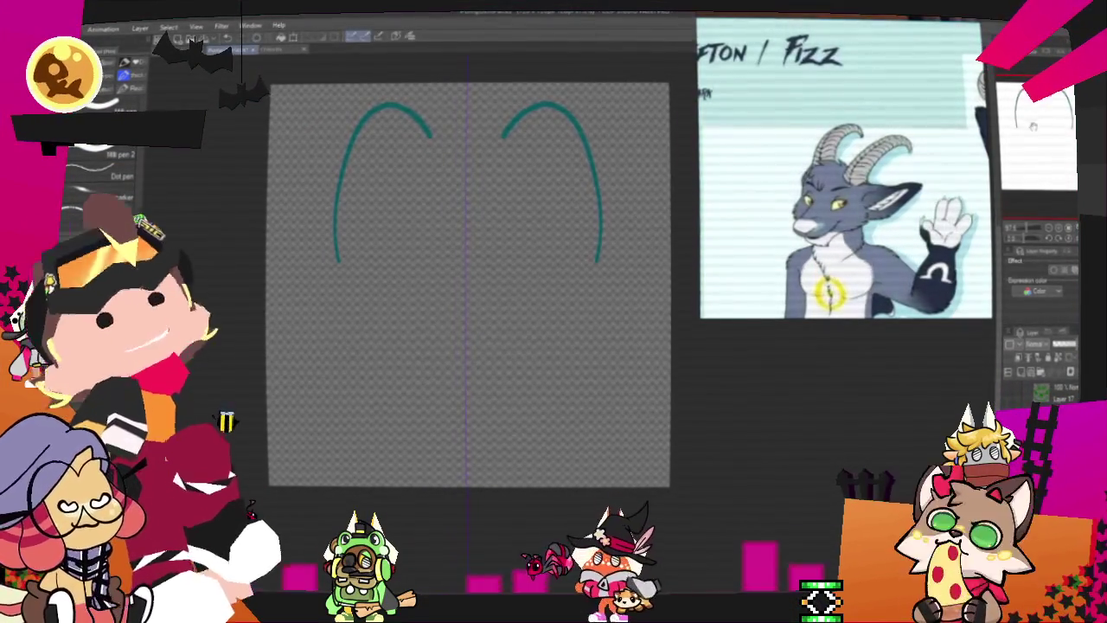
drag(415, 259, 360, 275)
key(ctrl+z)
drag(285, 116, 307, 119)
key(ctrl+z)
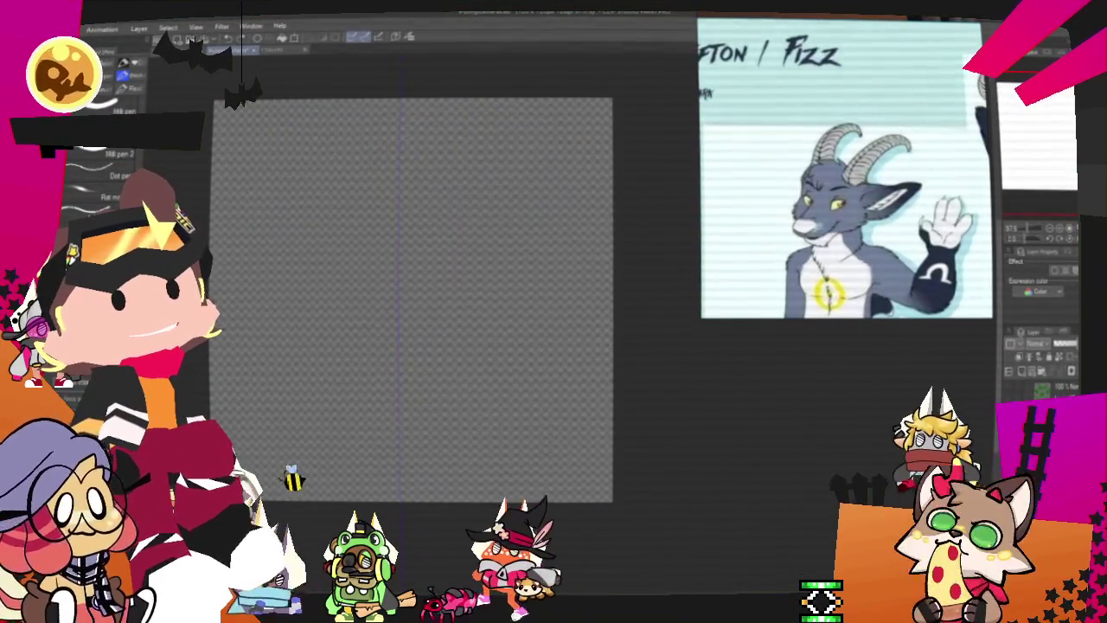
drag(344, 154, 290, 298)
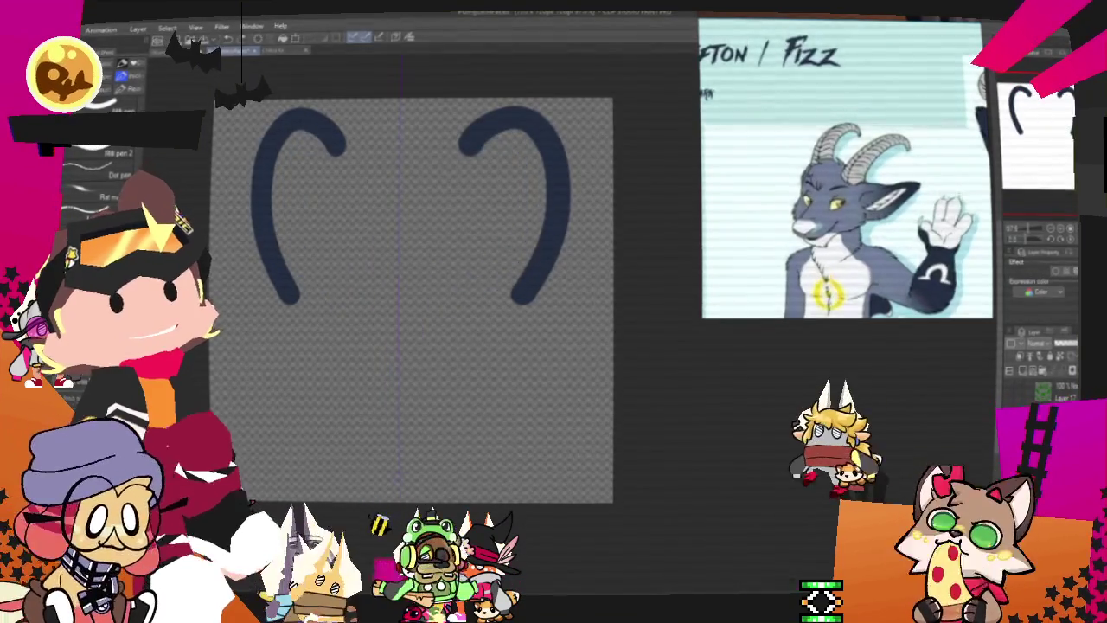
drag(330, 170, 294, 251)
key(ctrl+z)
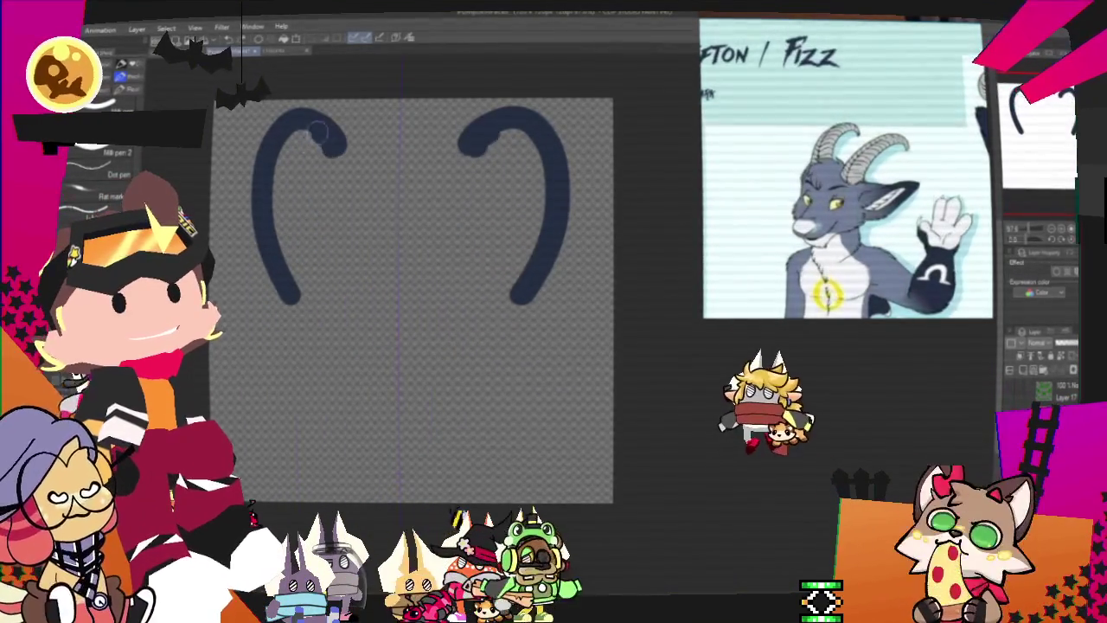
drag(311, 138, 359, 272)
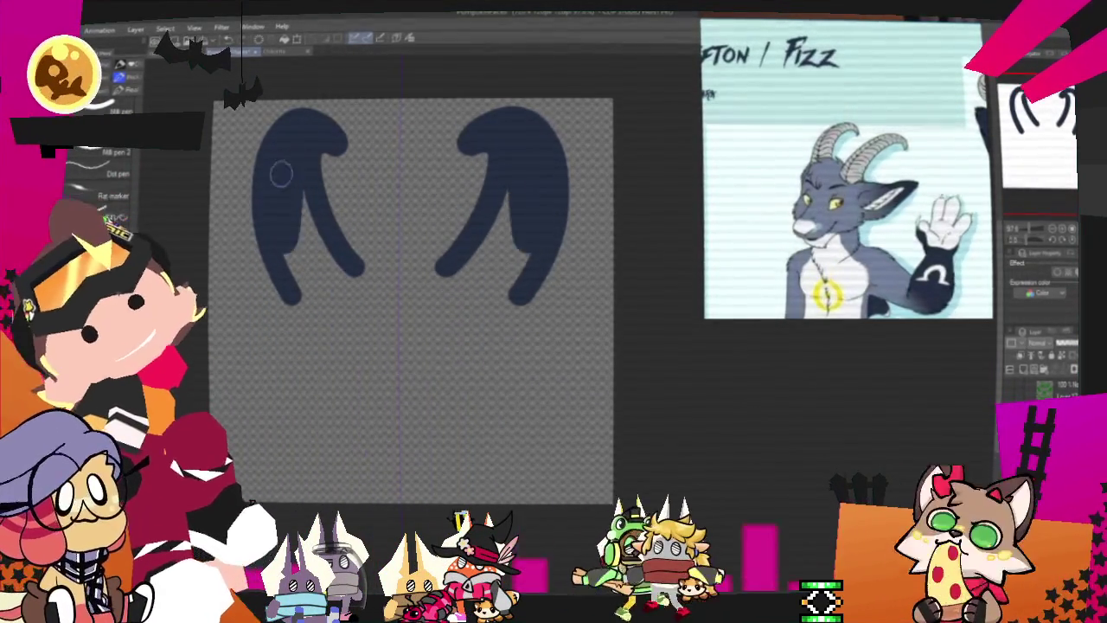
Step: Fill both horns solid dark blue and erase their outer edges and tops thinner
mouse_move(291, 178)
mouse_down()
mouse_move(303, 289)
mouse_move(349, 275)
mouse_up()
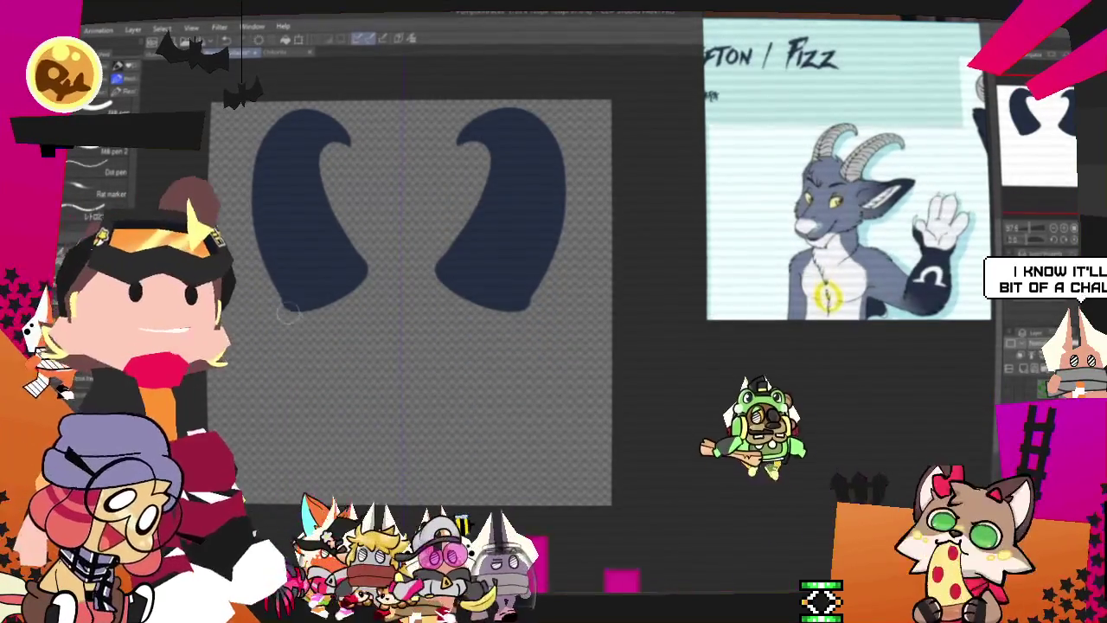
drag(285, 304, 279, 235)
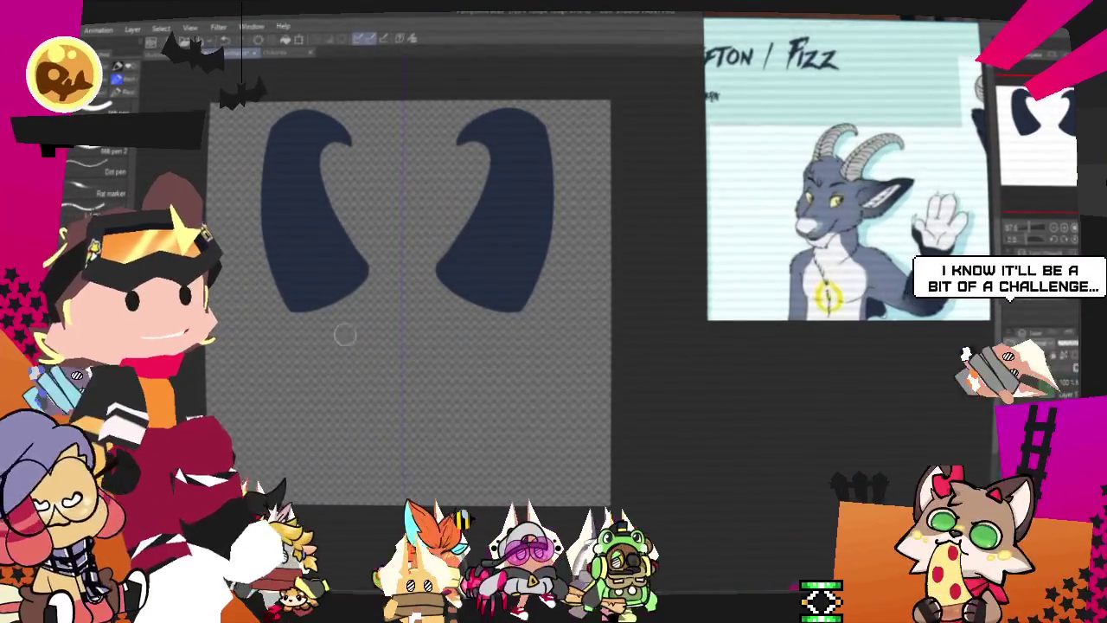
drag(311, 111, 294, 108)
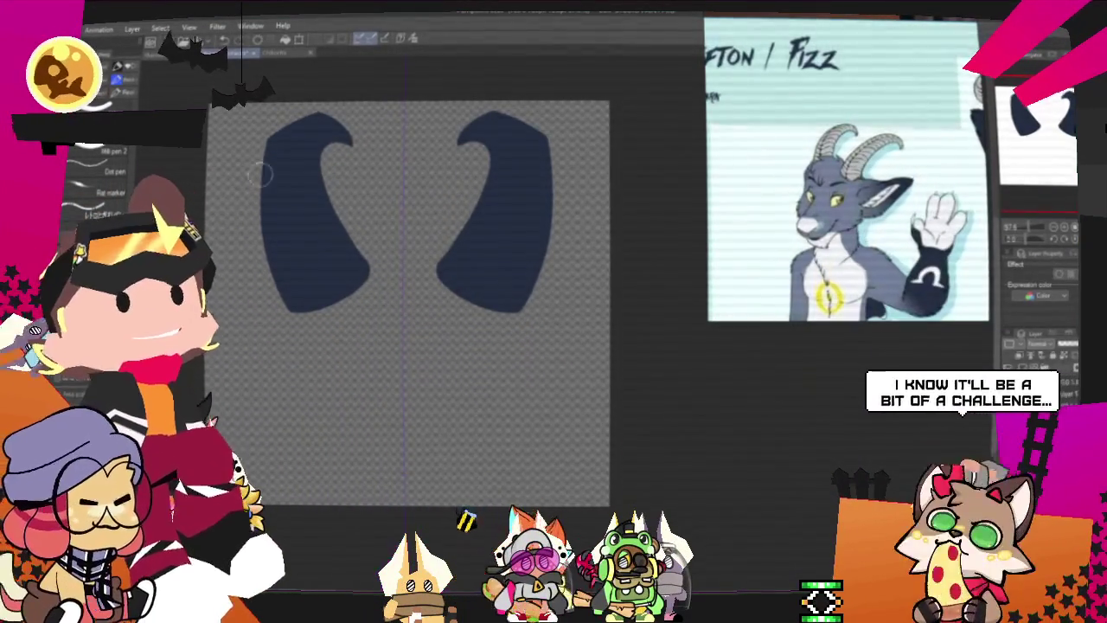
drag(266, 173, 313, 154)
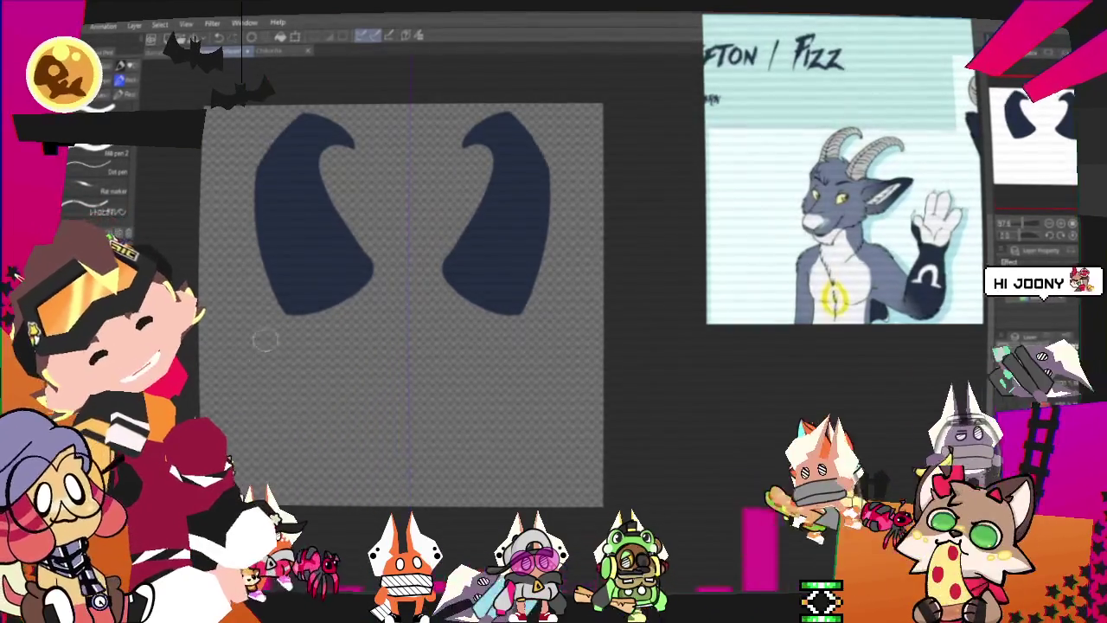
Step: Nudge the horns slightly upward with Ctrl+T and mark spots below them
key(ctrl+t)
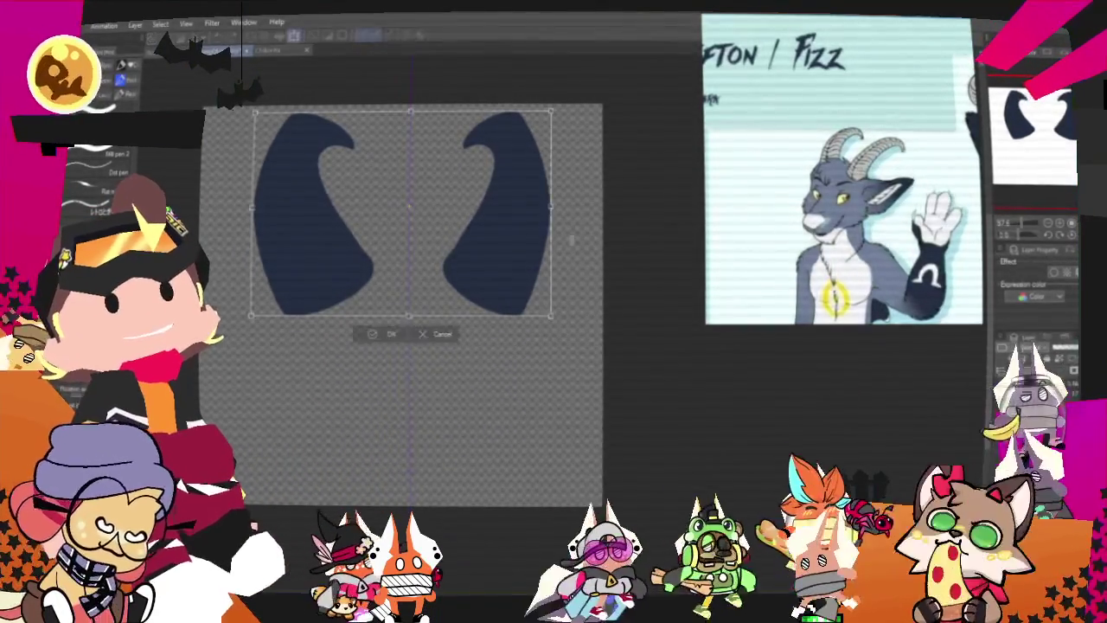
drag(526, 259, 524, 254)
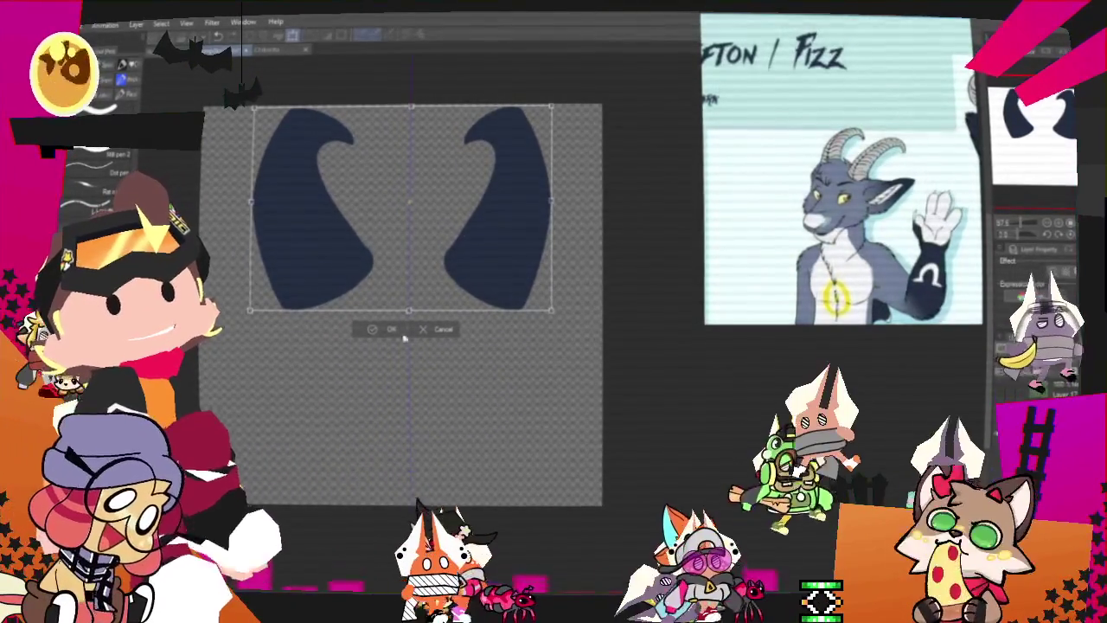
click(384, 330)
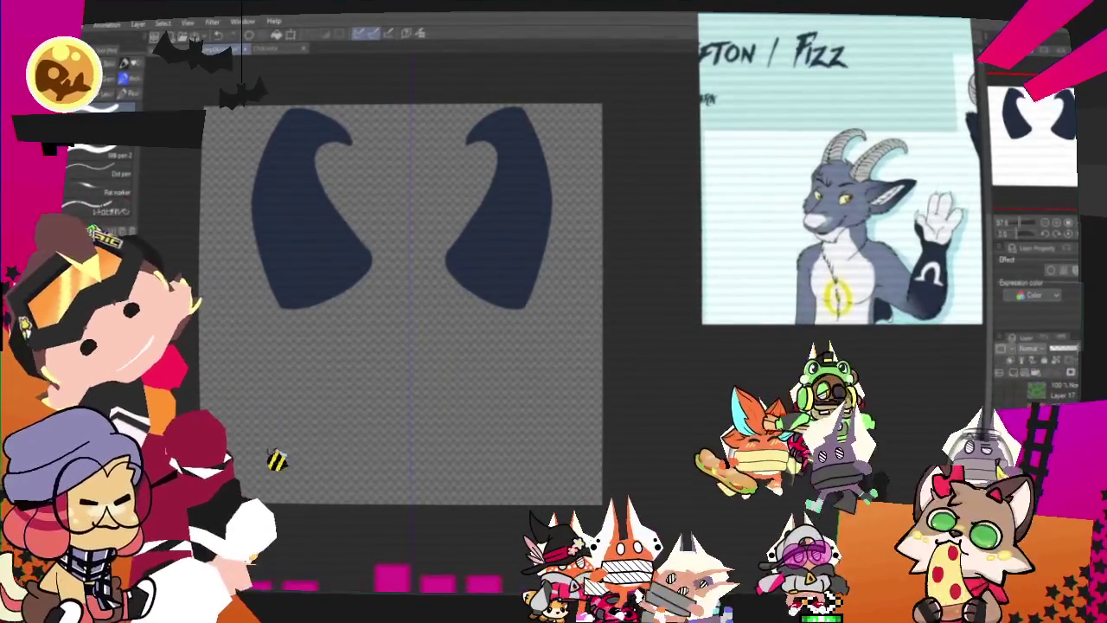
drag(407, 426, 469, 373)
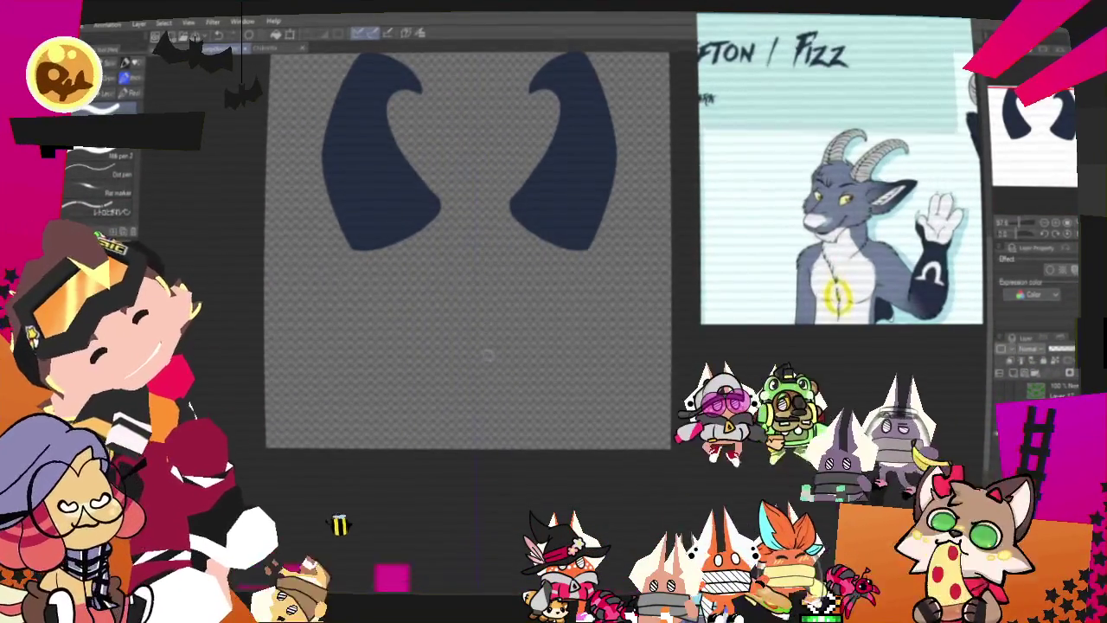
click(591, 281)
click(346, 278)
Step: Remove the stray dot and bring the full horns and curled side strokes back into view
key(ctrl+z)
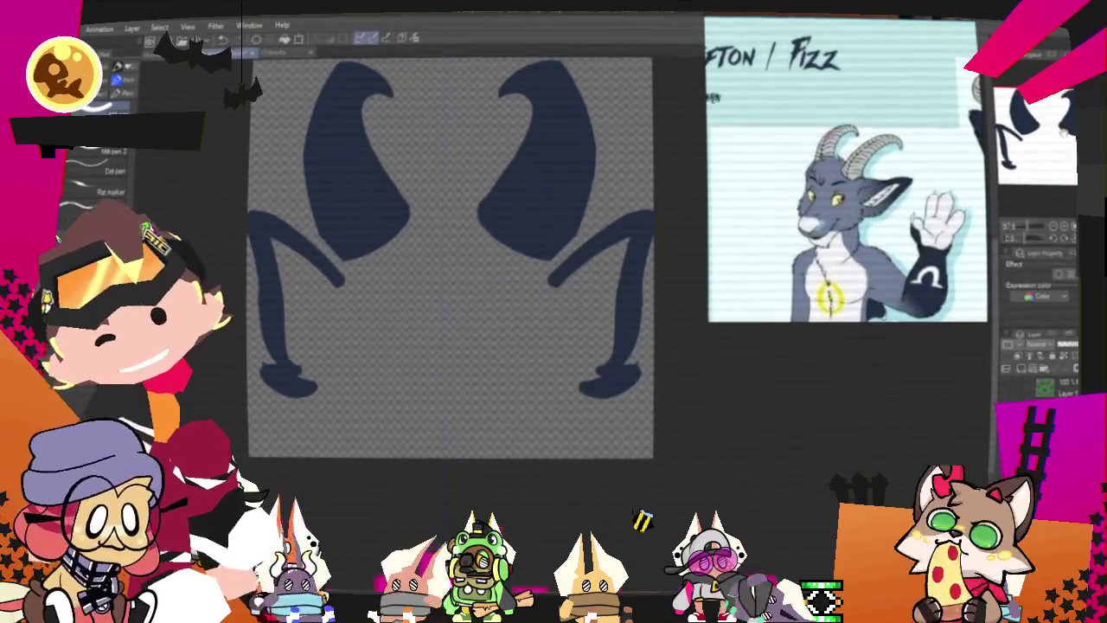
scroll(363, 337, down, 2)
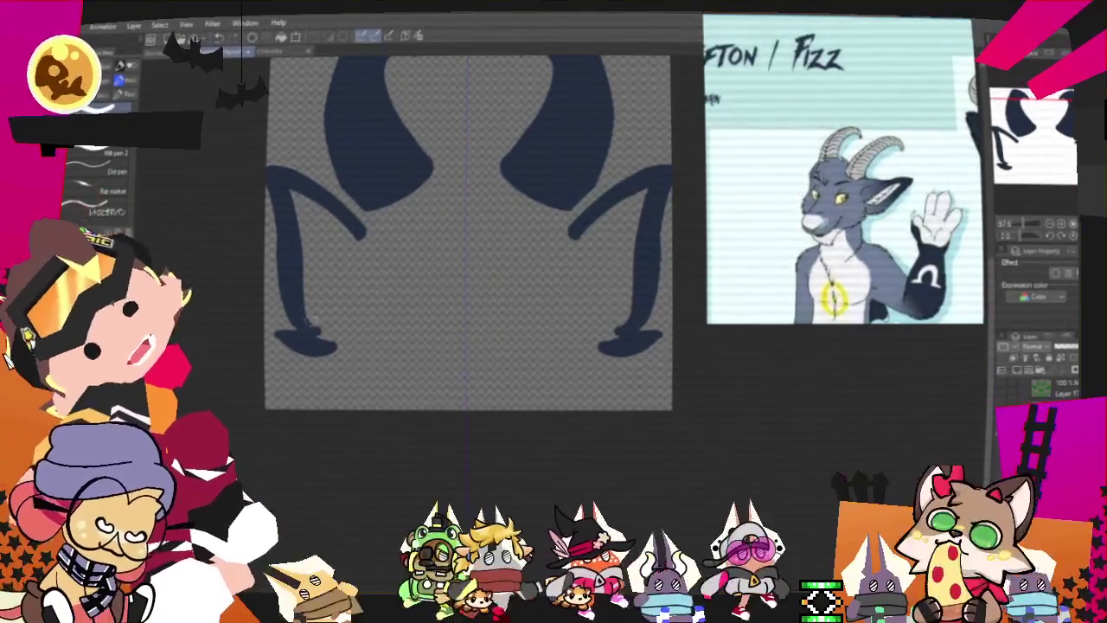
drag(325, 0, 286, 77)
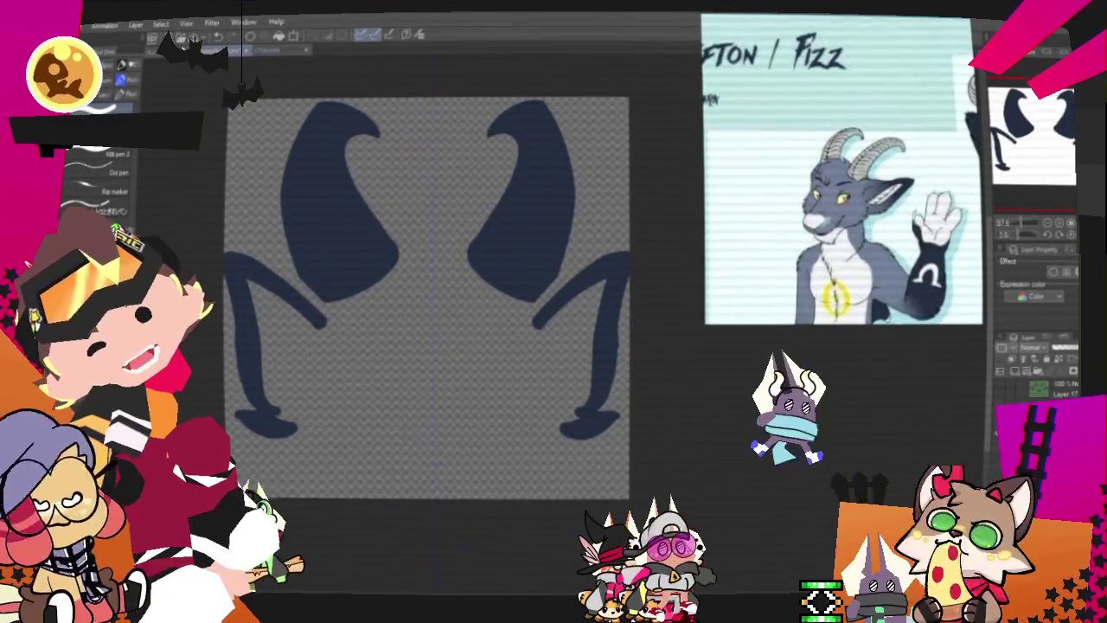
Step: Create a new blank canvas and pencil a rough circle for the head
key(ctrl+n)
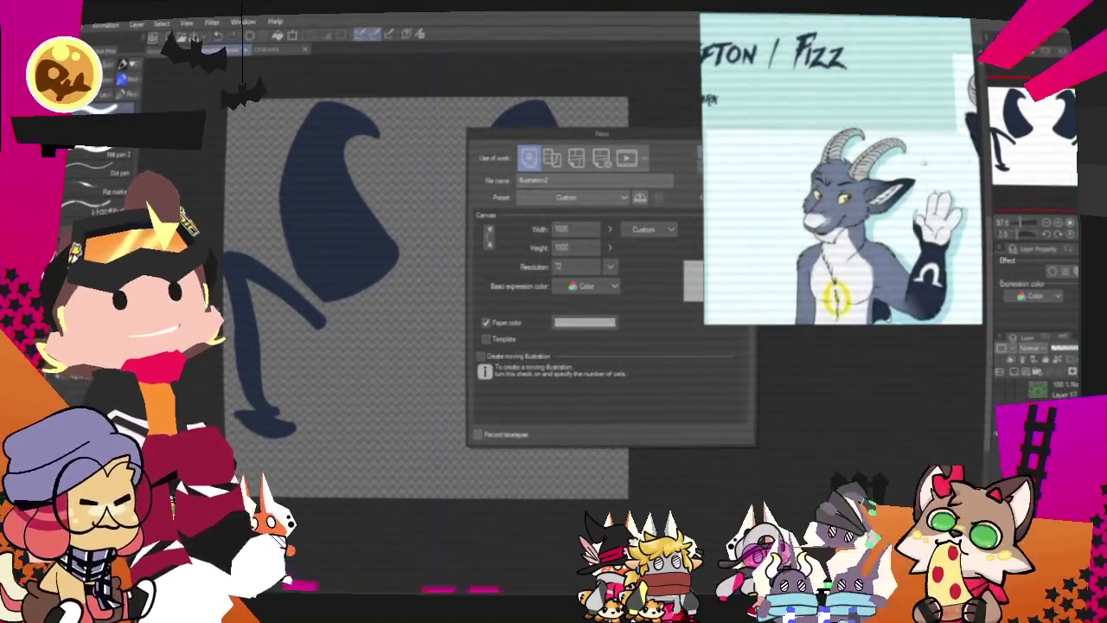
key(Return)
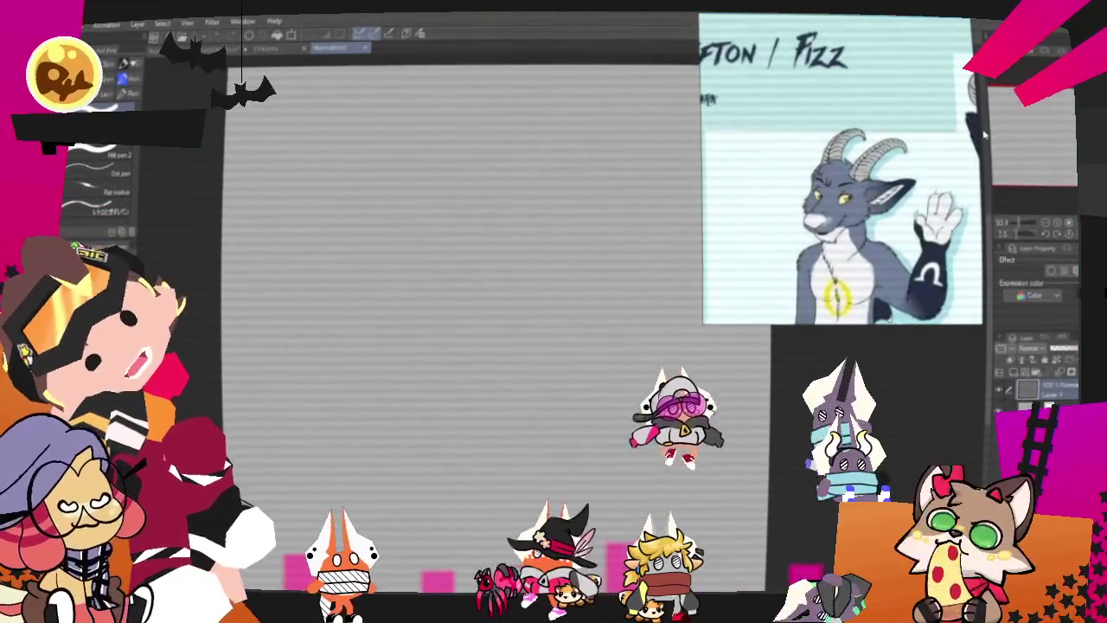
key(p)
mouse_move(498, 189)
mouse_down()
mouse_move(536, 376)
mouse_move(458, 195)
mouse_move(530, 335)
mouse_up()
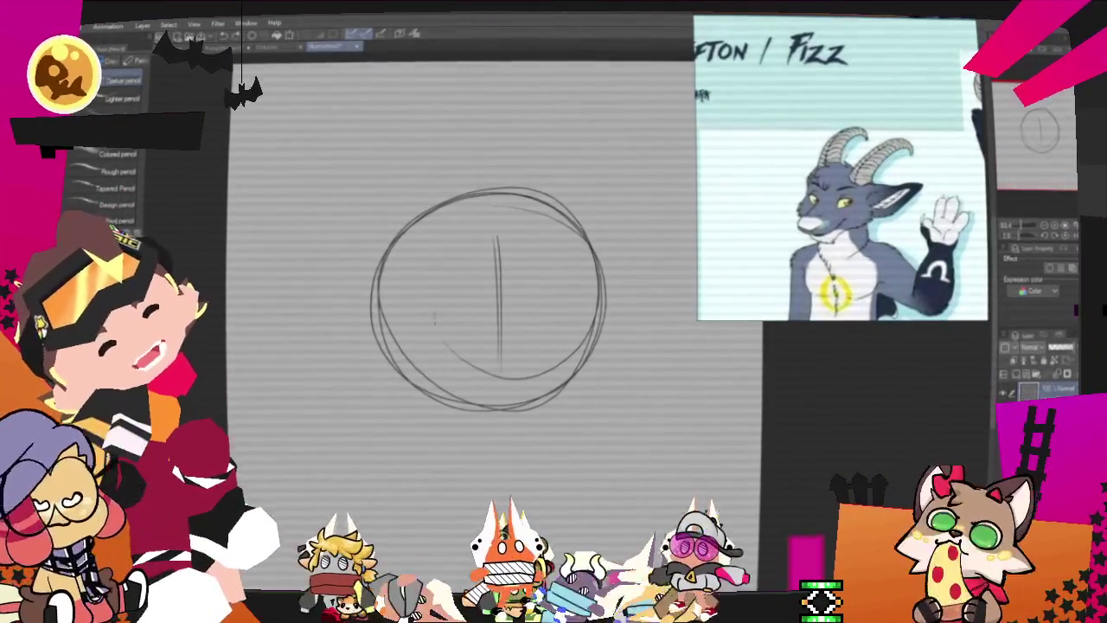
Step: Redraw the vertical and horizontal face guides inside the circle and sketch an eye stroke
key(ctrl+z)
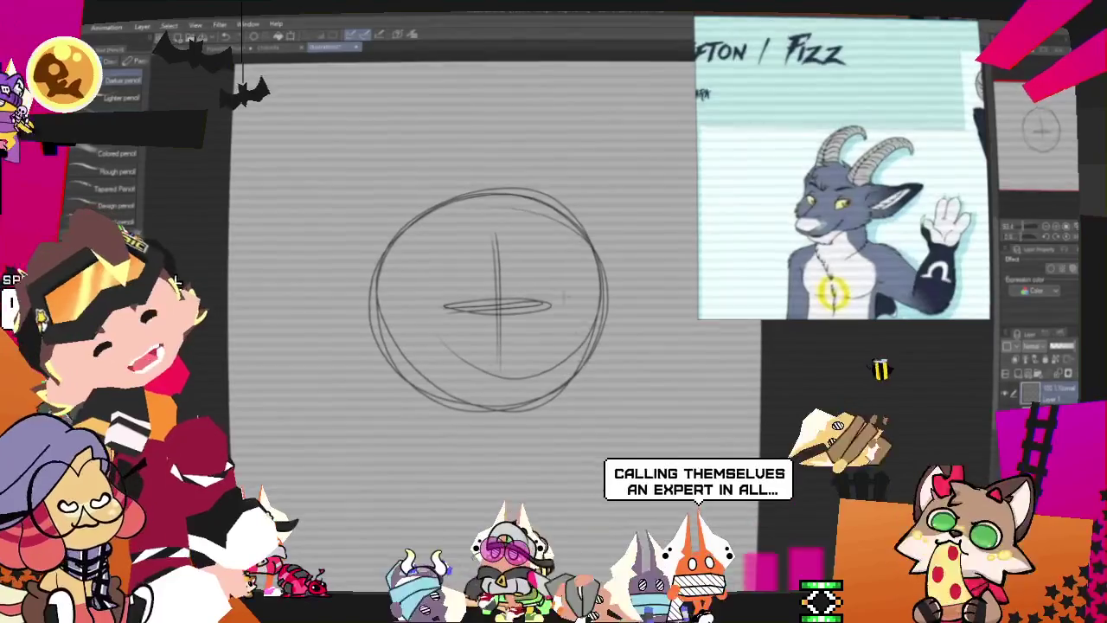
drag(495, 226, 503, 391)
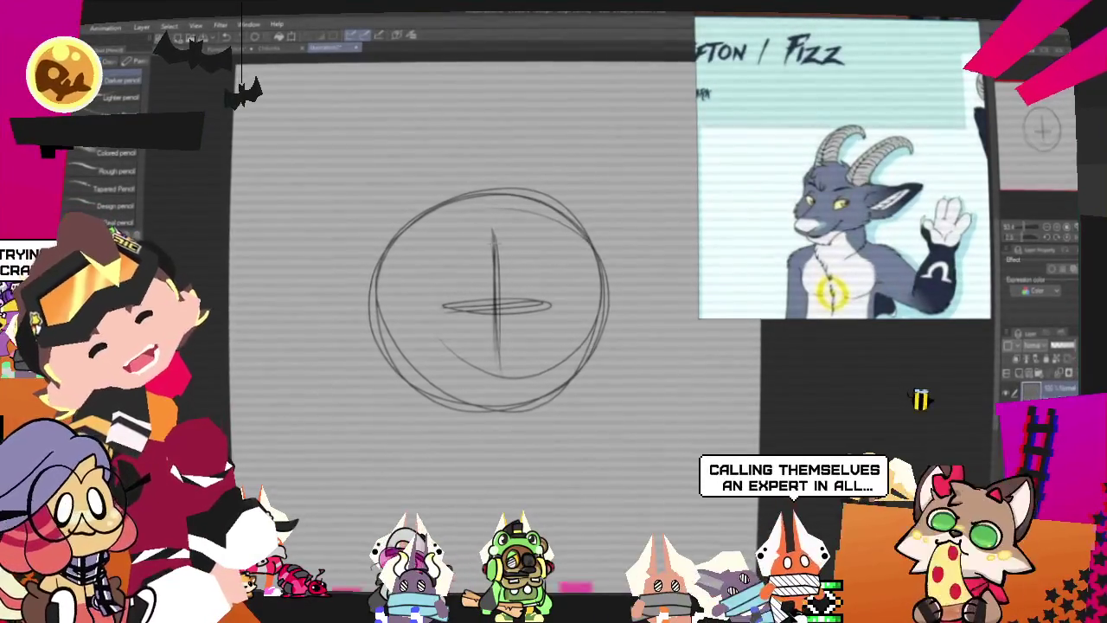
drag(431, 306, 557, 302)
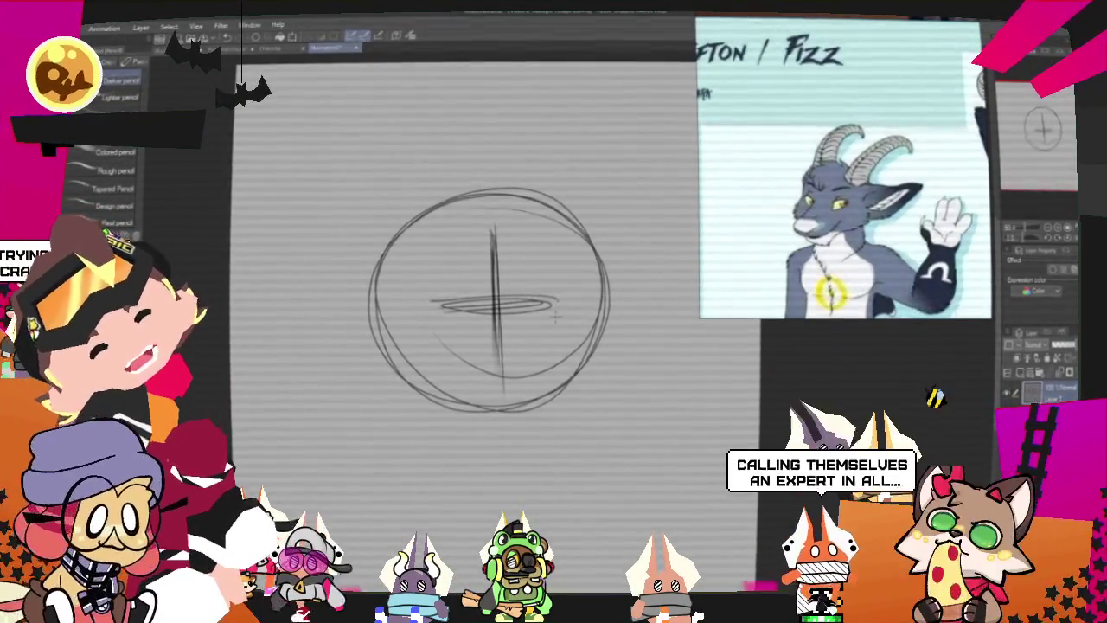
key(ctrl+z)
key(ctrl+z)
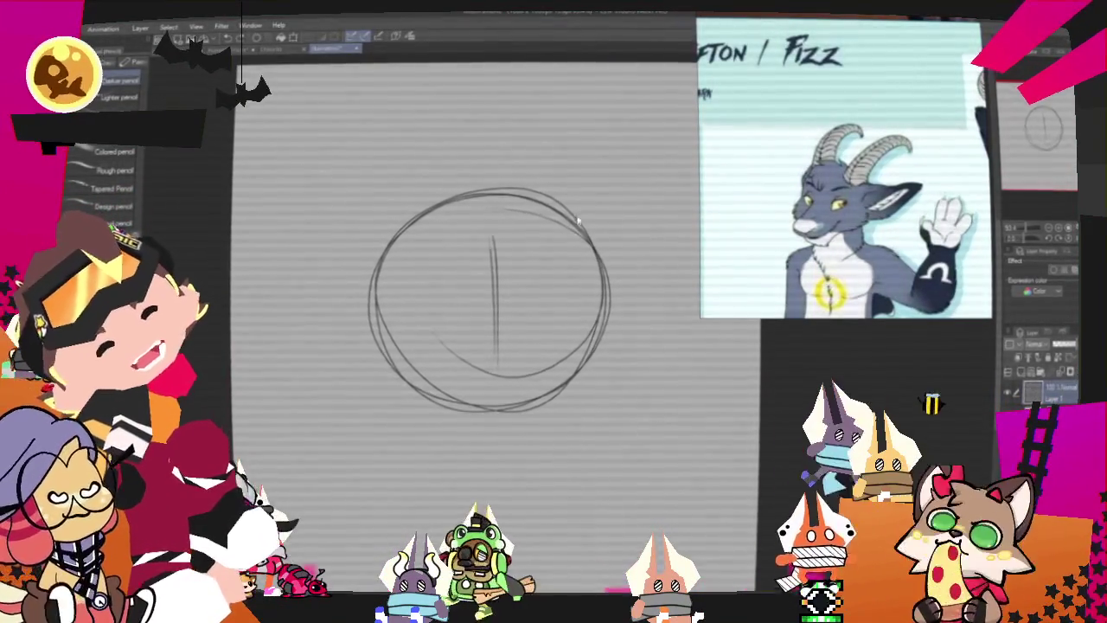
key(ctrl+z)
key(ctrl+z)
drag(526, 220, 575, 339)
drag(490, 288, 595, 255)
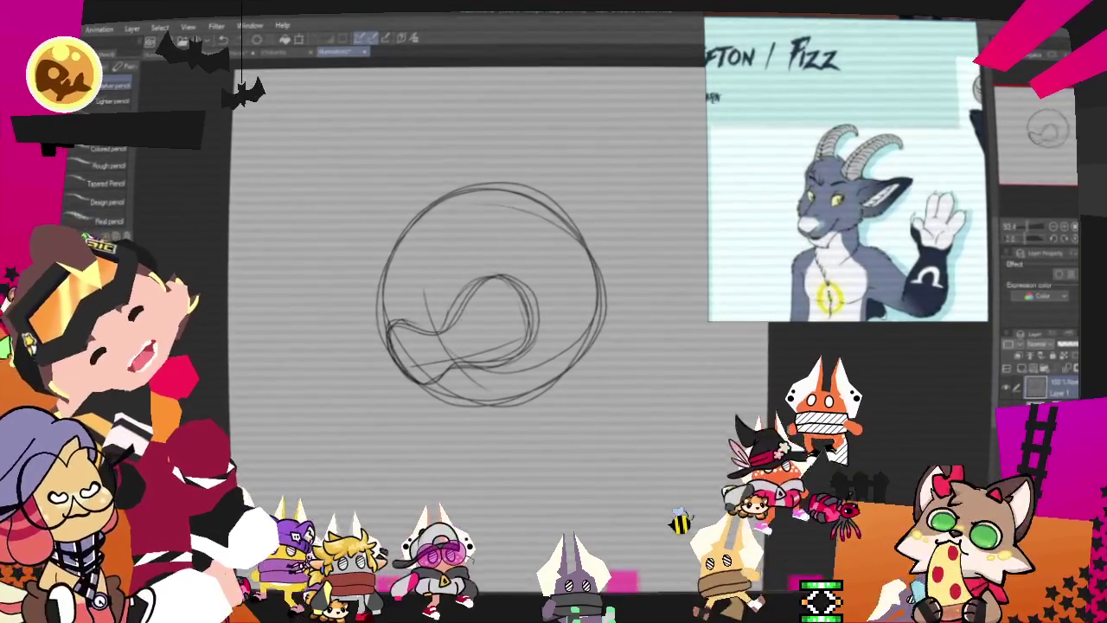
drag(491, 310, 472, 333)
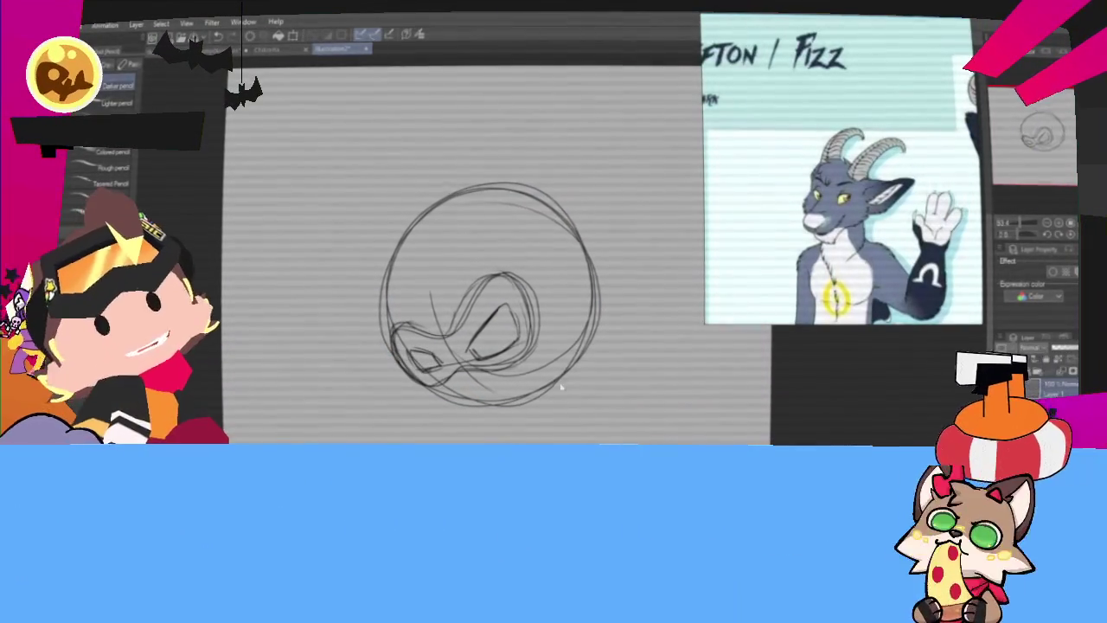
key(ctrl+t)
Step: Move the head sketch up-left, then pencil a second circle with vertical and horizontal guides
drag(426, 218, 293, 115)
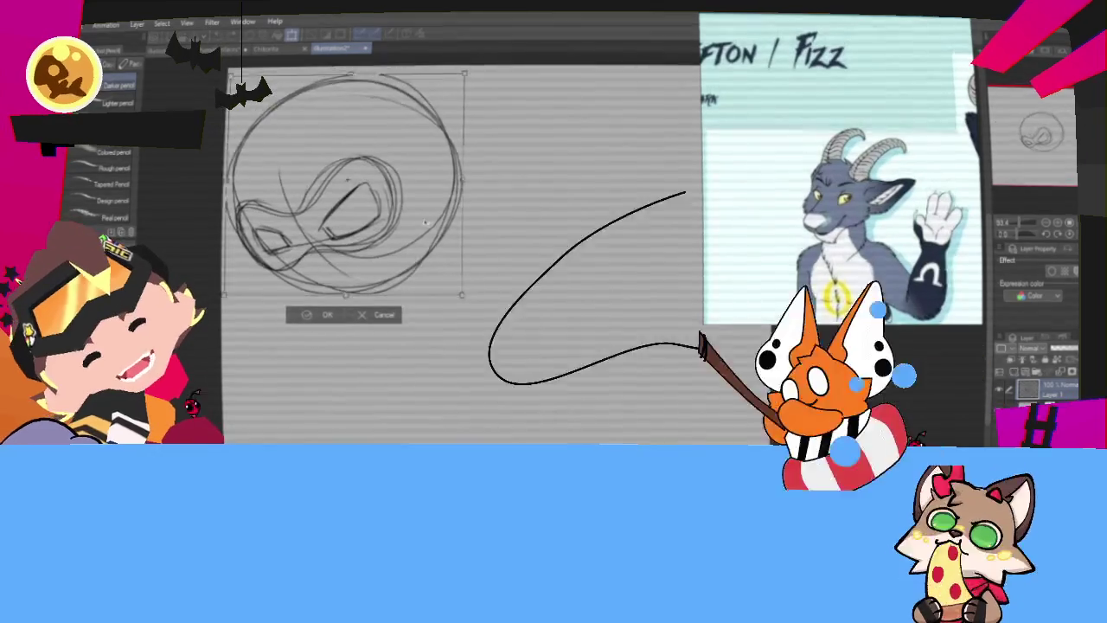
key(Return)
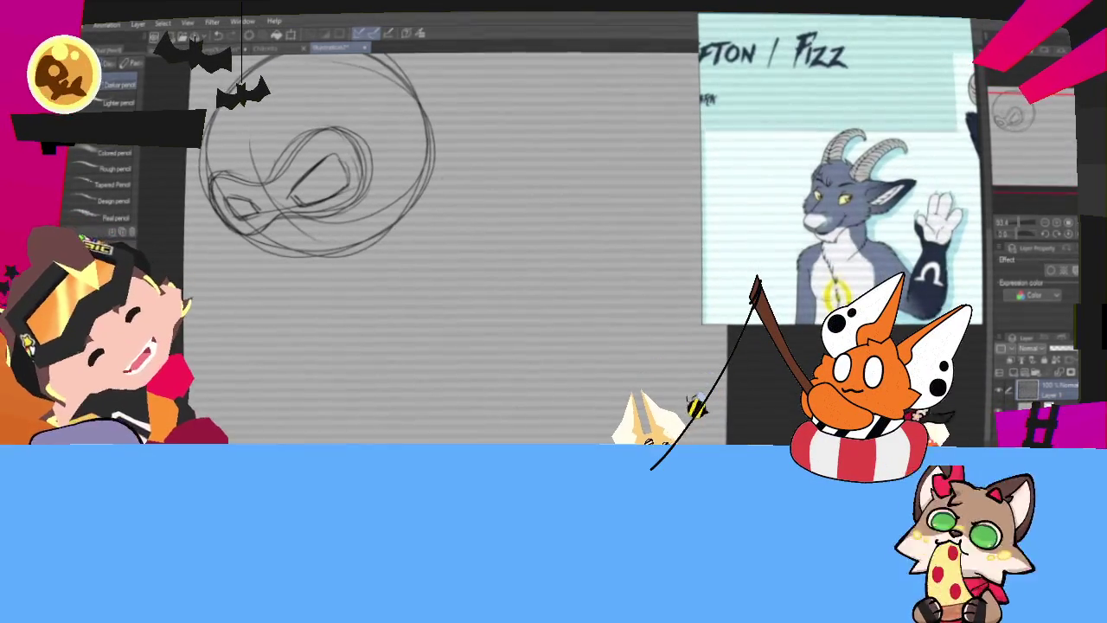
drag(531, 421, 535, 318)
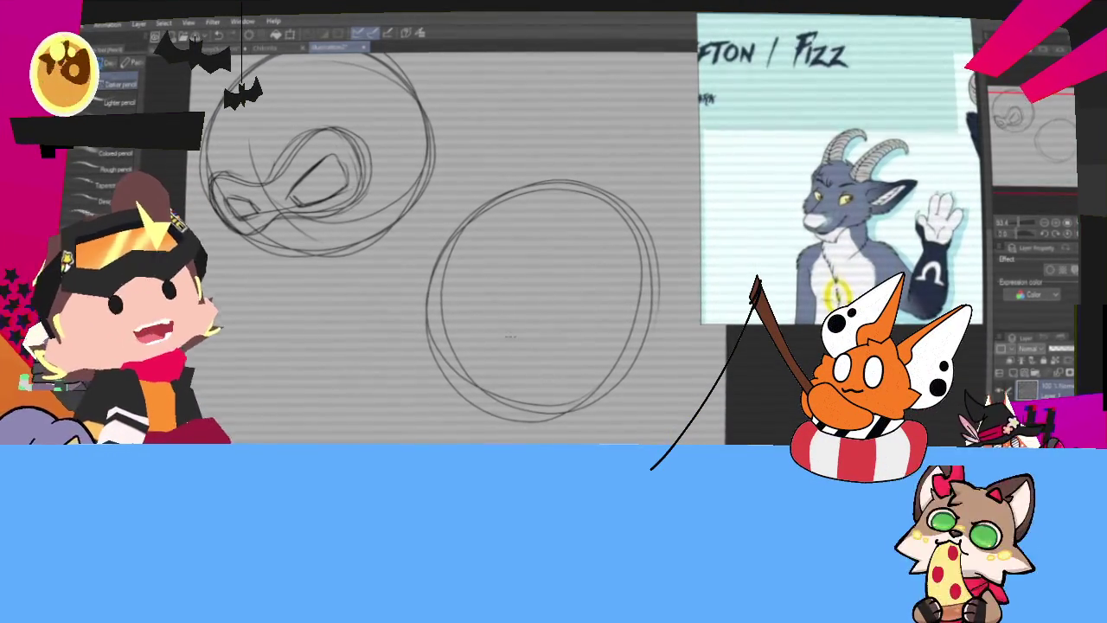
drag(543, 231, 555, 350)
drag(491, 314, 601, 281)
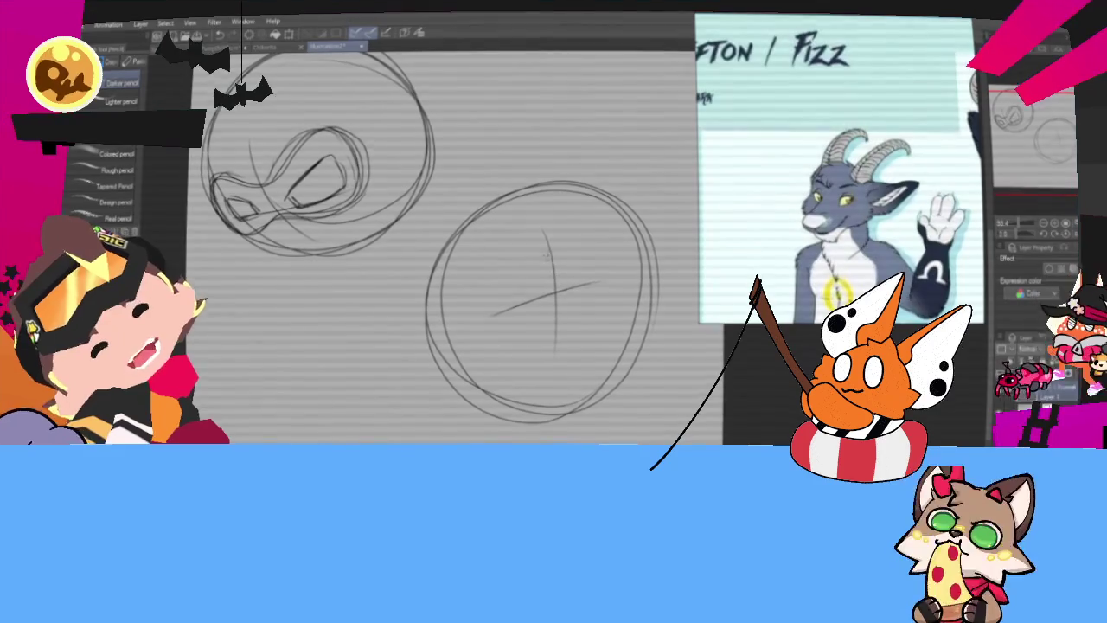
drag(501, 241, 543, 256)
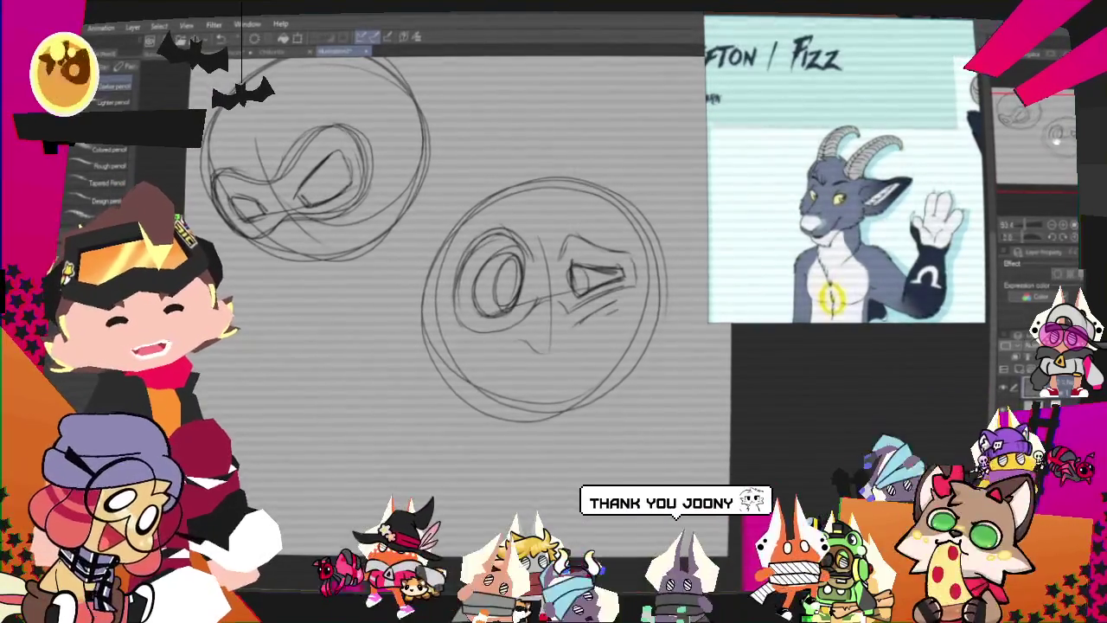
Step: Sketch a third large head circle with a curved line across it
scroll(458, 329, up, 2)
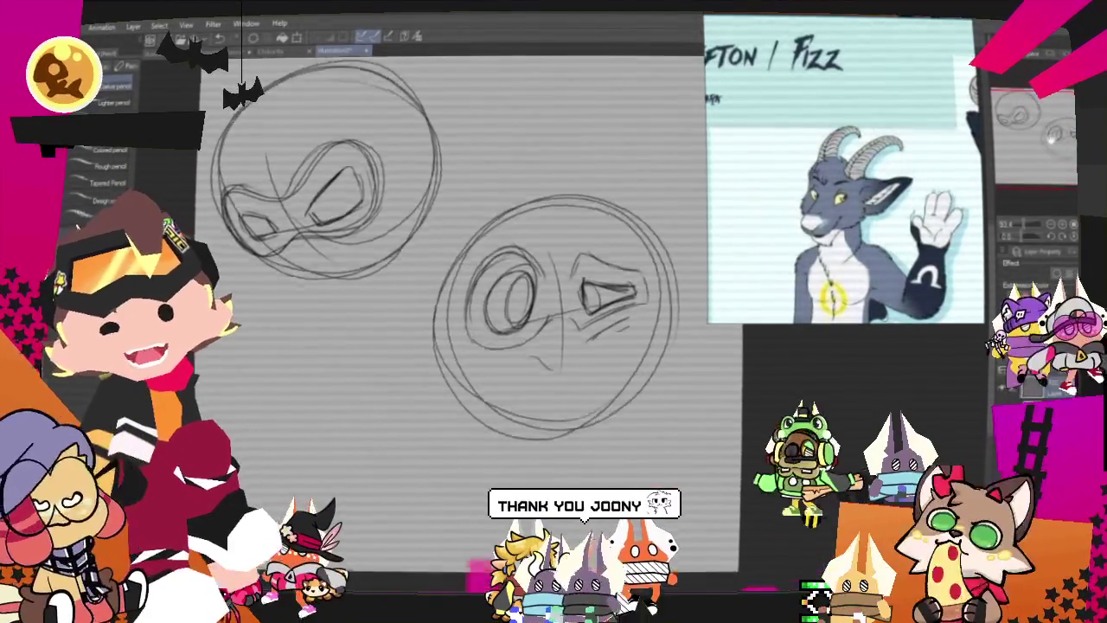
scroll(562, 346, down, 3)
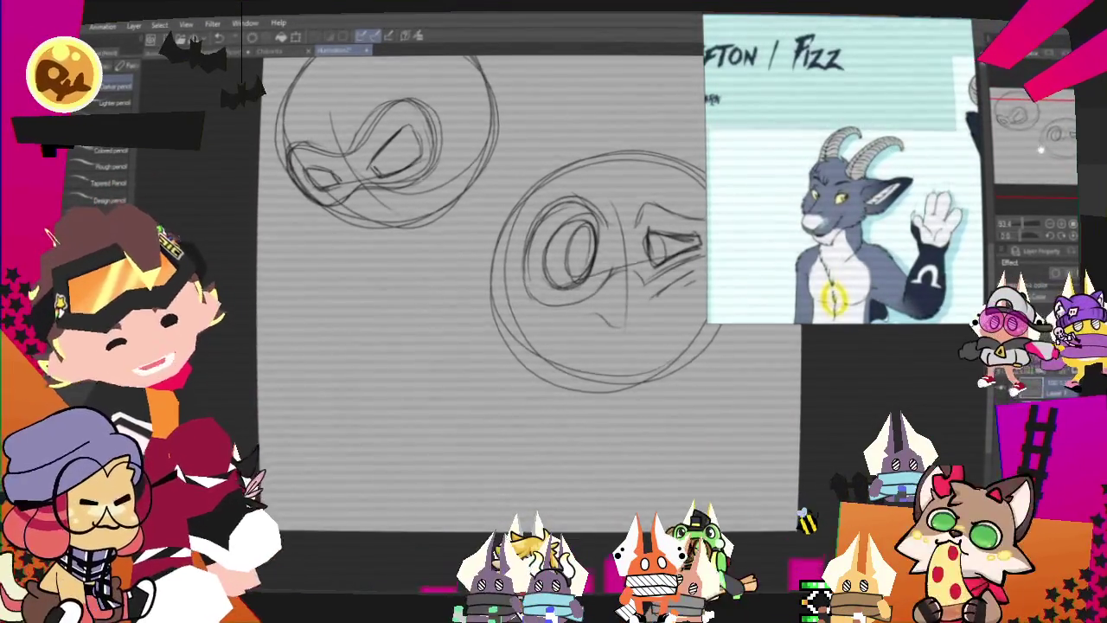
scroll(519, 294, down, 2)
drag(402, 275, 385, 278)
drag(303, 329, 485, 406)
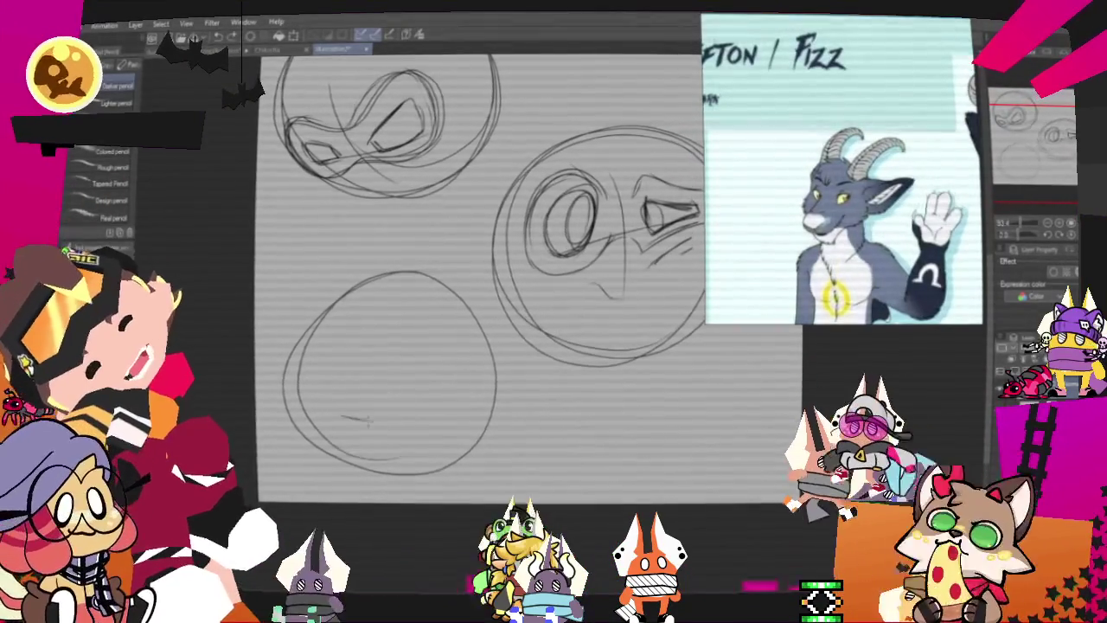
drag(324, 416, 449, 430)
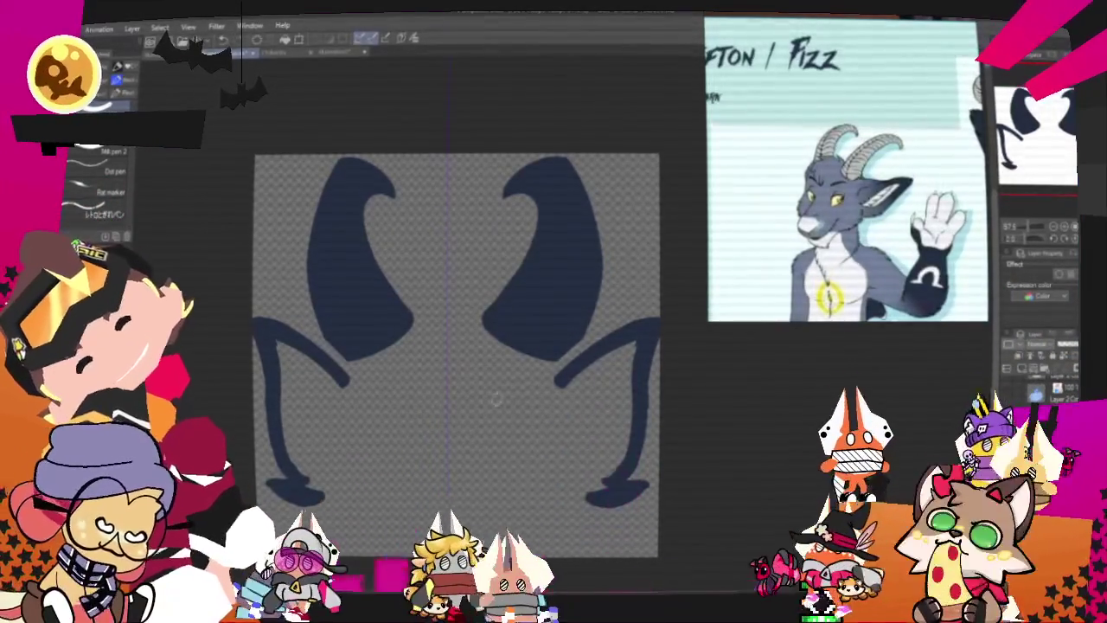
Step: Redraw the horned face's curved mouth as a straight line, then add two oval eyes
drag(304, 459, 330, 424)
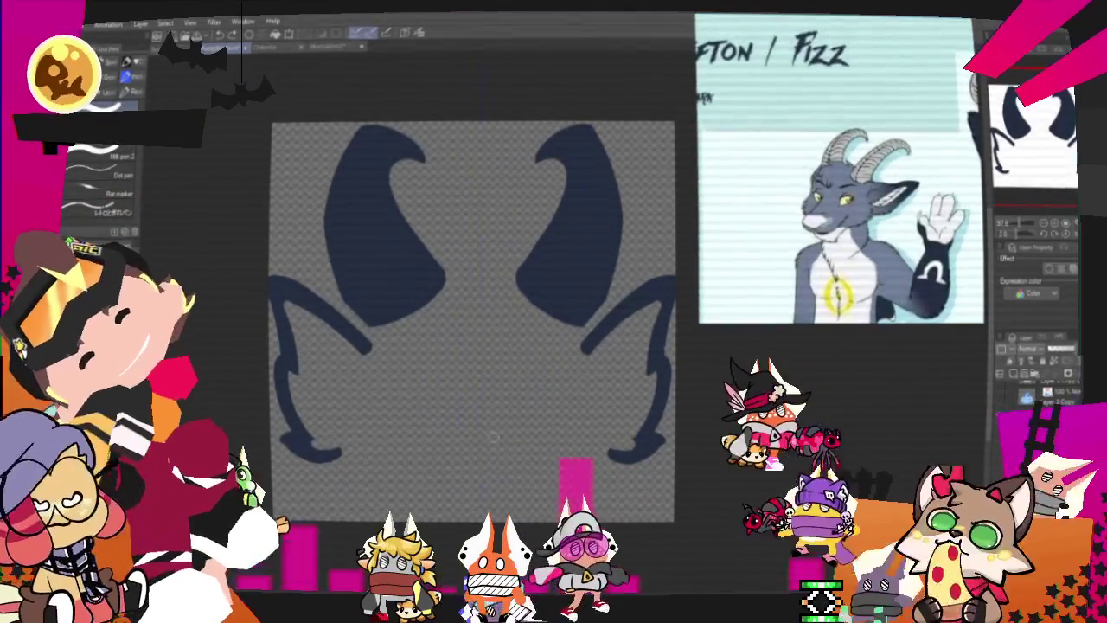
drag(425, 446, 534, 446)
key(ctrl+z)
drag(434, 445, 526, 445)
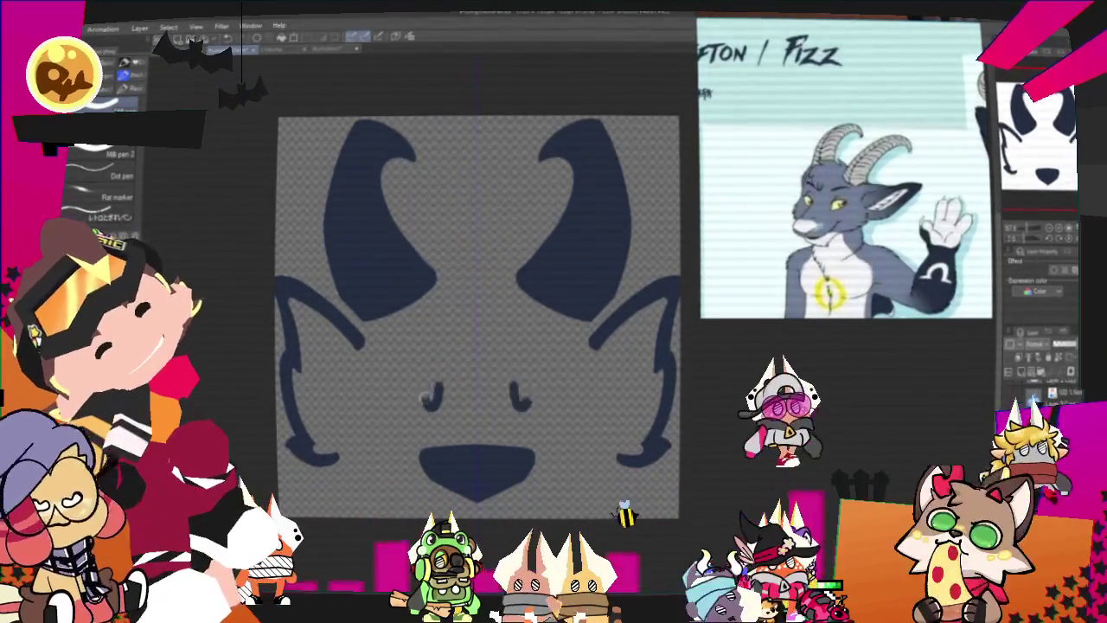
key(ctrl+z)
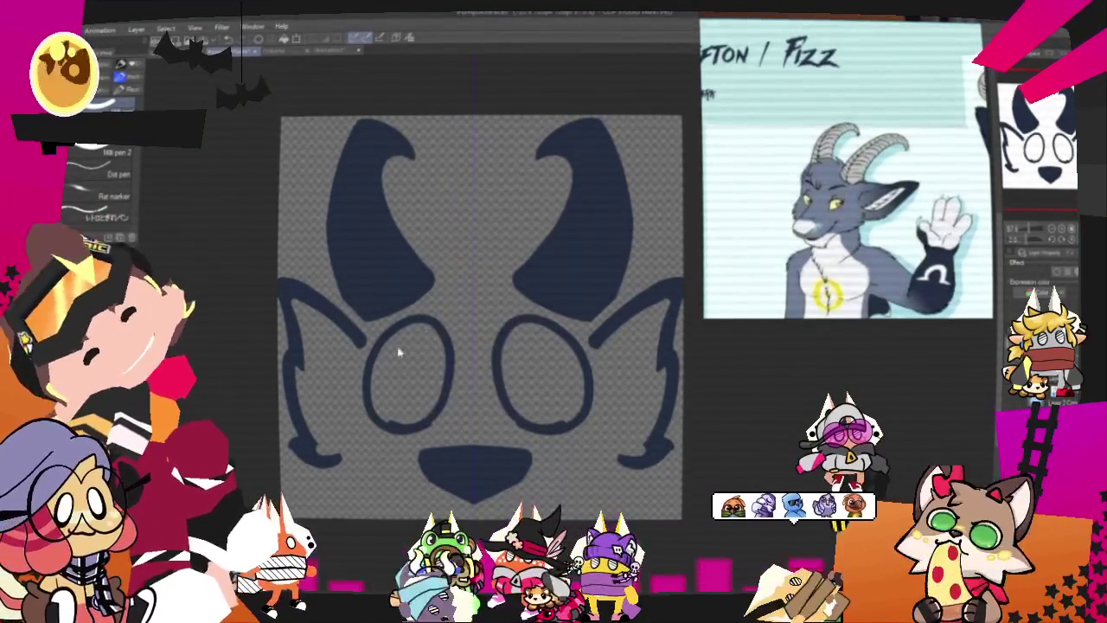
Step: Add pupil ovals, erase the eyes into crescents, and add fluffy cheek fur
key(ctrl+z)
key(ctrl+z)
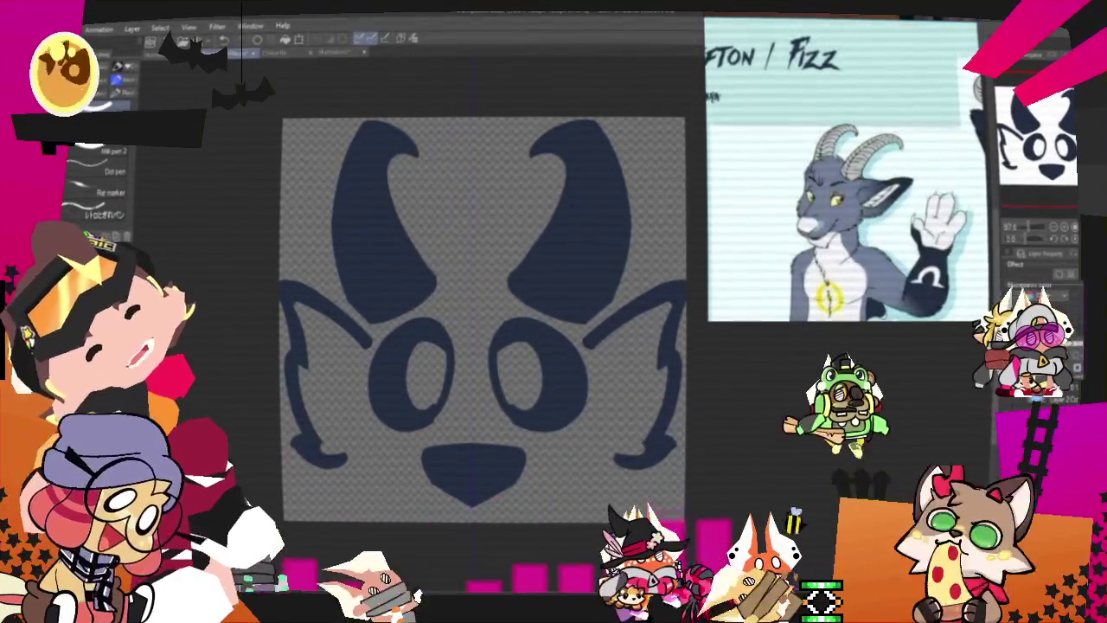
mouse_move(536, 346)
mouse_down()
mouse_move(437, 372)
mouse_move(507, 345)
mouse_move(447, 400)
mouse_up()
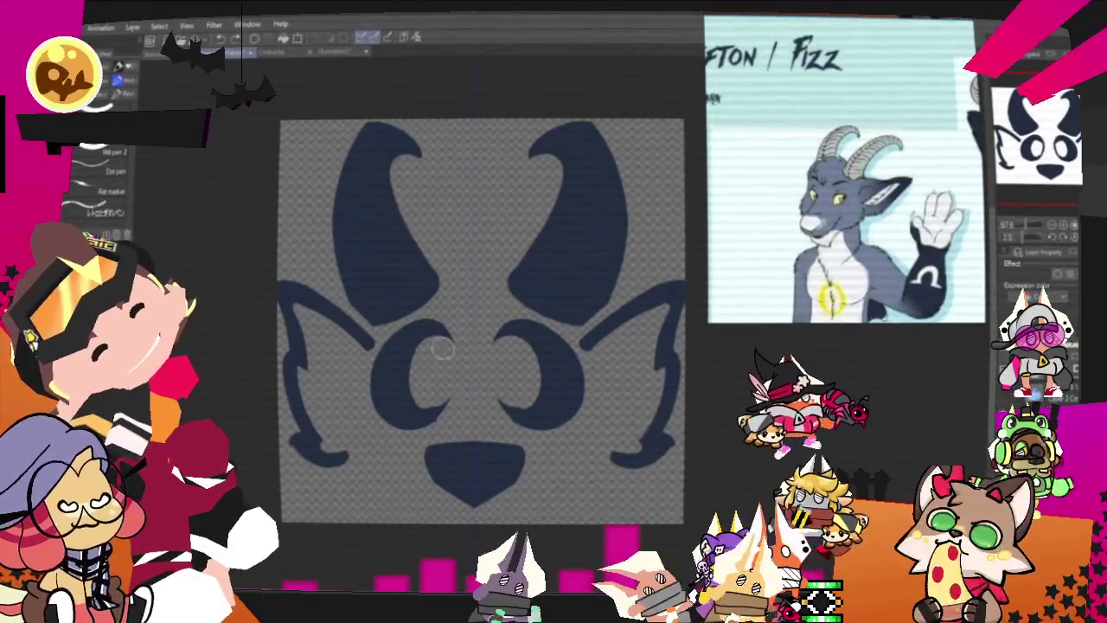
key(ctrl+z)
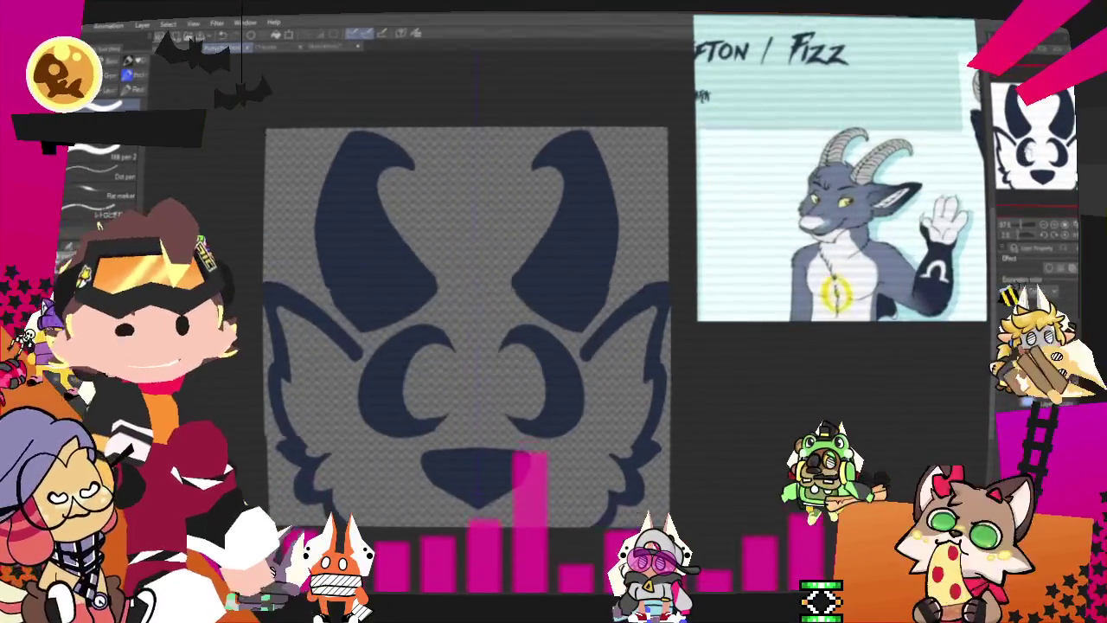
Step: Erase mirrored diagonal segment cuts across both horns
drag(326, 233, 413, 207)
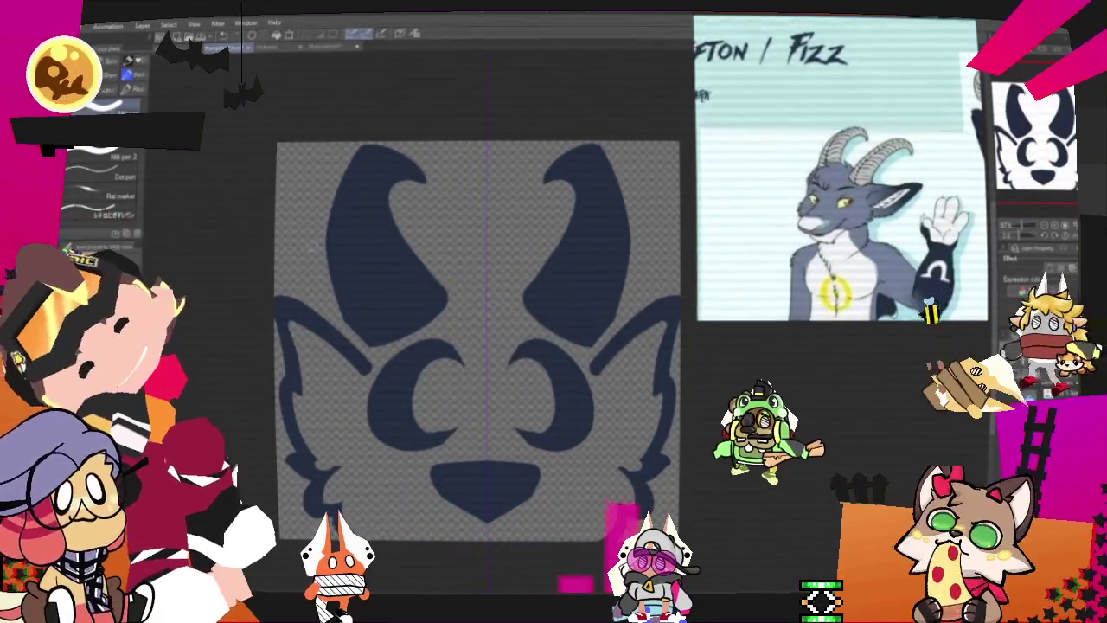
drag(428, 257, 335, 303)
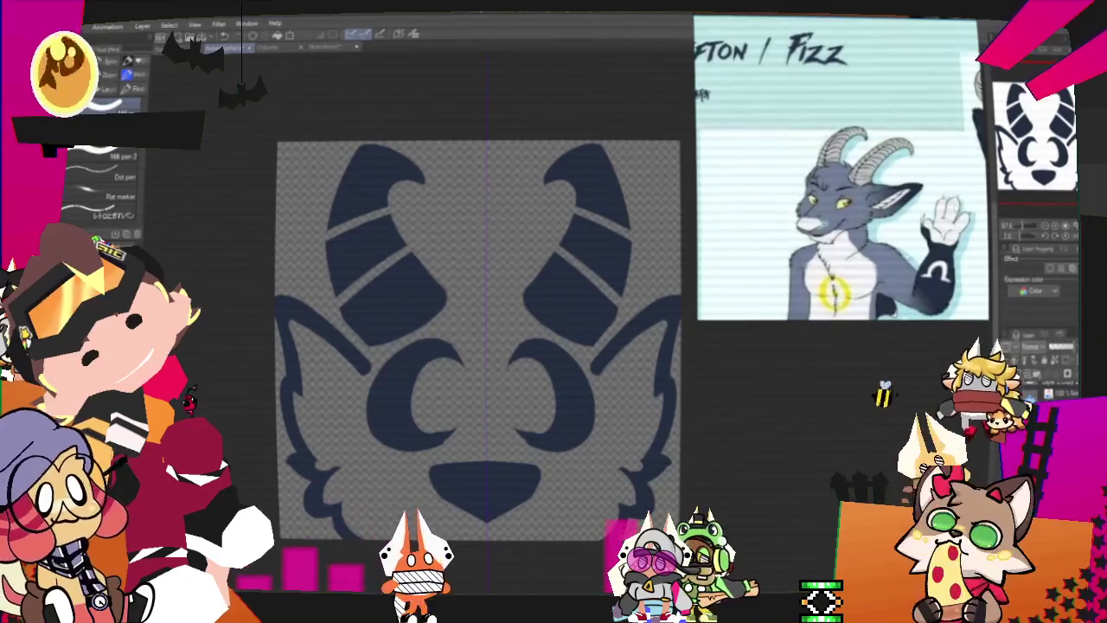
drag(337, 304, 442, 264)
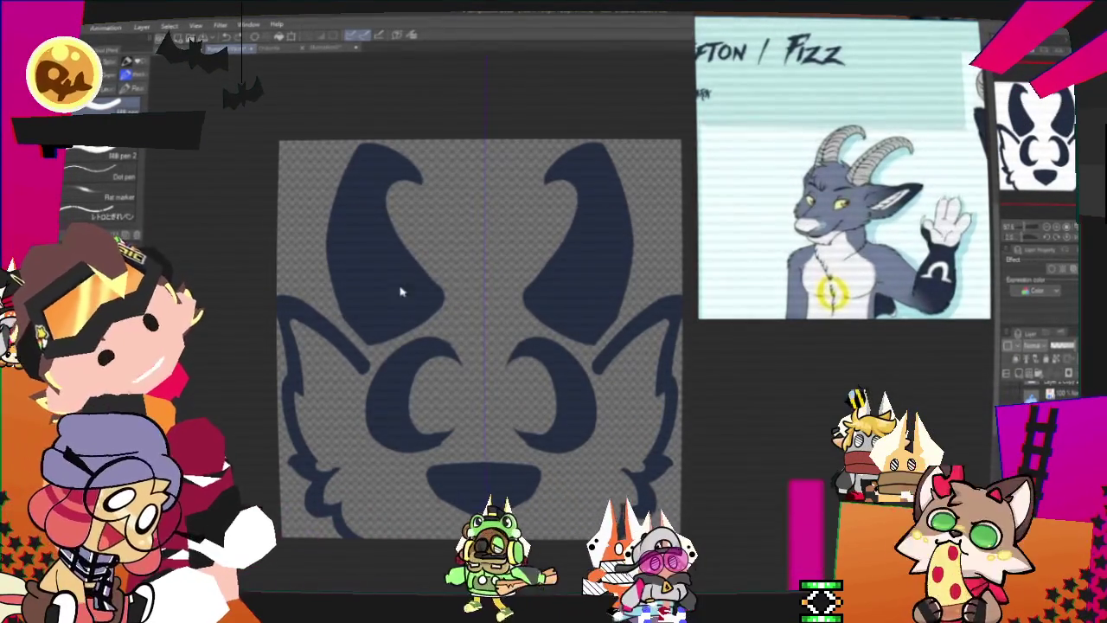
drag(344, 316, 434, 263)
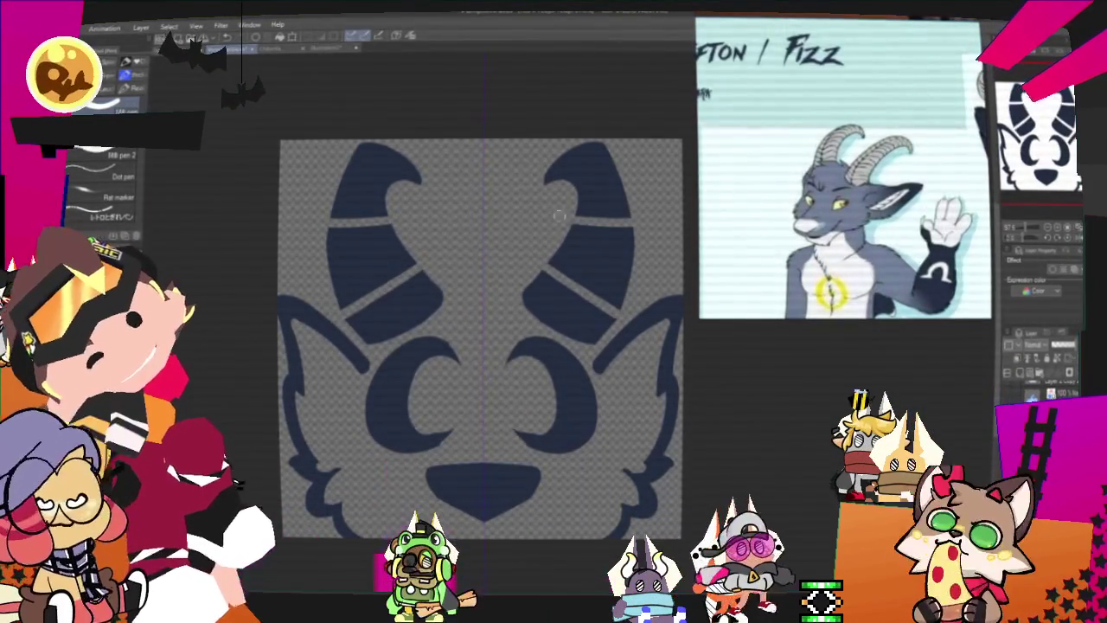
scroll(480, 337, down, 2)
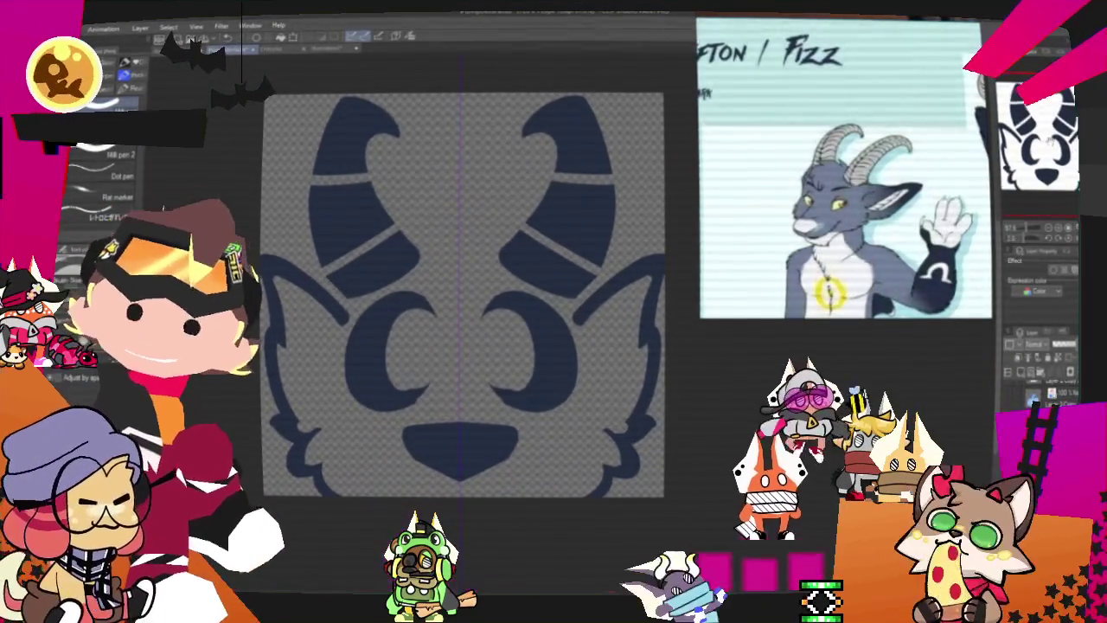
scroll(471, 289, down, 1)
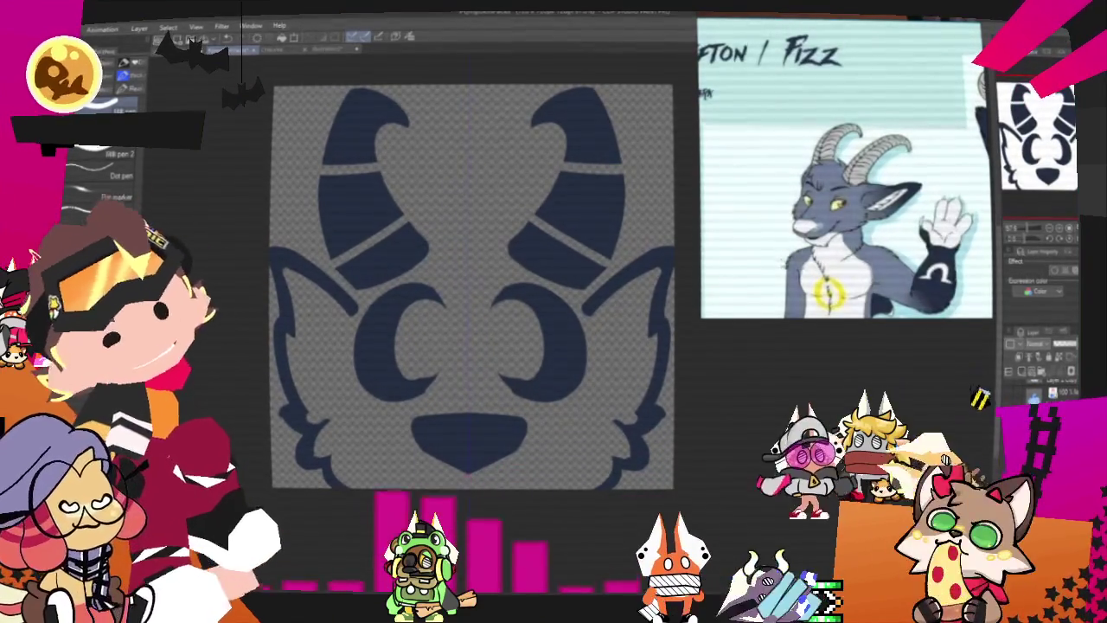
Step: Switch the layer's effect from Border effect to Expression color to remove the white outline
click(1055, 271)
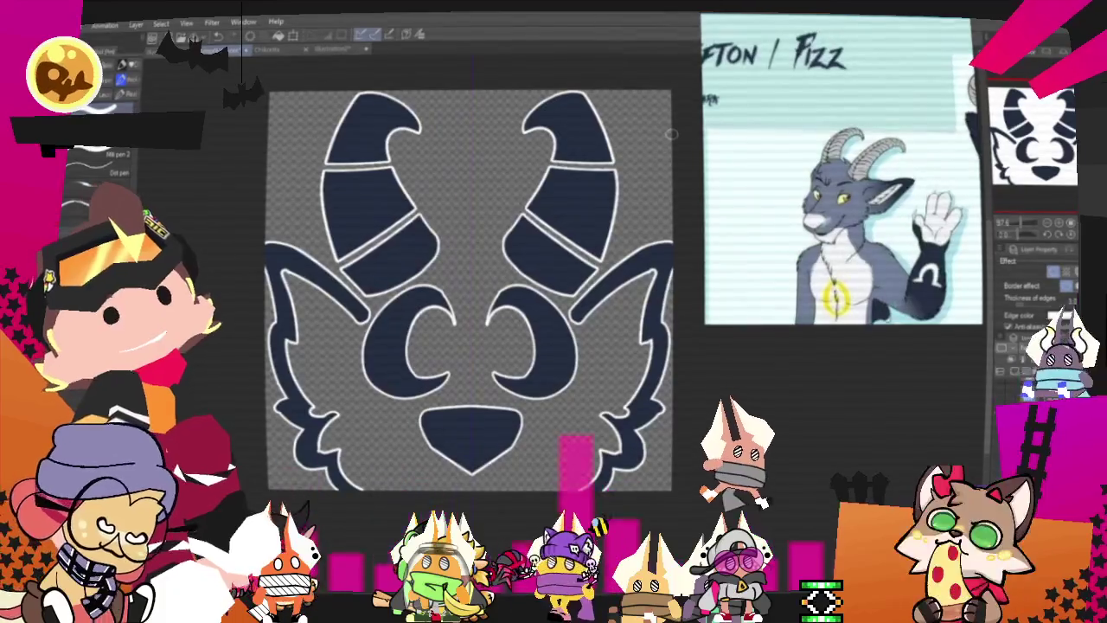
scroll(670, 134, down, 2)
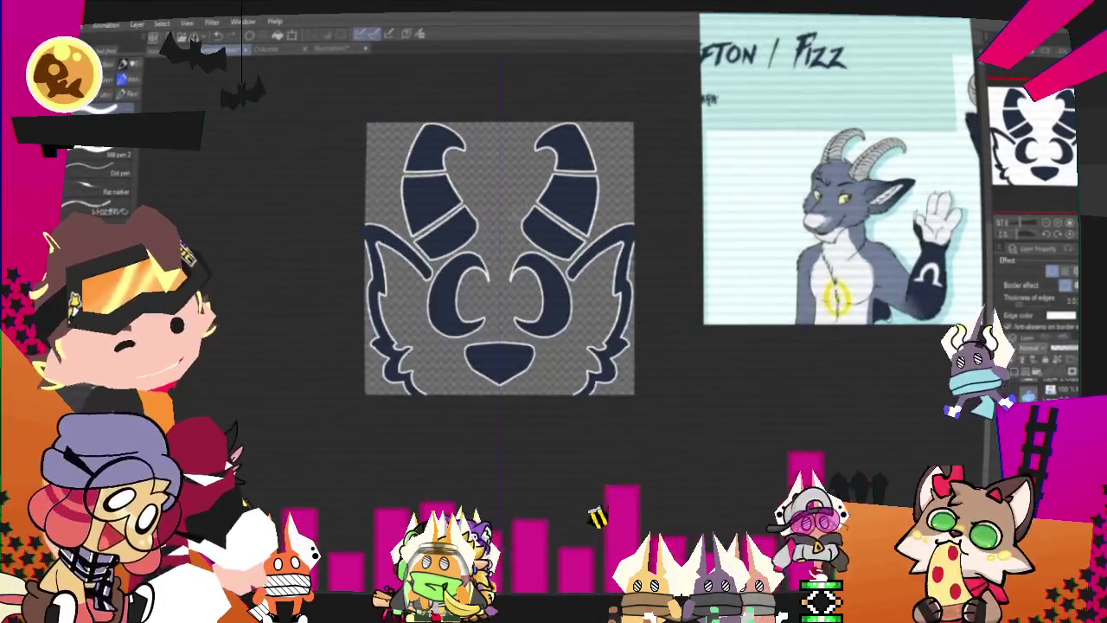
scroll(622, 155, down, 2)
scroll(588, 173, up, 2)
scroll(538, 194, down, 1)
scroll(537, 194, up, 1)
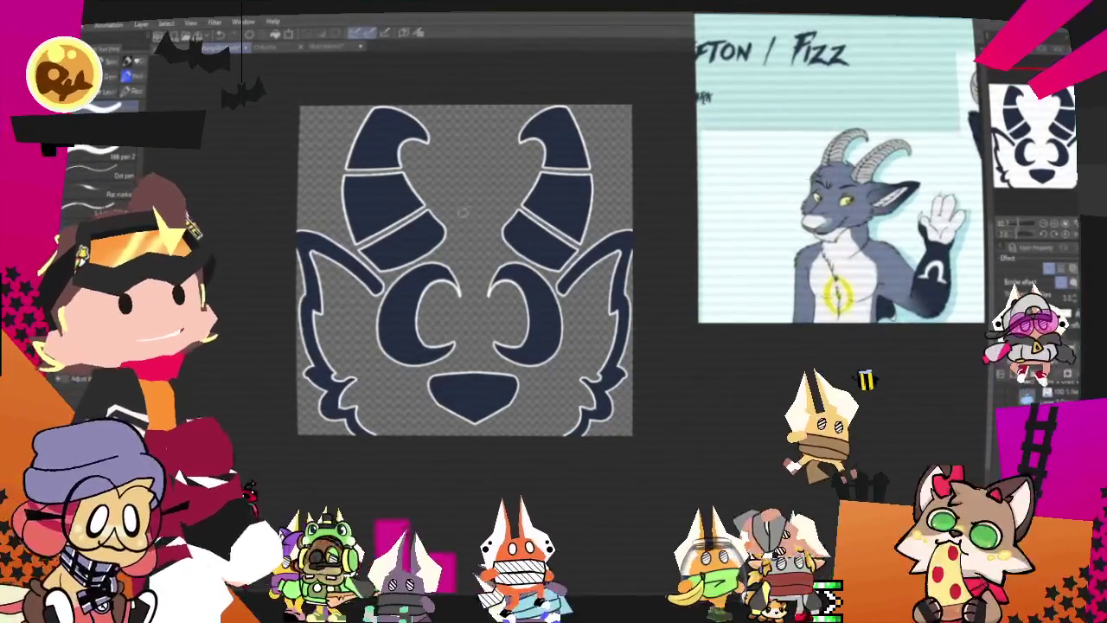
Step: Draw a jagged navy forehead fur line between the goat's horns
mouse_move(452, 218)
mouse_down()
mouse_move(516, 197)
mouse_move(517, 244)
mouse_up()
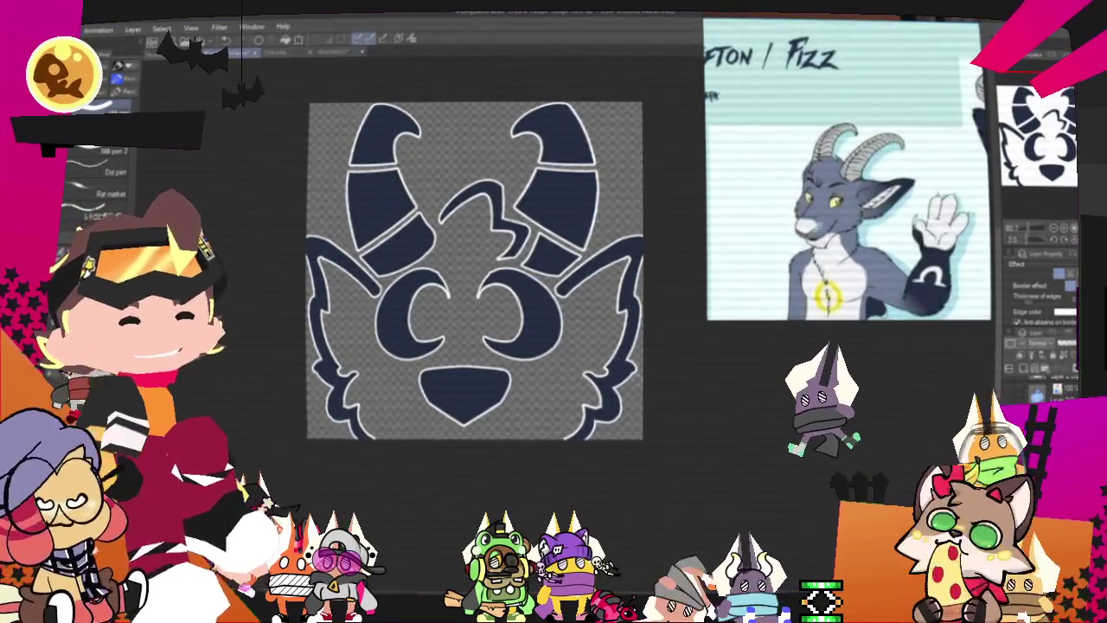
scroll(662, 424, down, 3)
scroll(473, 304, up, 2)
scroll(473, 303, up, 2)
scroll(473, 304, down, 3)
scroll(433, 238, up, 2)
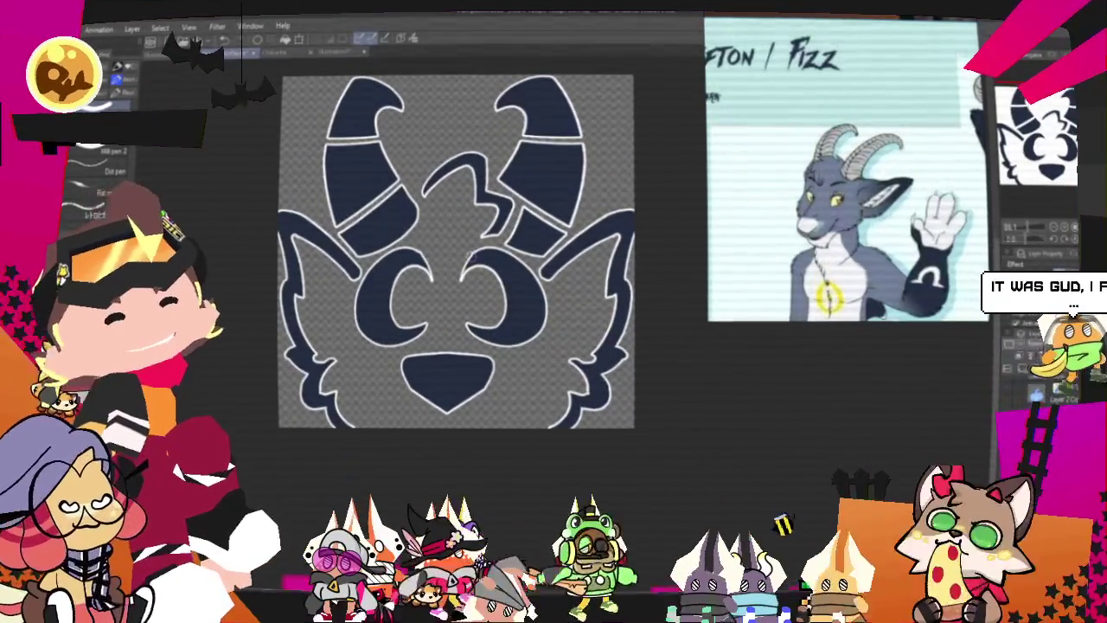
scroll(472, 240, down, 2)
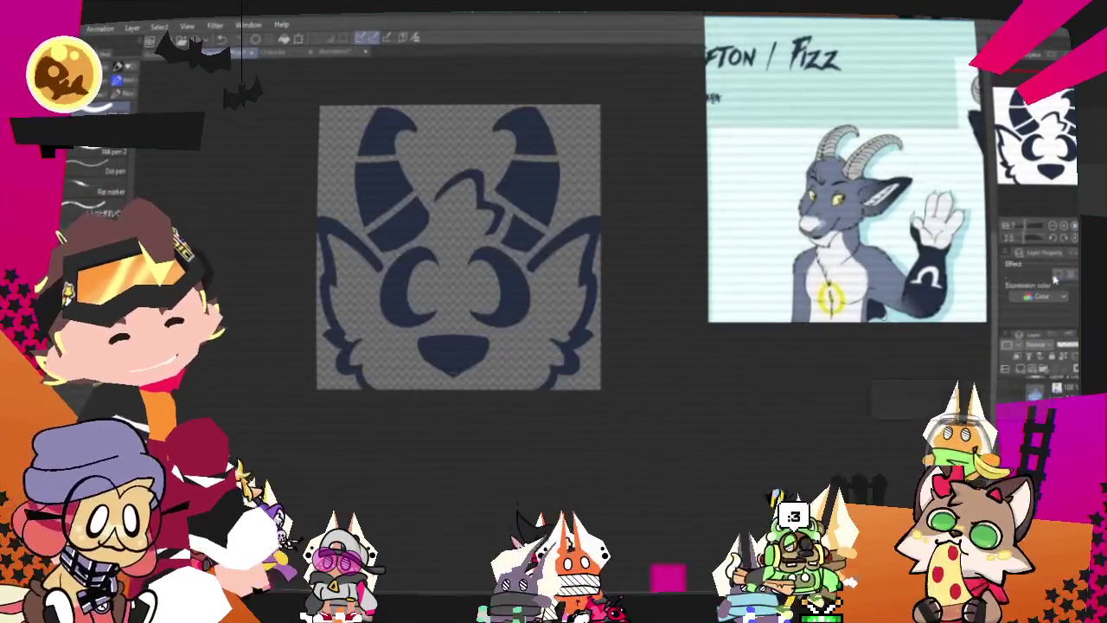
scroll(447, 275, up, 2)
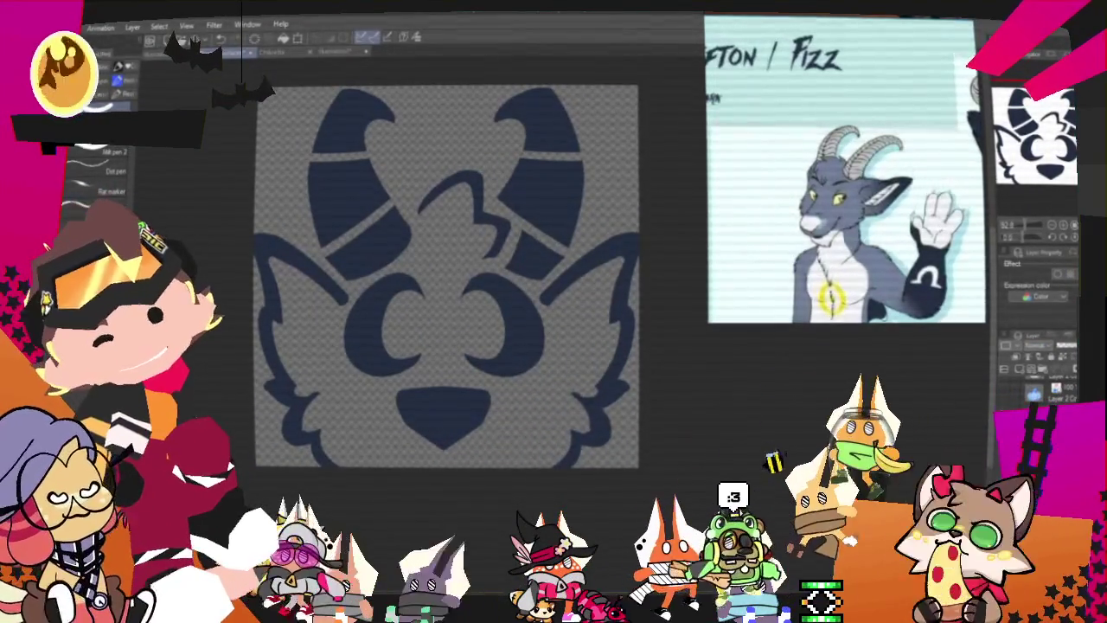
Step: Export the horned emote as one flattened image through File > Export (Single Layer)
key(alt+f)
mouse_move(130, 165)
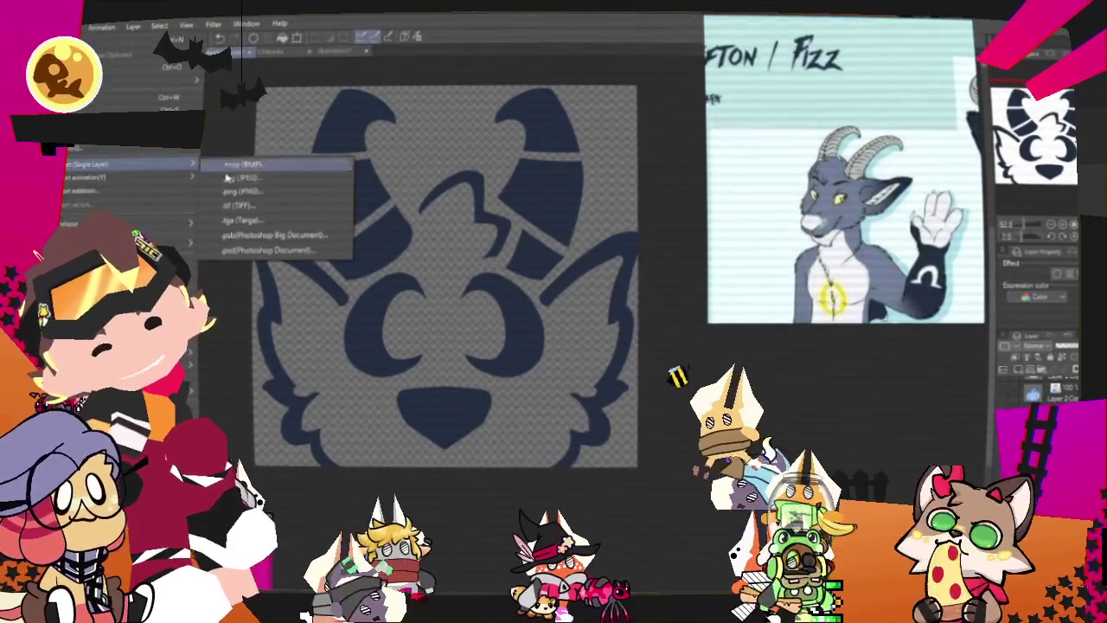
click(259, 183)
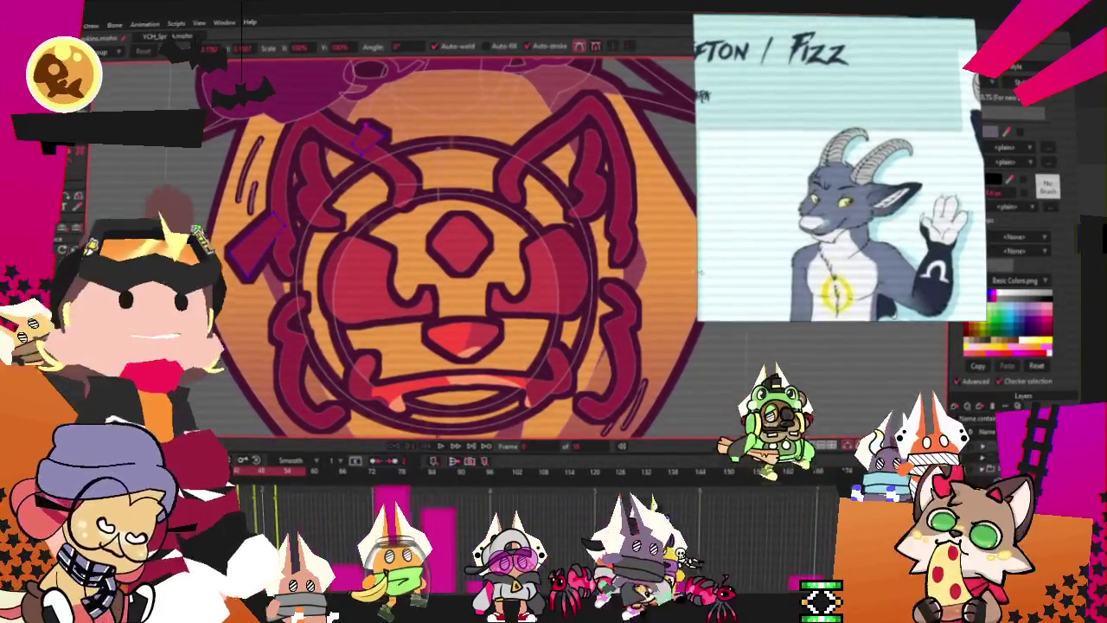
Step: Zoom out on the pumpkin emote and open Layer Settings for its wolf-face image layer
scroll(588, 301, down, 3)
scroll(587, 301, down, 2)
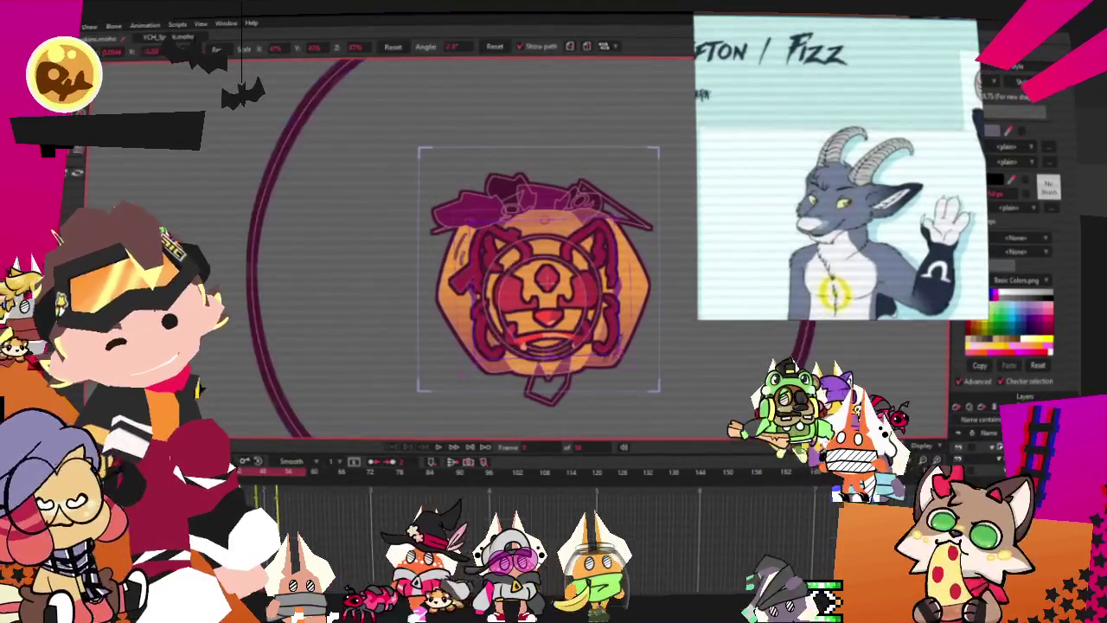
double_click(1003, 432)
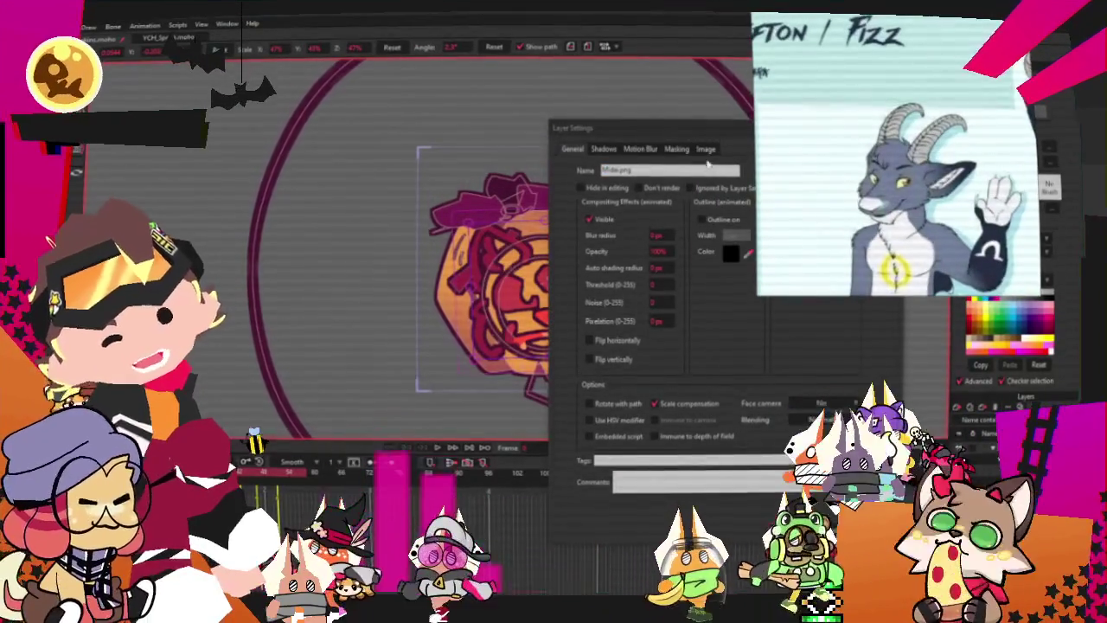
Step: Replace the face layer's image with the horned emote file and scale it down inside the pumpkin
click(705, 149)
click(666, 187)
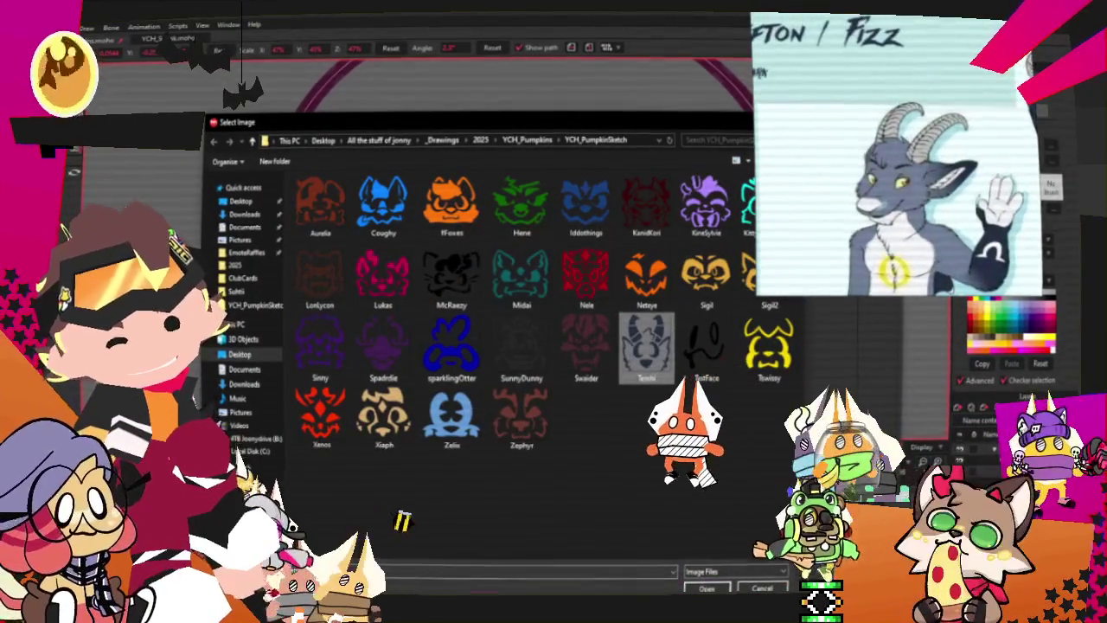
double_click(646, 346)
click(783, 530)
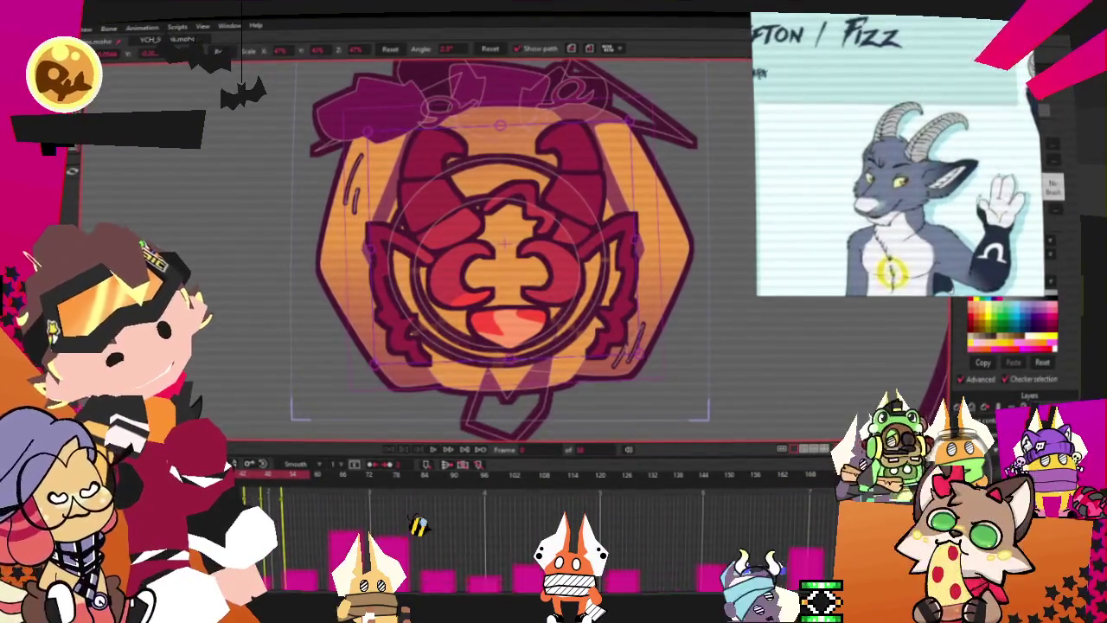
drag(581, 364, 620, 358)
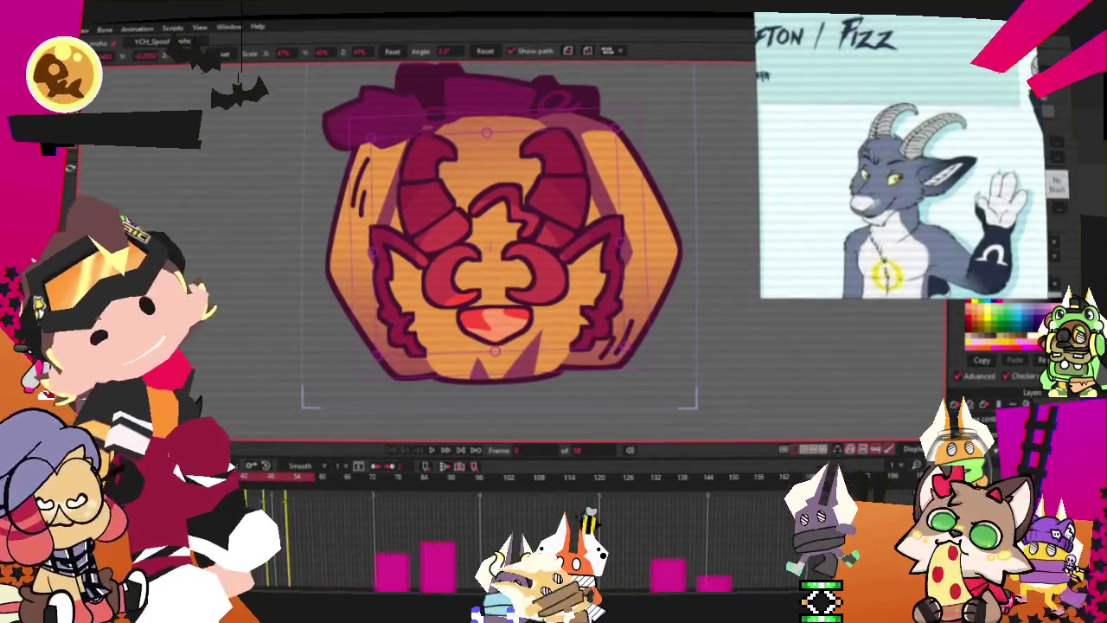
key(alt+f)
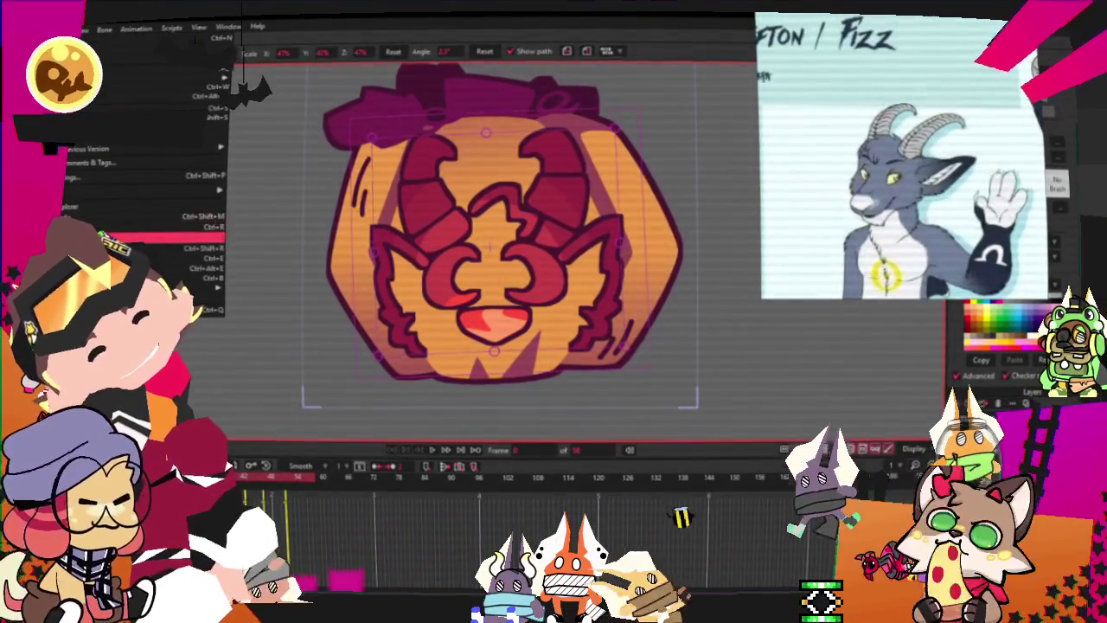
key(Return)
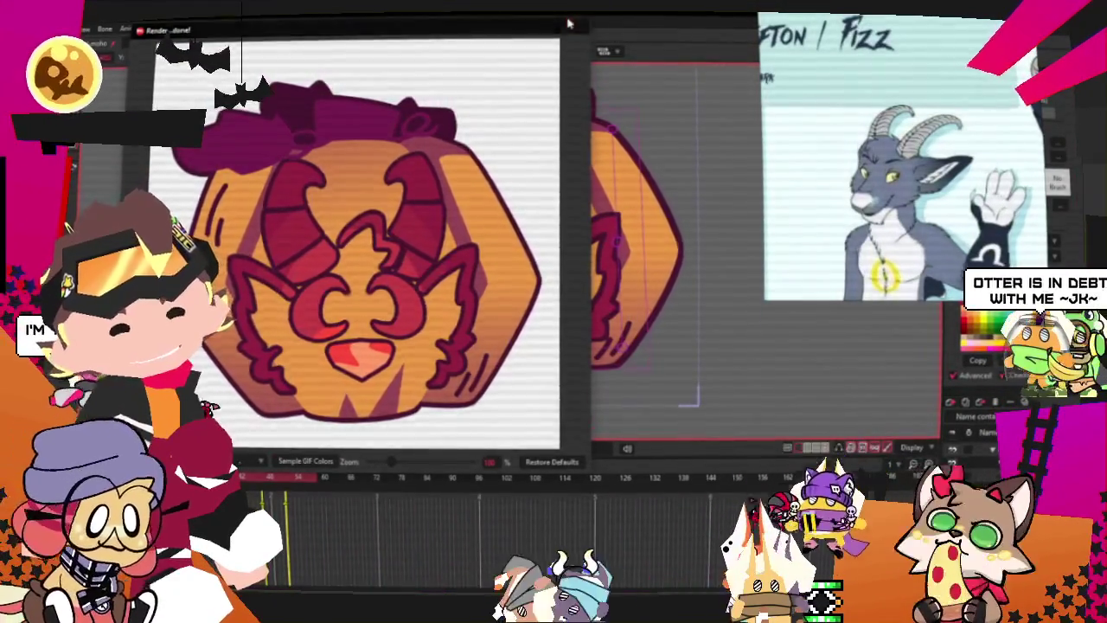
key(Escape)
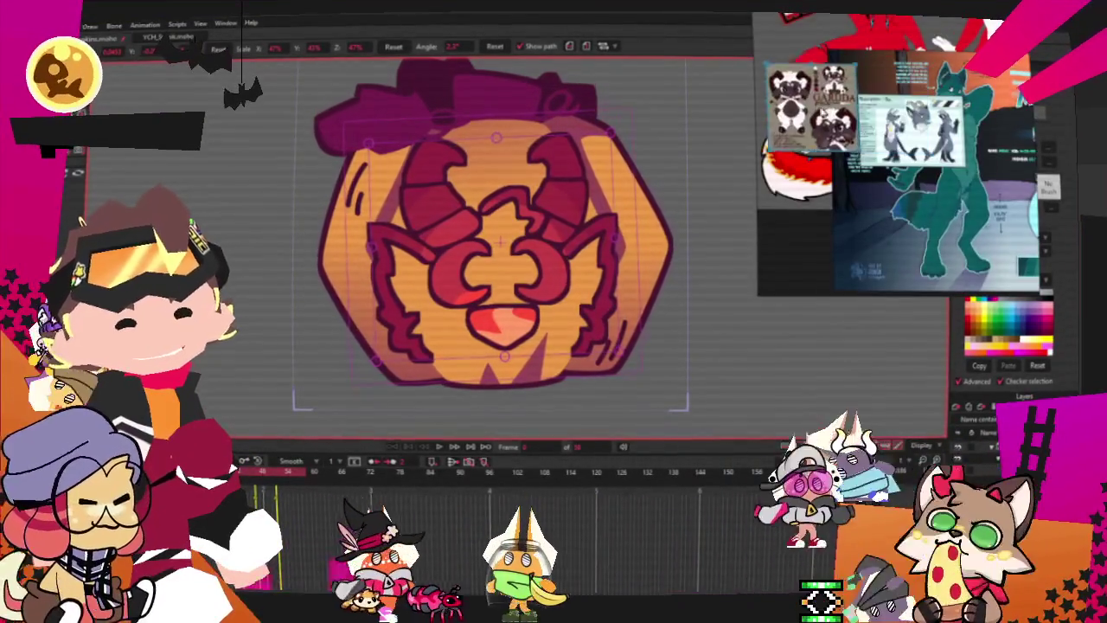
Step: Clear the goat reference and load the demonic ram's reference sheet into the viewer, zoomed in
right_click(797, 249)
key(Escape)
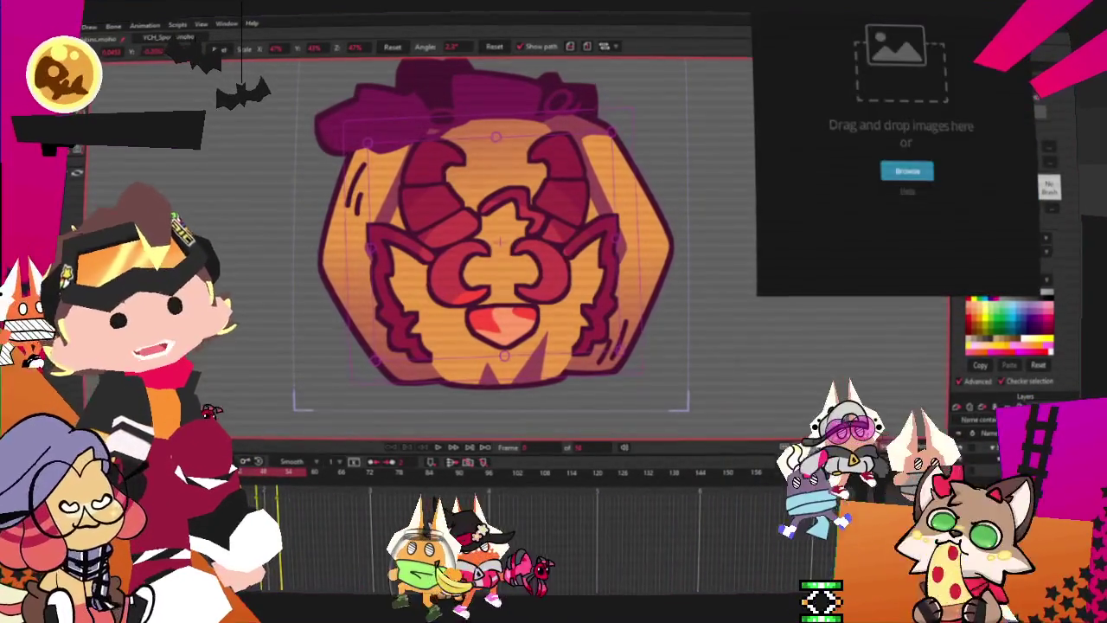
drag(879, 107, 908, 145)
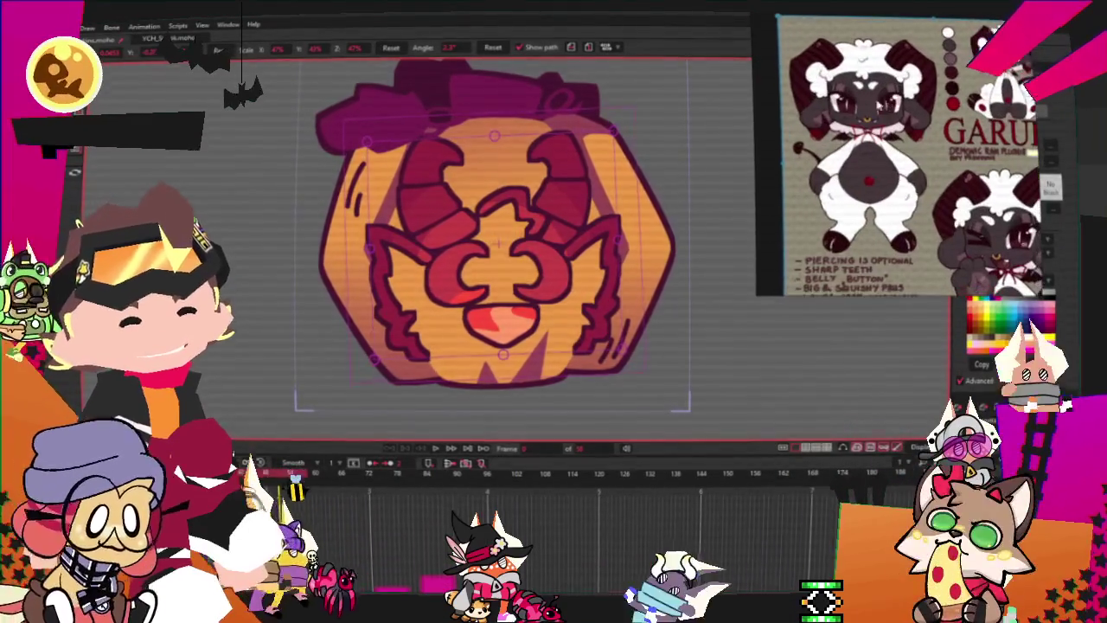
scroll(817, 95, up, 3)
scroll(899, 155, down, 1)
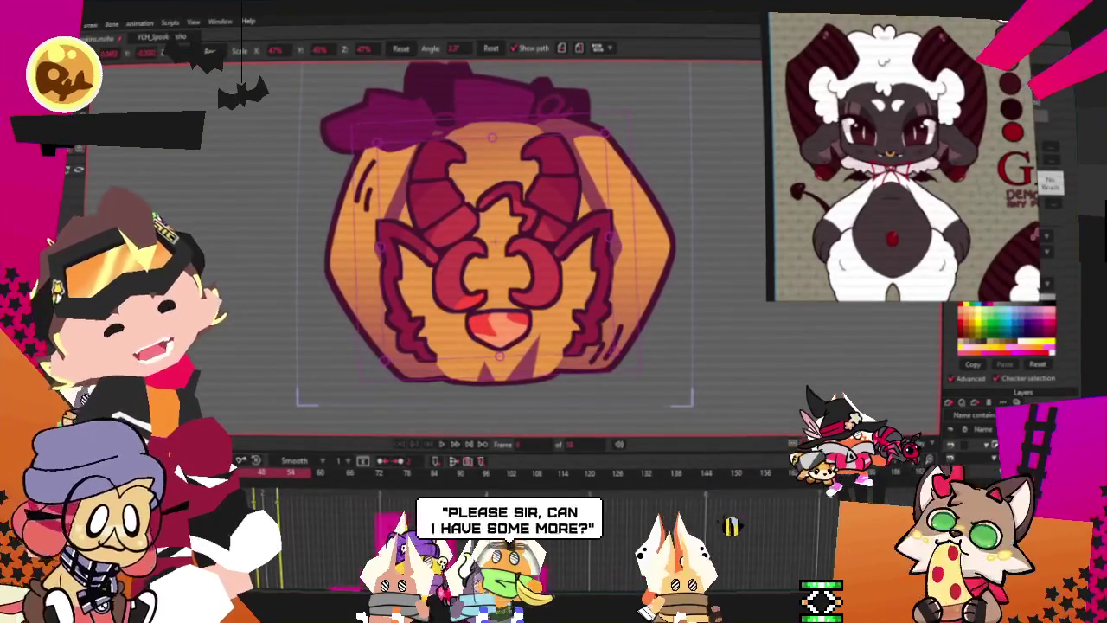
key(alt+f)
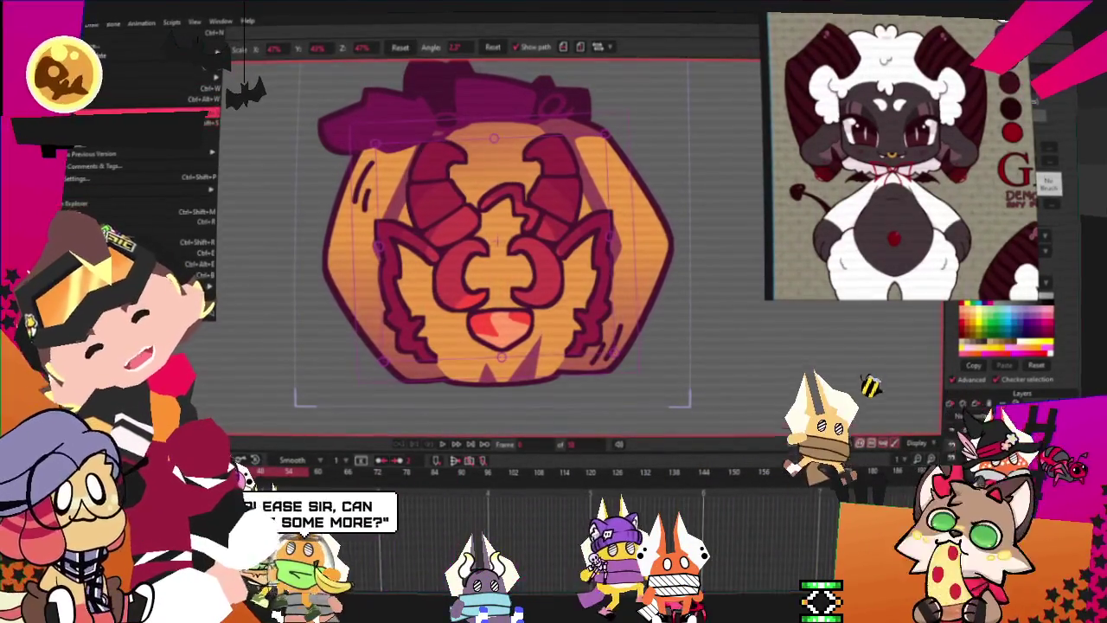
key(Escape)
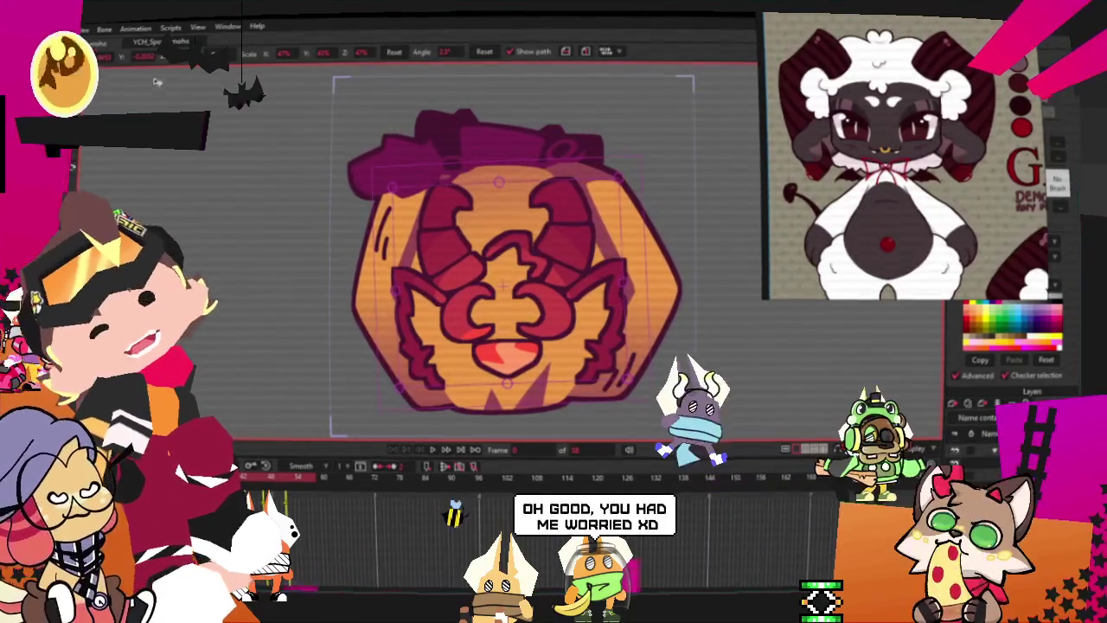
click(154, 43)
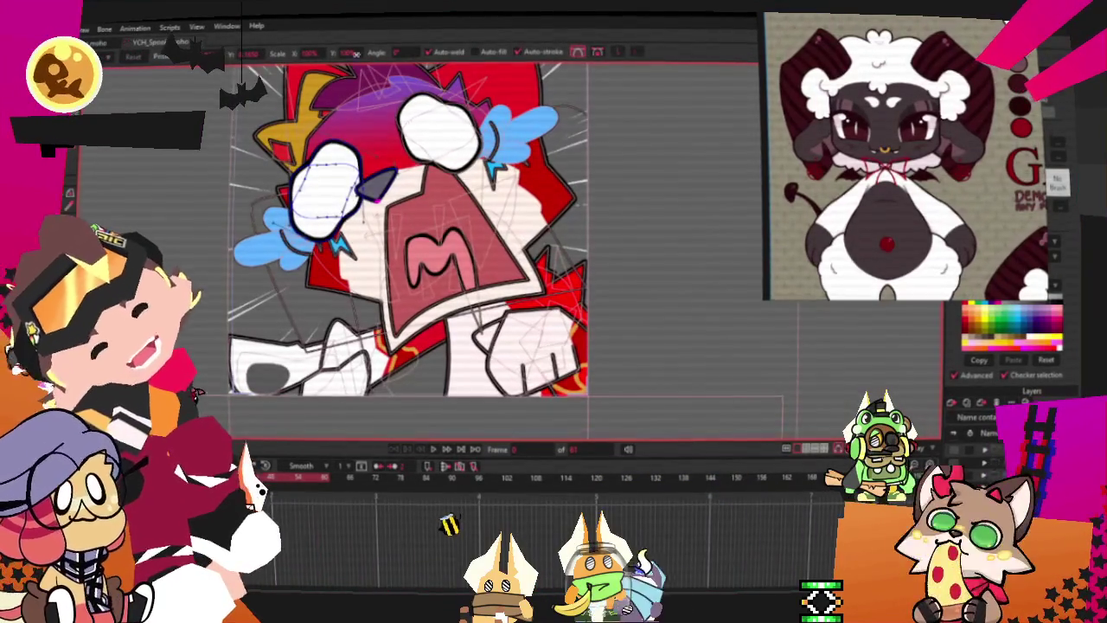
Step: Switch to the screaming emote document and zoom to frame the brown cat artwork
scroll(415, 225, down, 3)
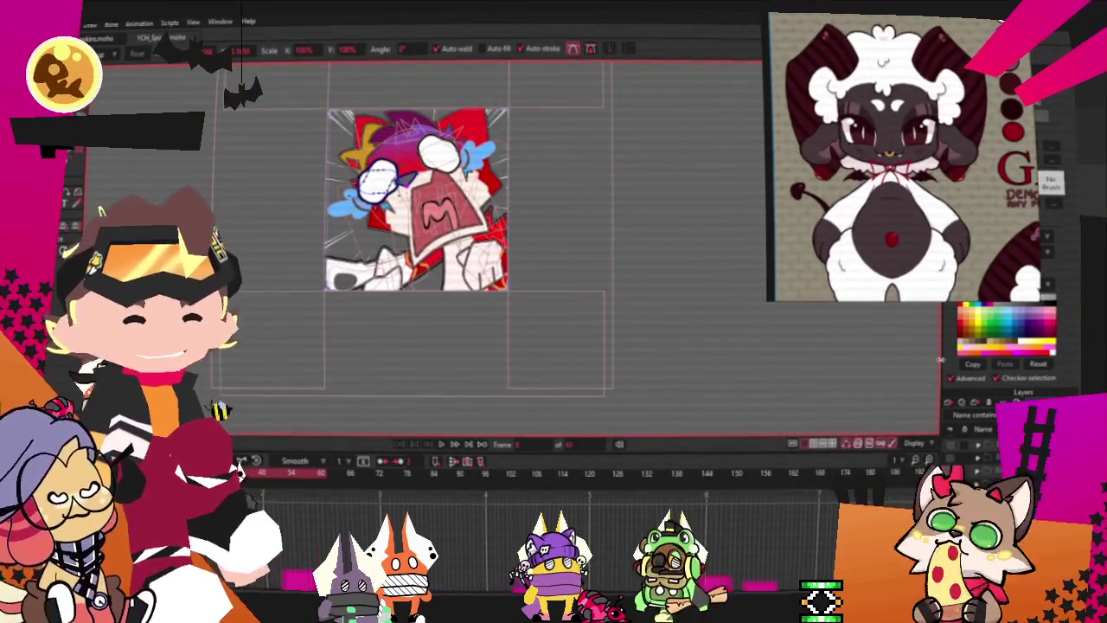
scroll(476, 242, down, 2)
scroll(476, 242, up, 4)
scroll(475, 242, down, 2)
scroll(475, 242, up, 1)
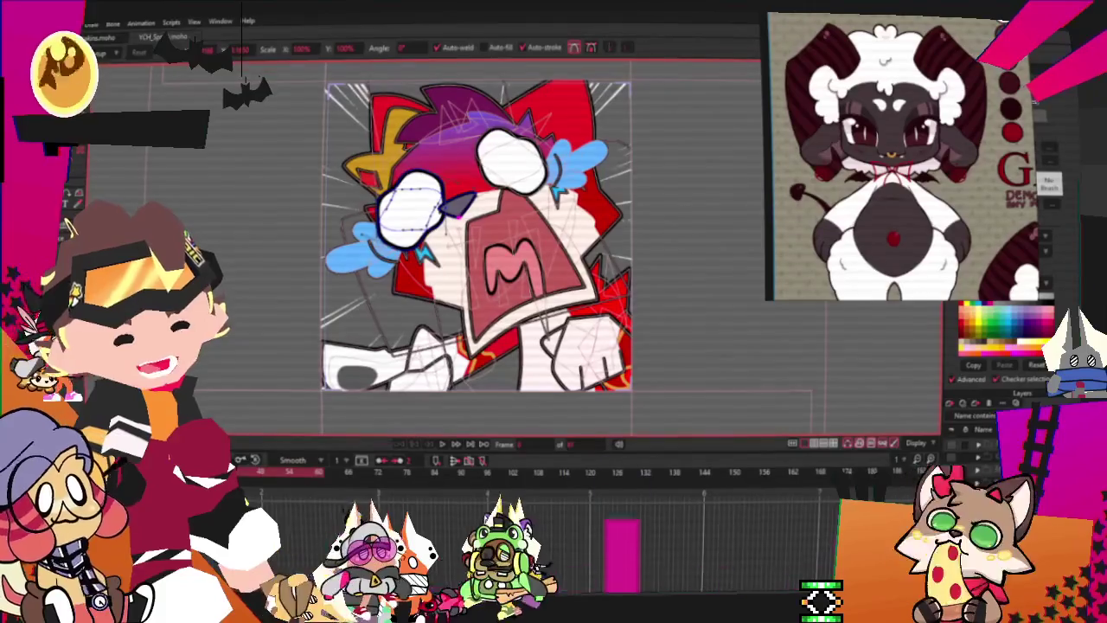
key(m)
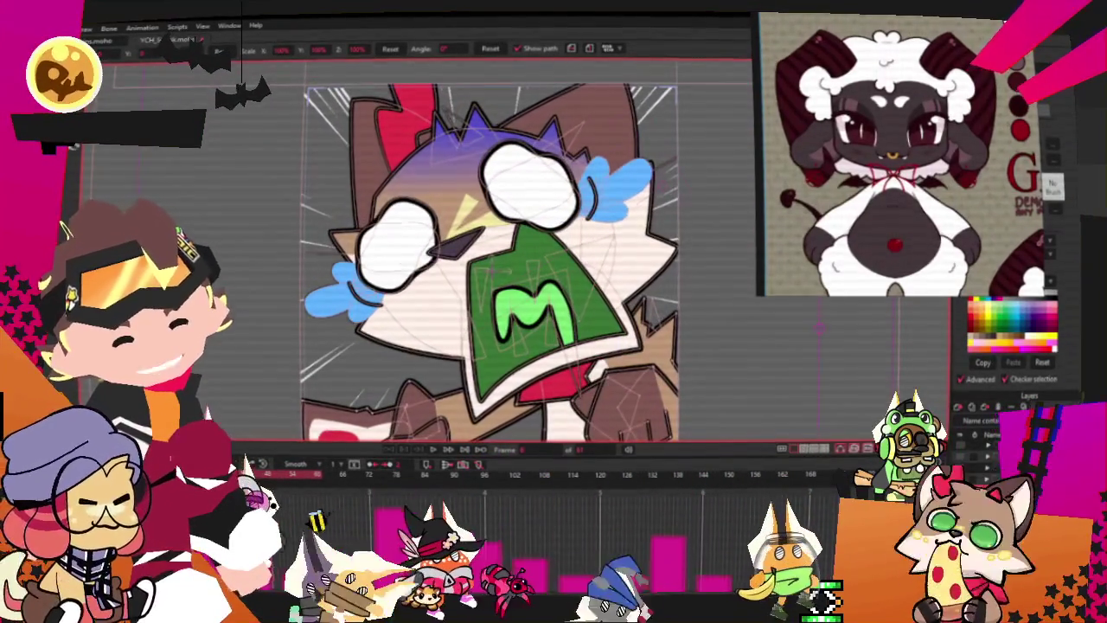
Step: Move the reference image aside to reveal the colour settings and zoom in on the right fist
key(b)
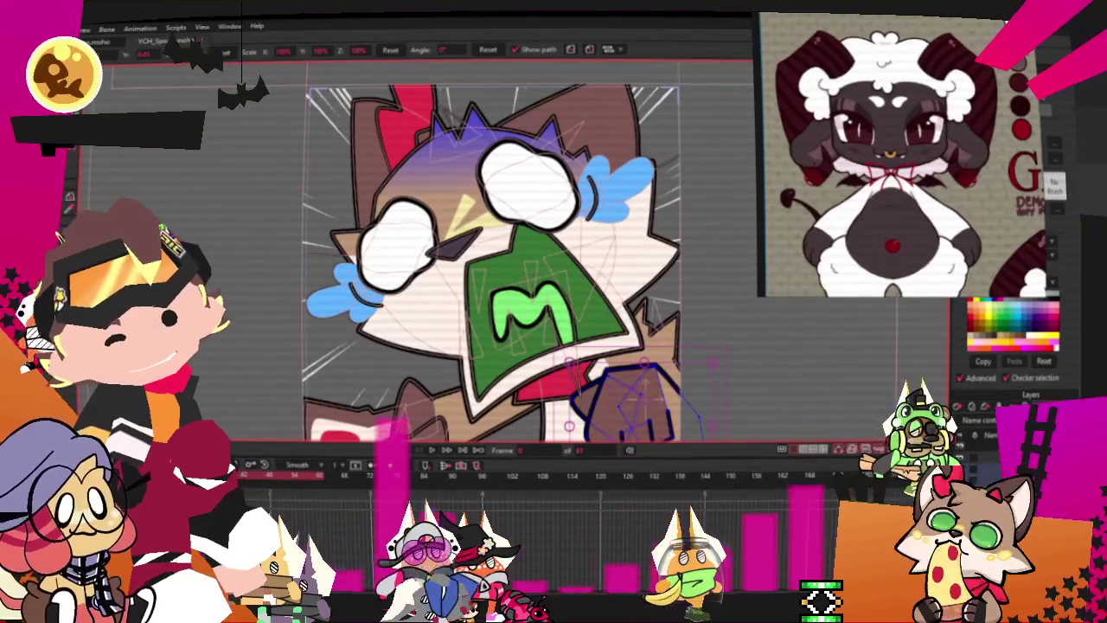
scroll(930, 149, down, 3)
scroll(930, 149, up, 3)
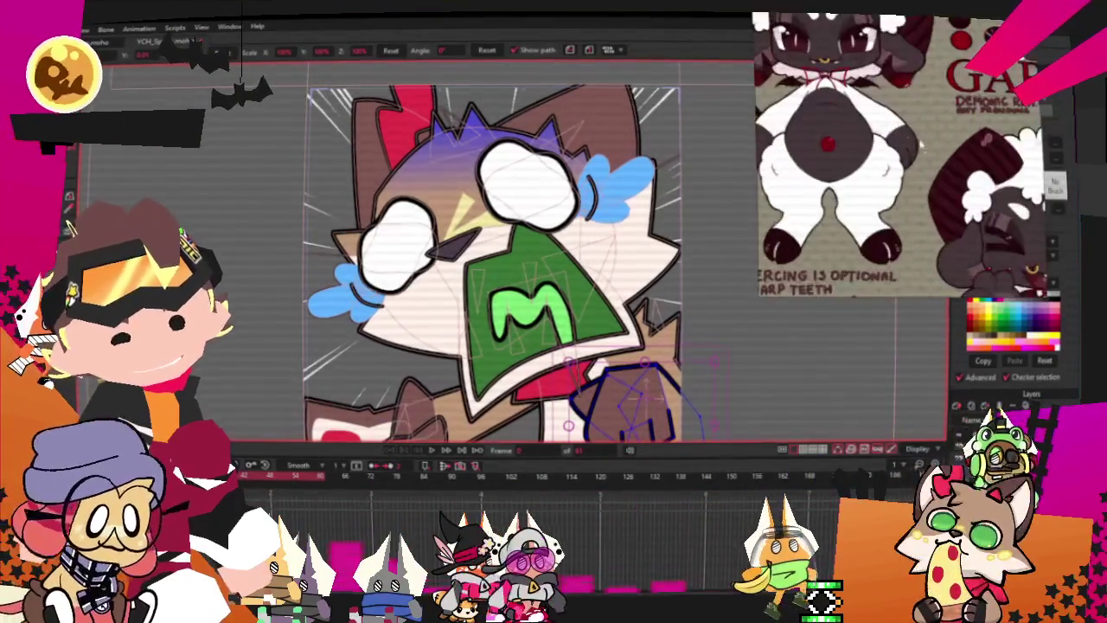
scroll(657, 406, up, 2)
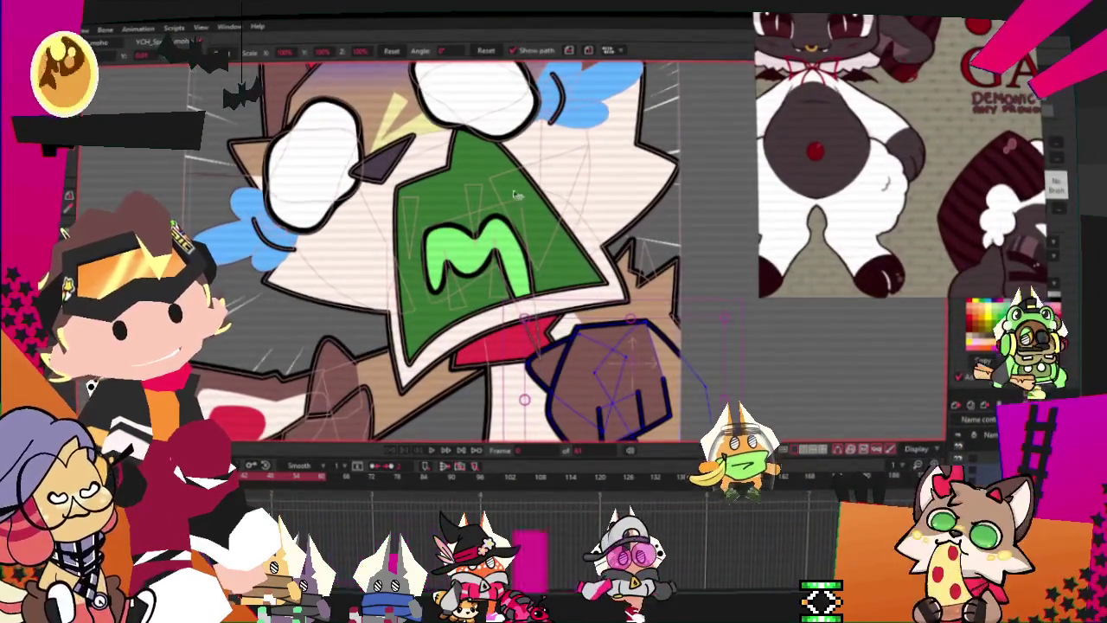
scroll(605, 341, up, 2)
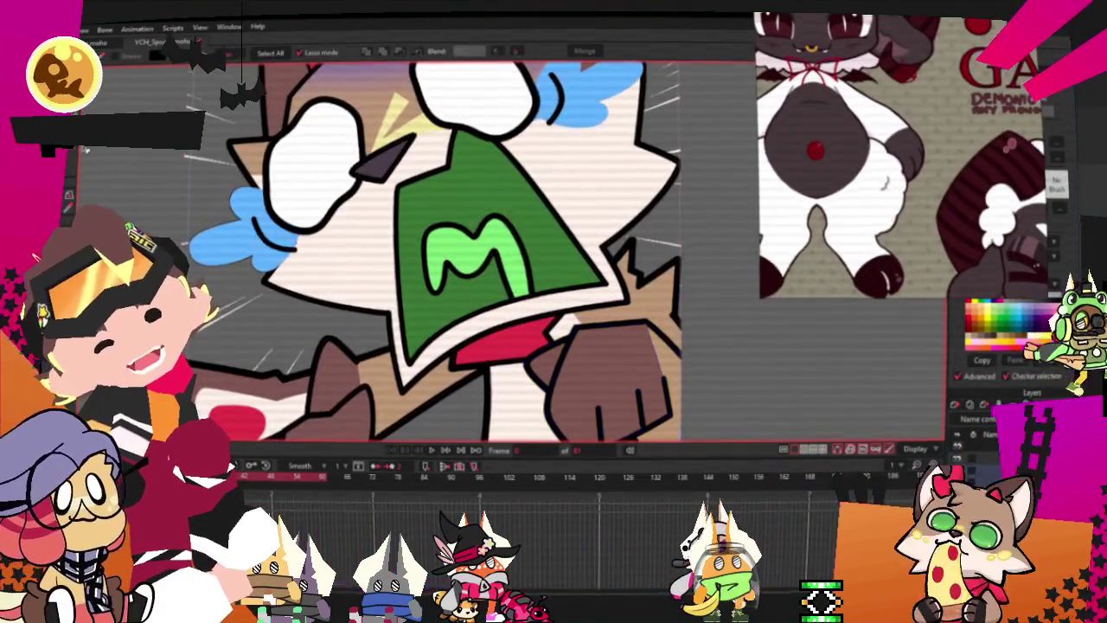
key(g)
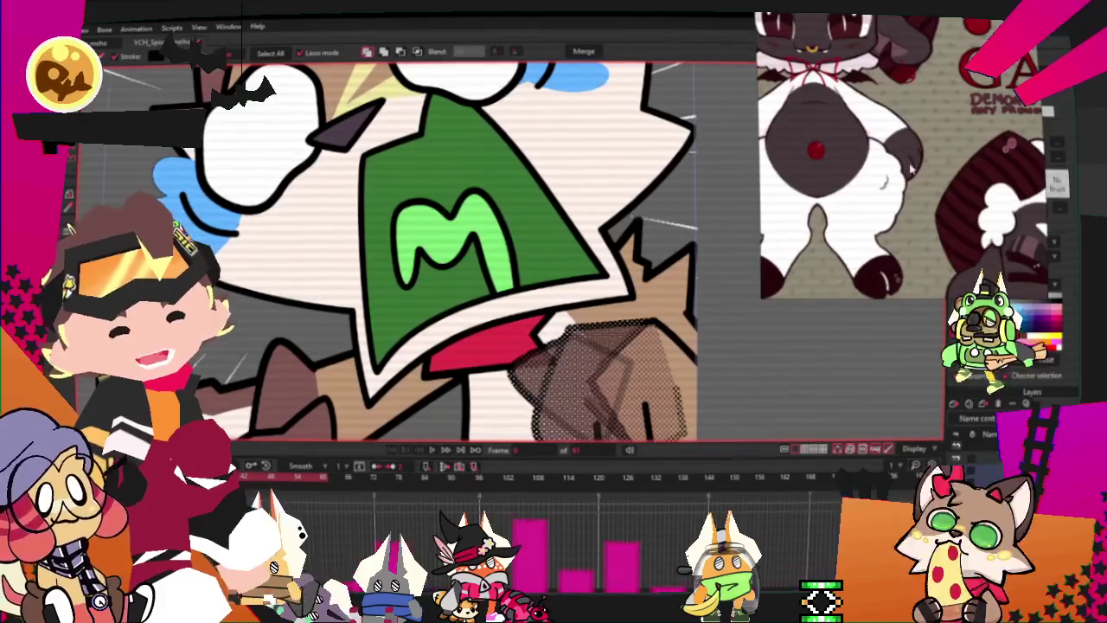
drag(1018, 164, 934, 173)
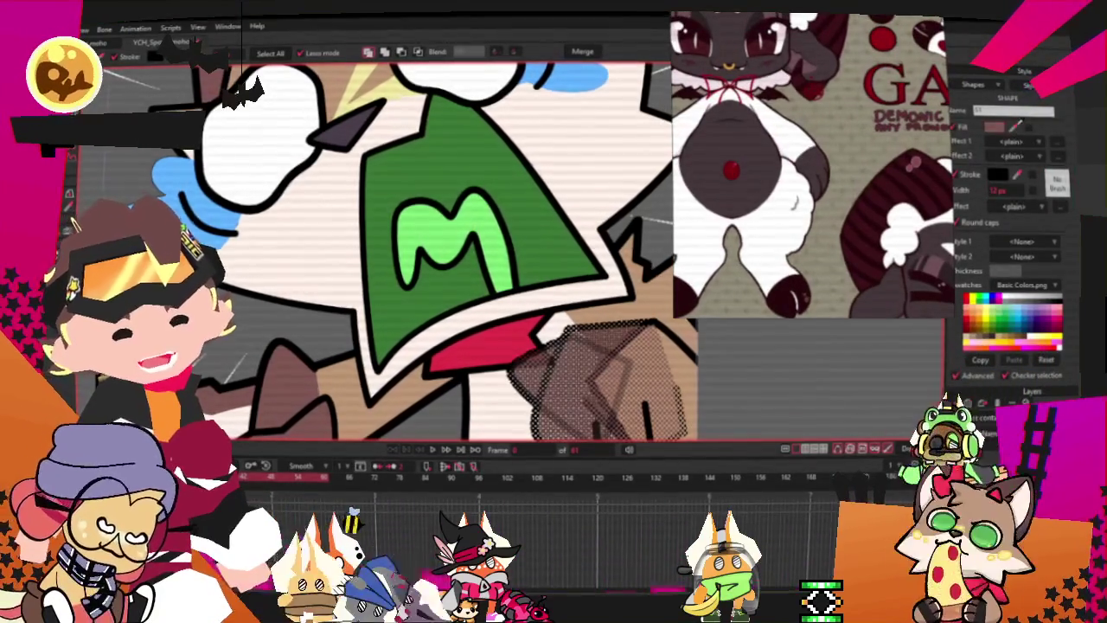
scroll(437, 232, down, 2)
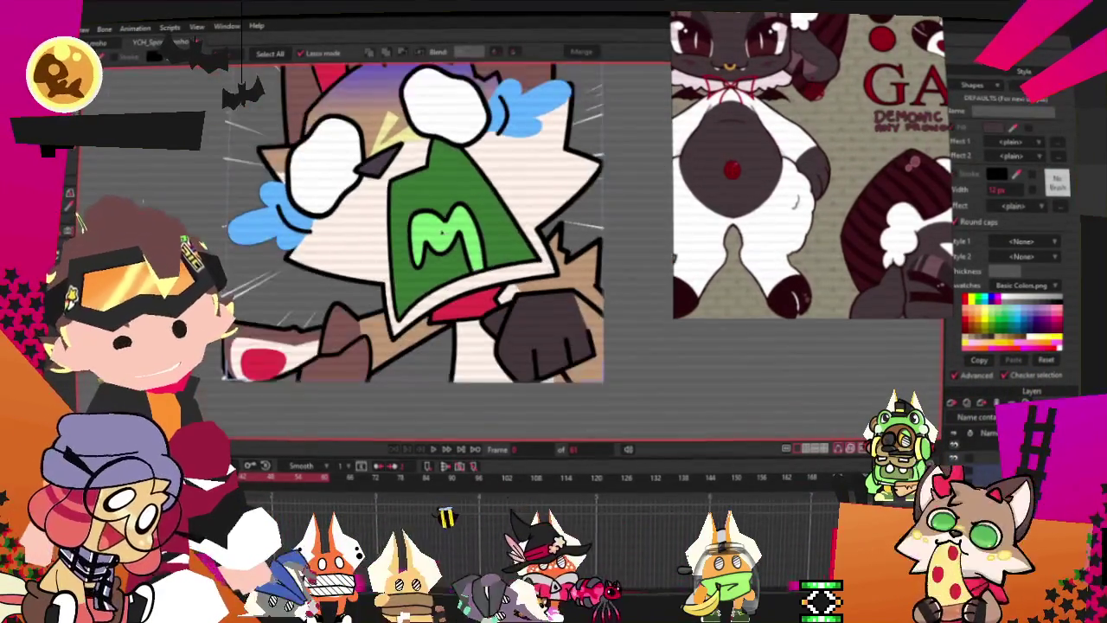
scroll(501, 302, up, 2)
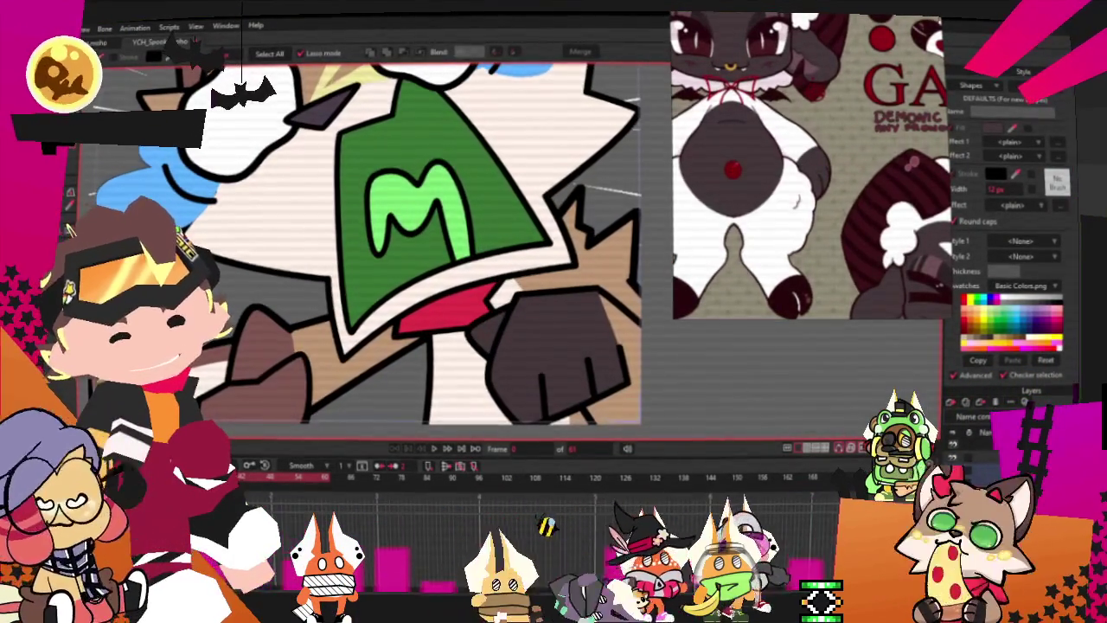
Step: Give the lighter right-fist piece the hand's dark fill, then deselect all shapes
click(632, 337)
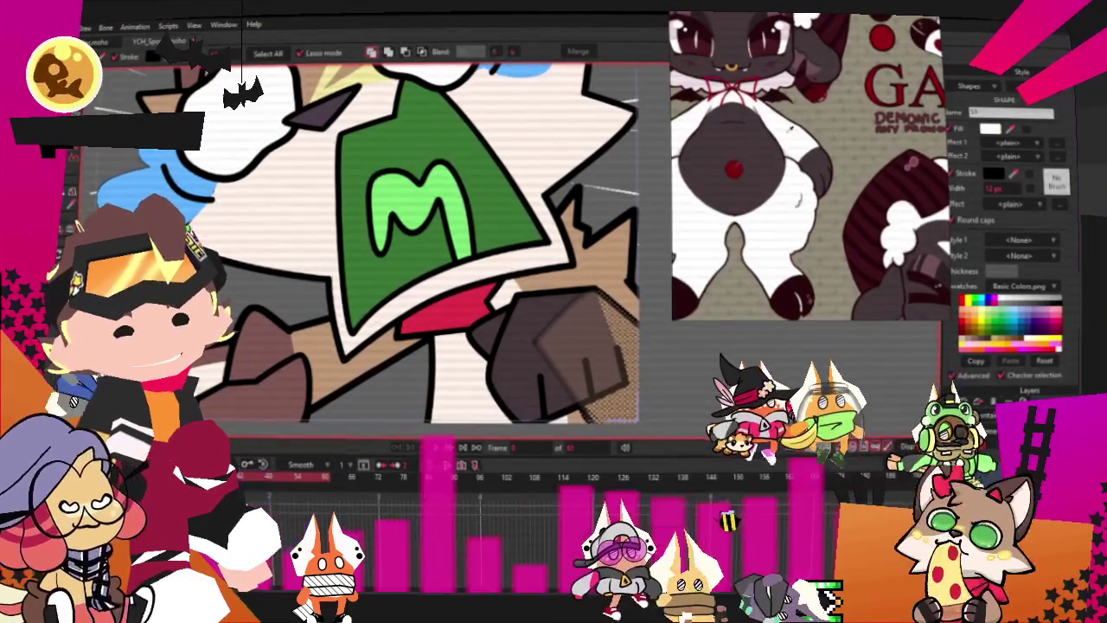
click(588, 346)
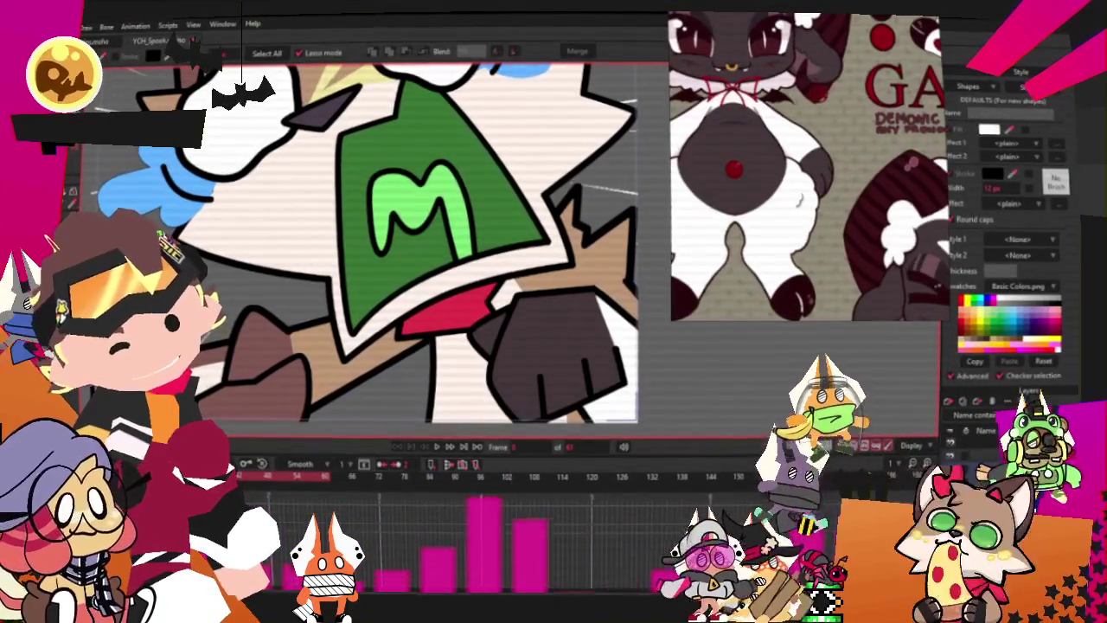
click(591, 286)
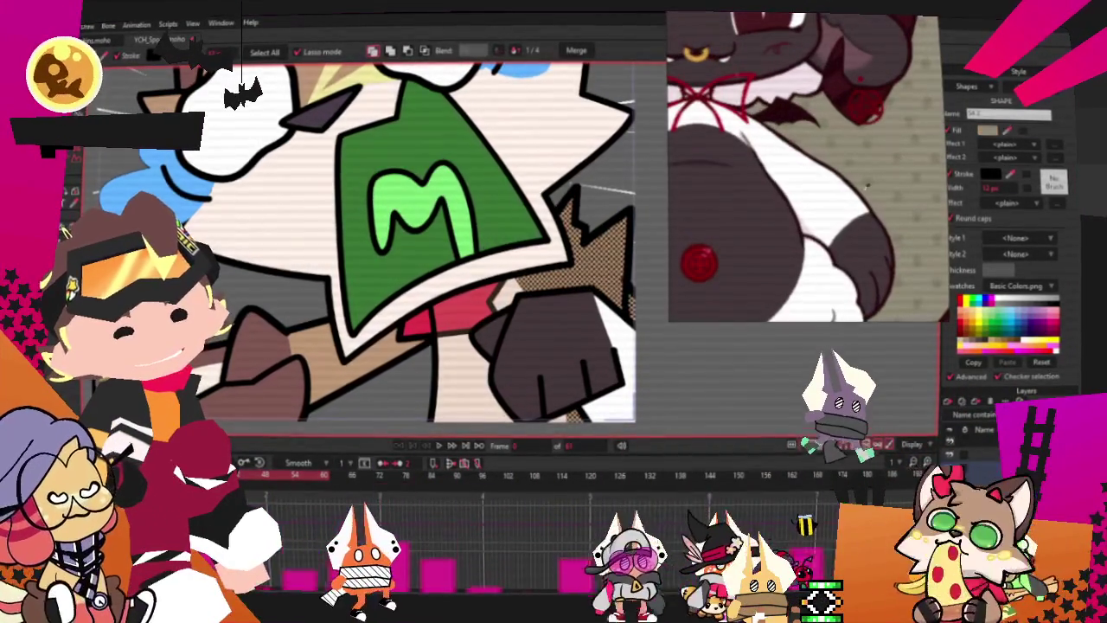
scroll(655, 272, down, 3)
scroll(641, 332, up, 3)
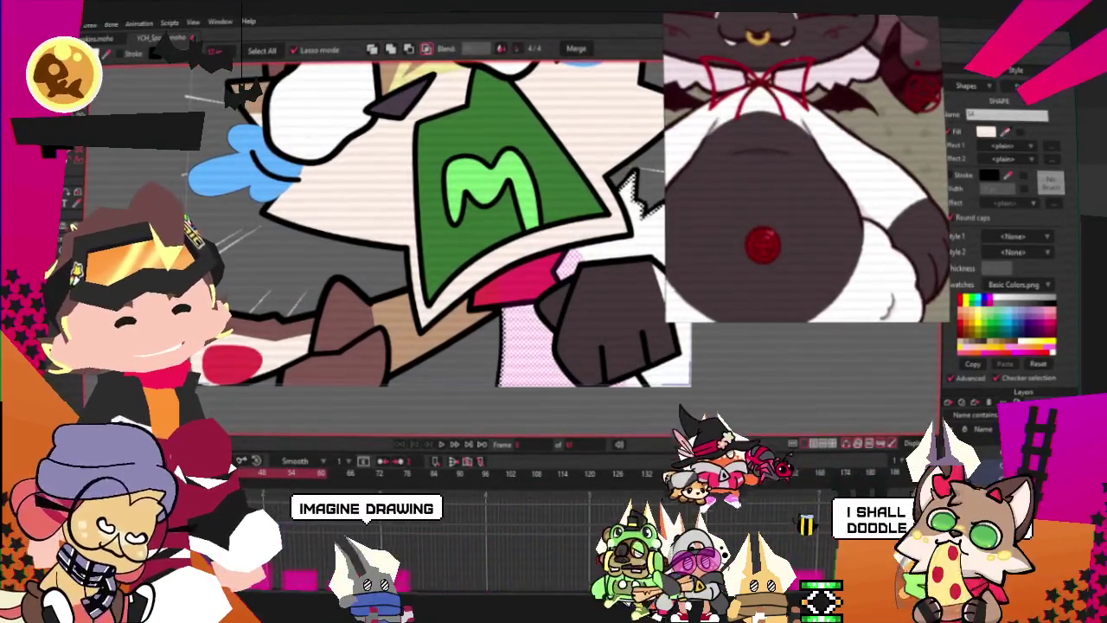
scroll(466, 309, down, 3)
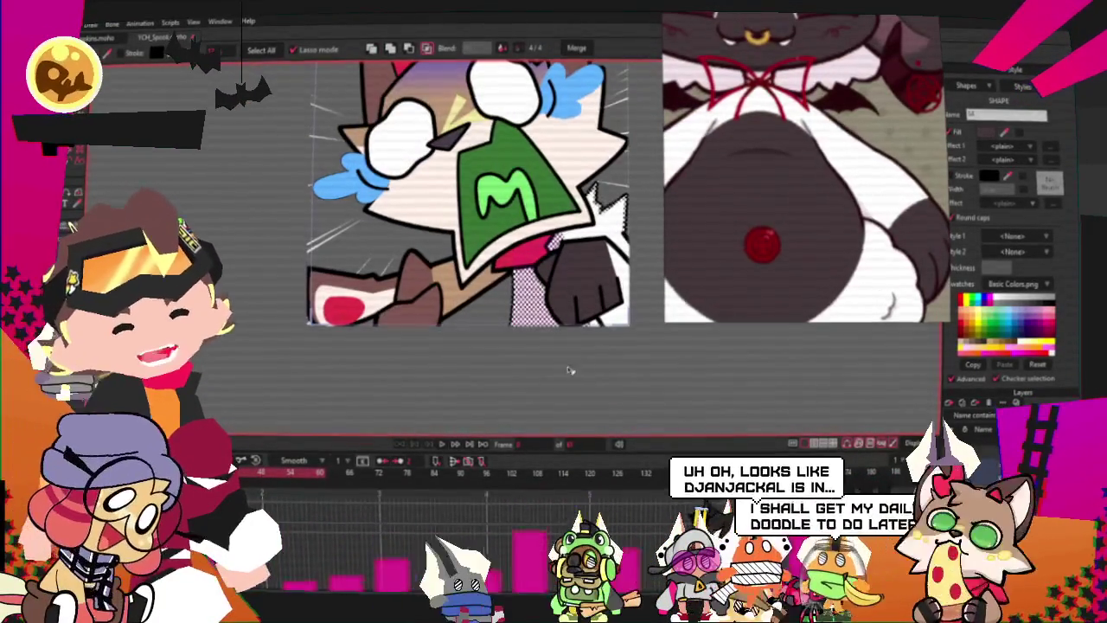
key(ctrl+shift+a)
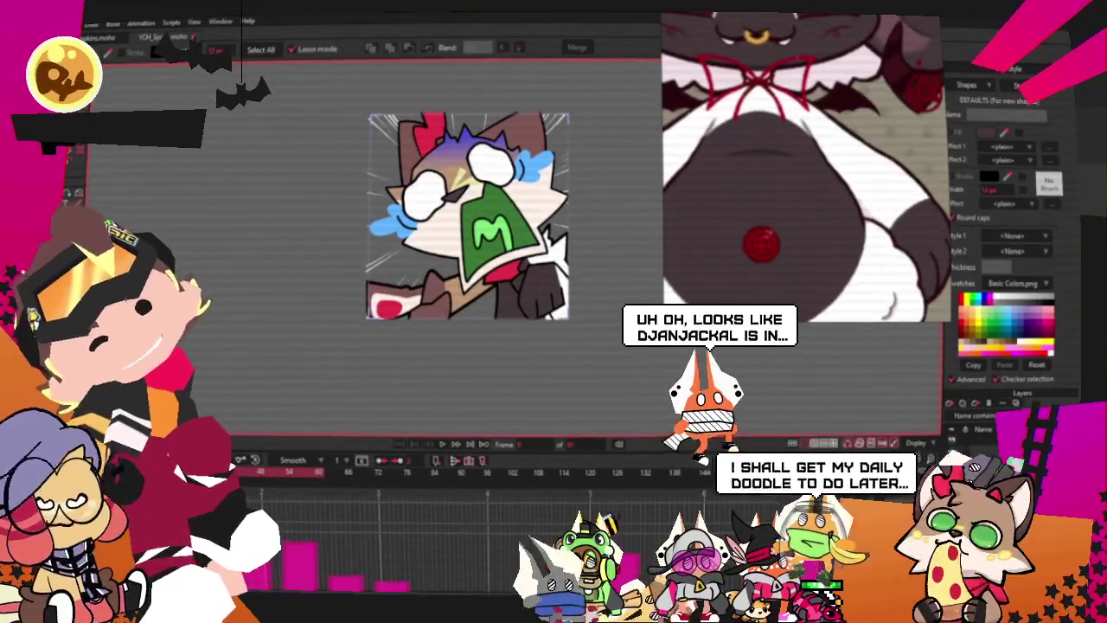
Step: Adjust the right fist's outline points with Transform Points and the Curvature tool
key(t)
scroll(514, 273, up, 5)
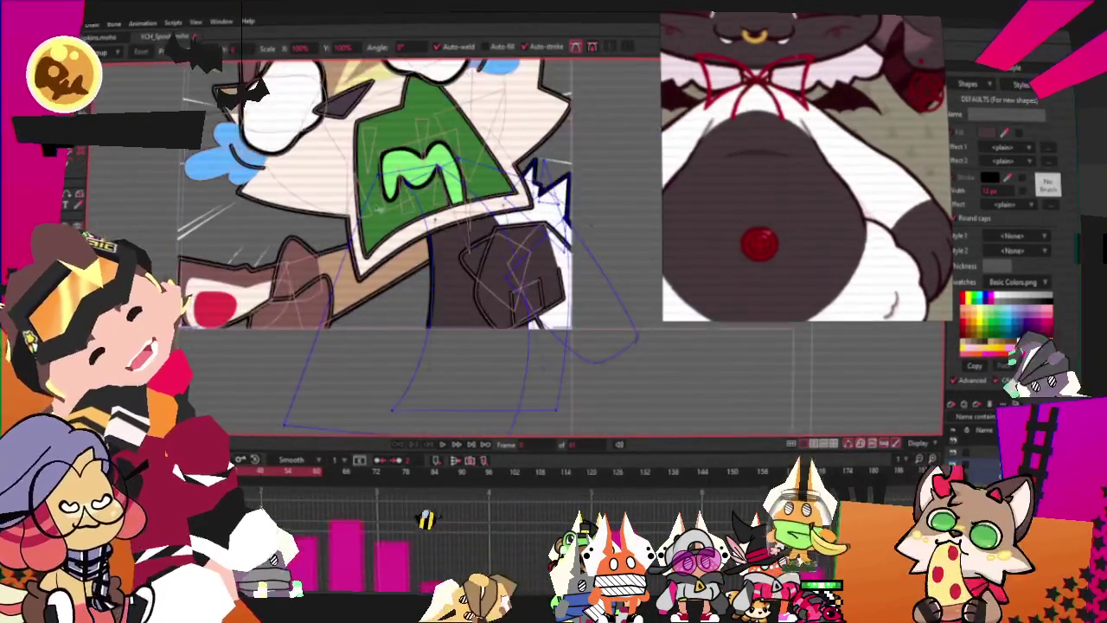
scroll(386, 110, up, 2)
scroll(387, 109, up, 2)
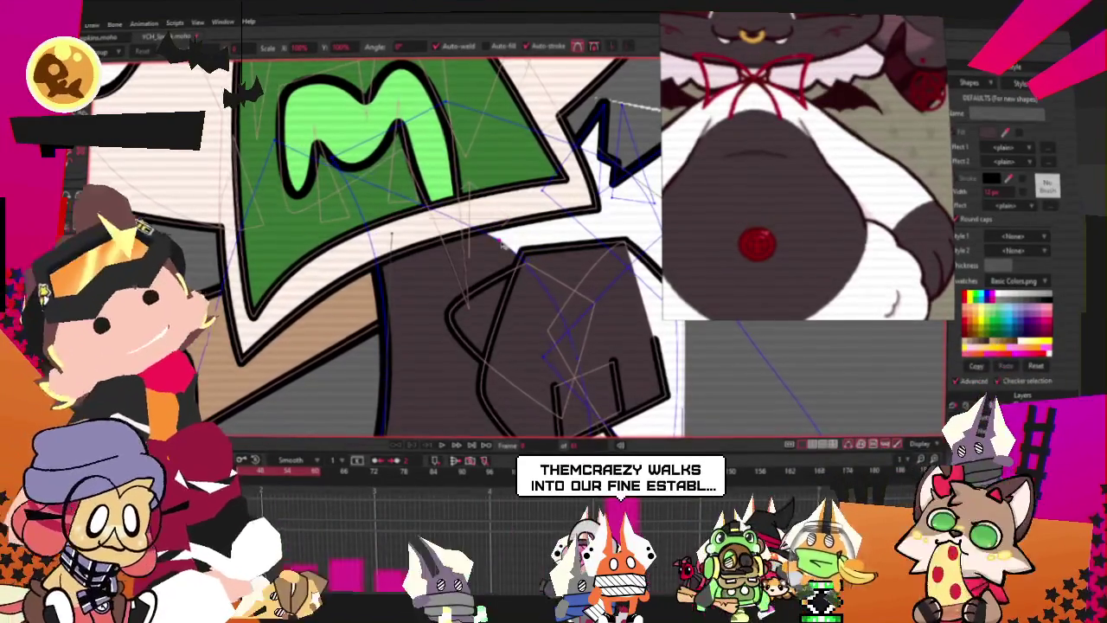
click(354, 292)
scroll(407, 211, down, 2)
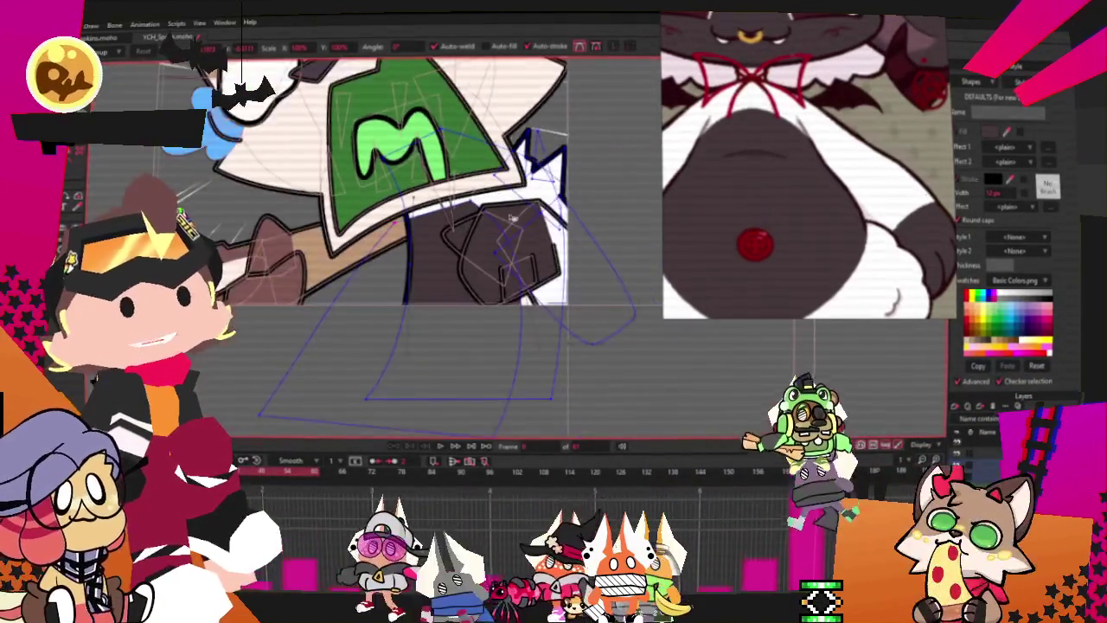
scroll(449, 225, up, 3)
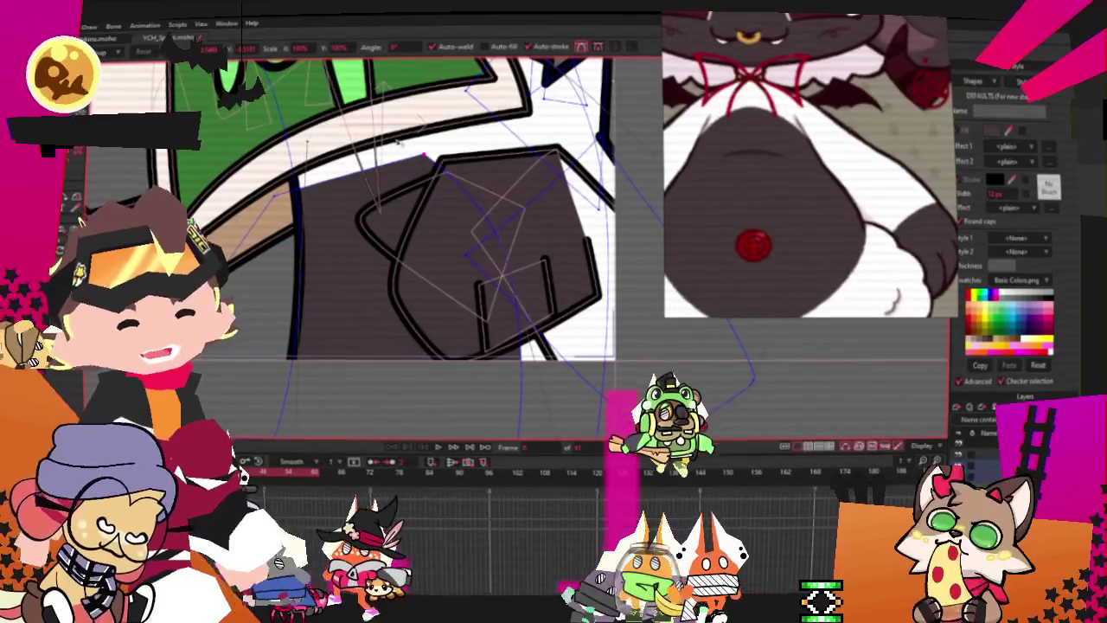
key(c)
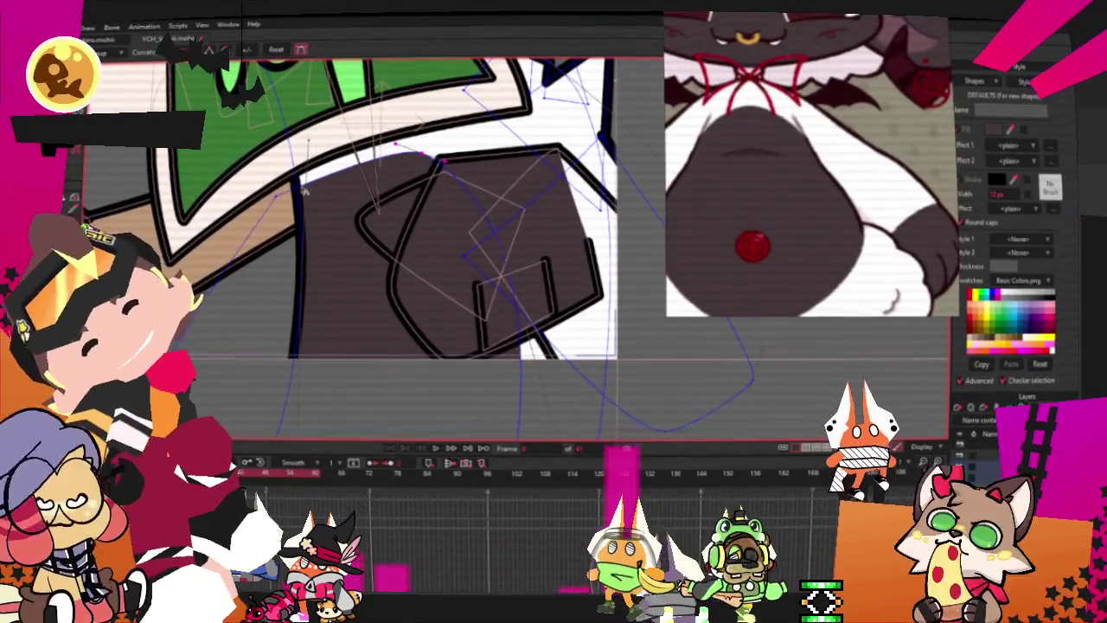
key(t)
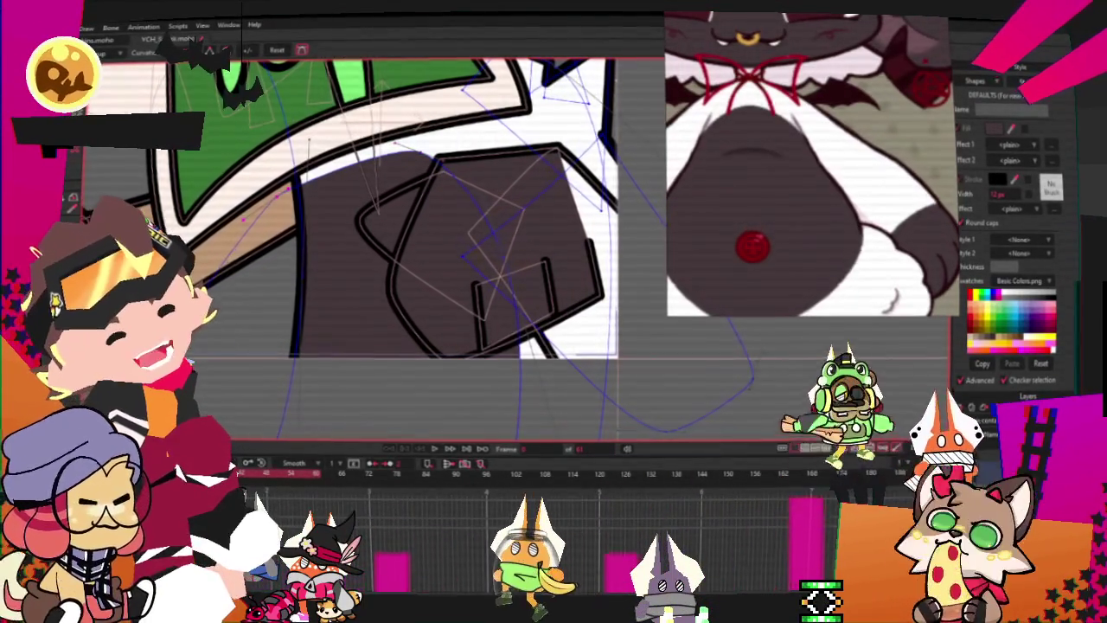
Step: Inspect the fist result, then select the left hand's layer
scroll(314, 197, up, 2)
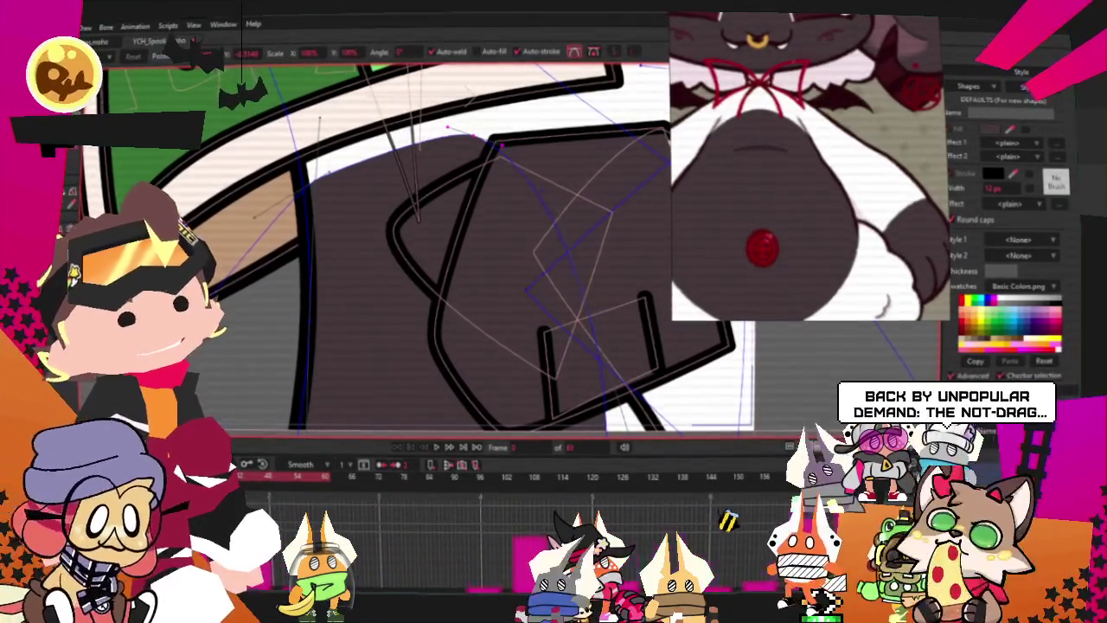
scroll(418, 179, down, 3)
scroll(427, 205, up, 2)
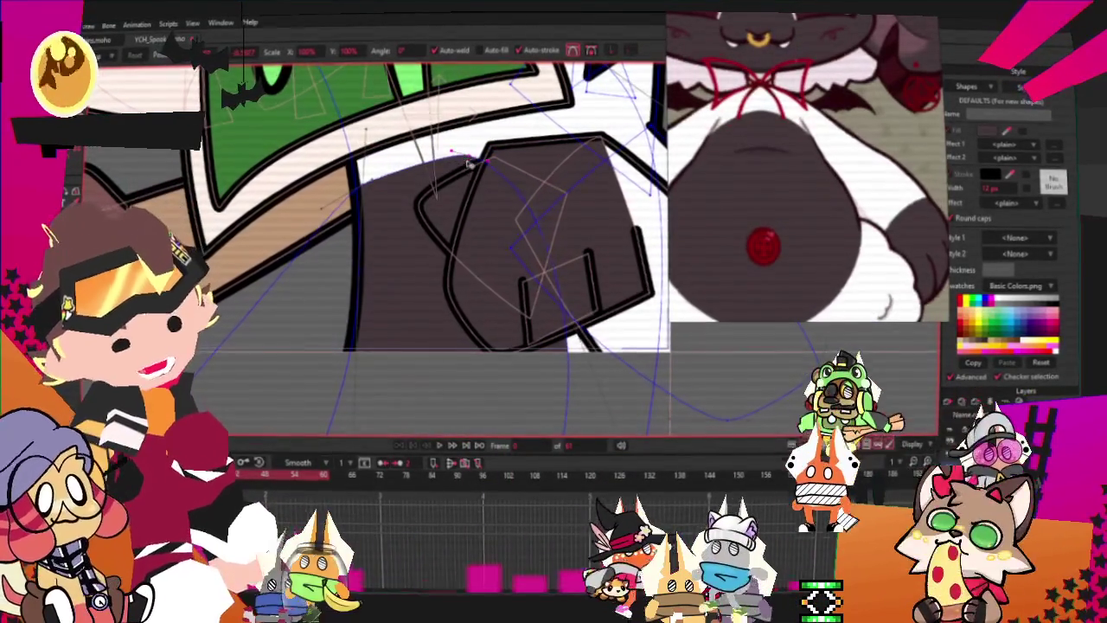
scroll(468, 163, down, 2)
scroll(450, 181, down, 2)
scroll(435, 202, up, 1)
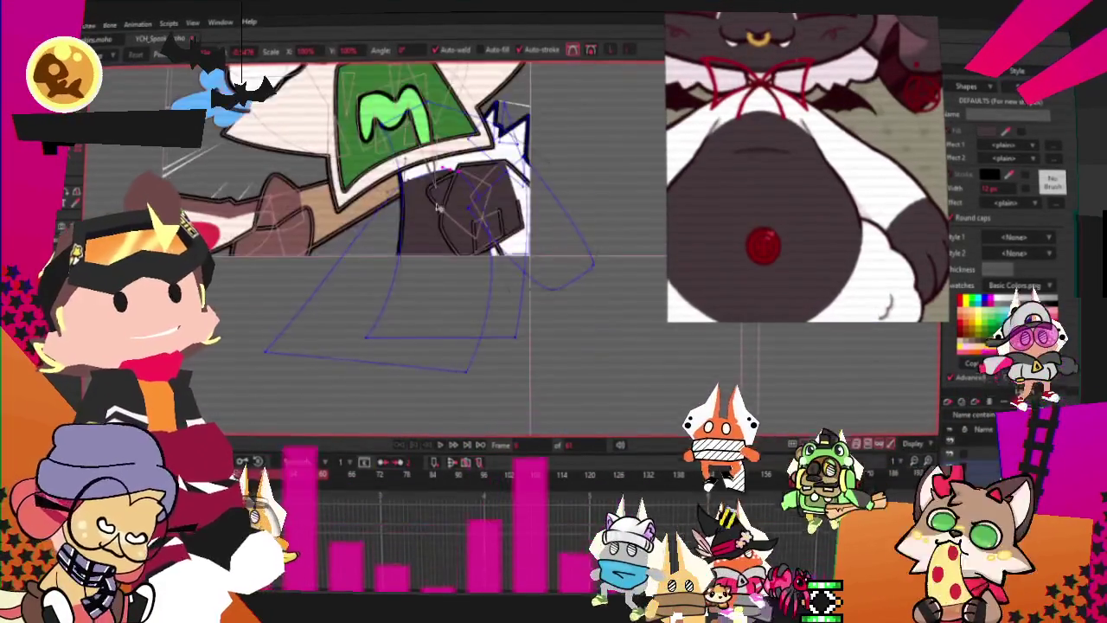
scroll(435, 201, down, 1)
scroll(804, 164, down, 3)
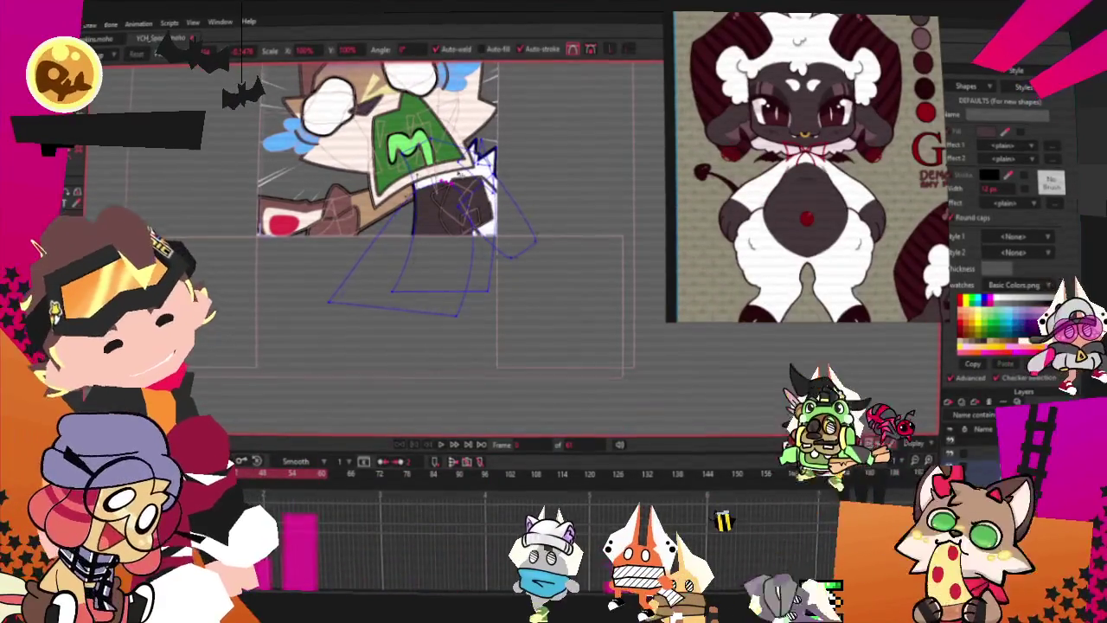
scroll(424, 217, up, 2)
scroll(413, 228, up, 2)
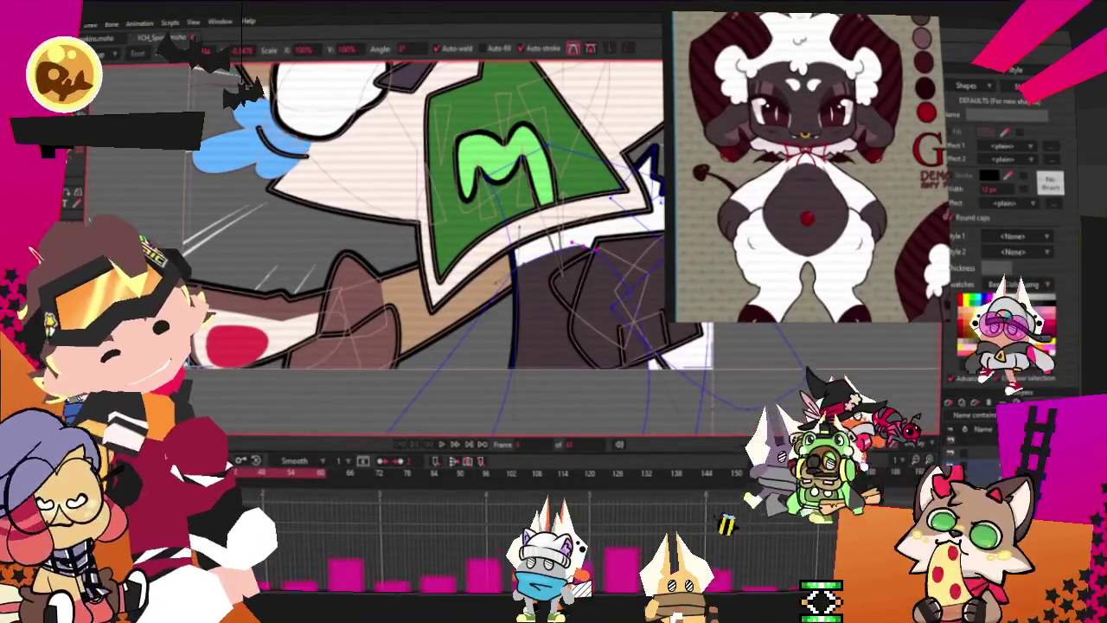
click(346, 320)
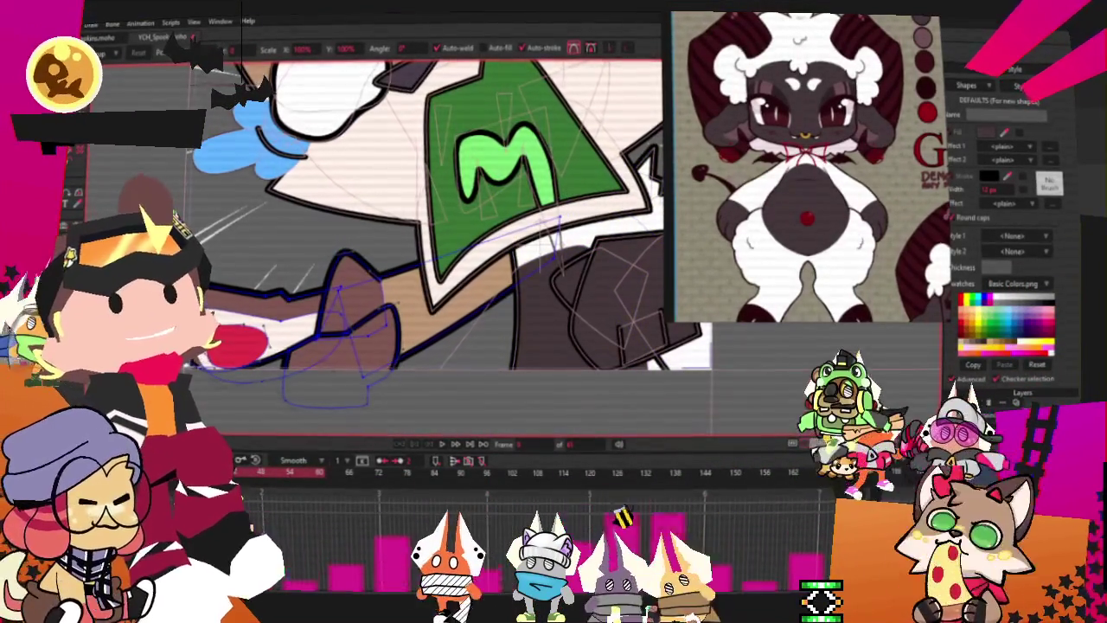
Step: Fill the left hand shape dark and the tan arm shape white
key(q)
scroll(432, 216, up, 2)
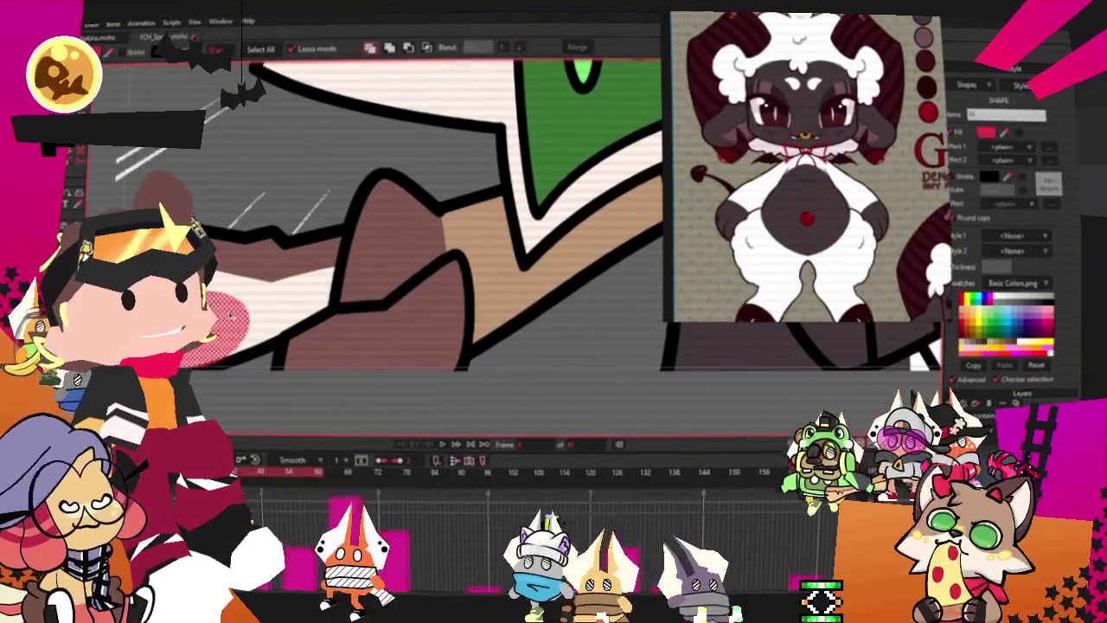
click(288, 239)
click(284, 270)
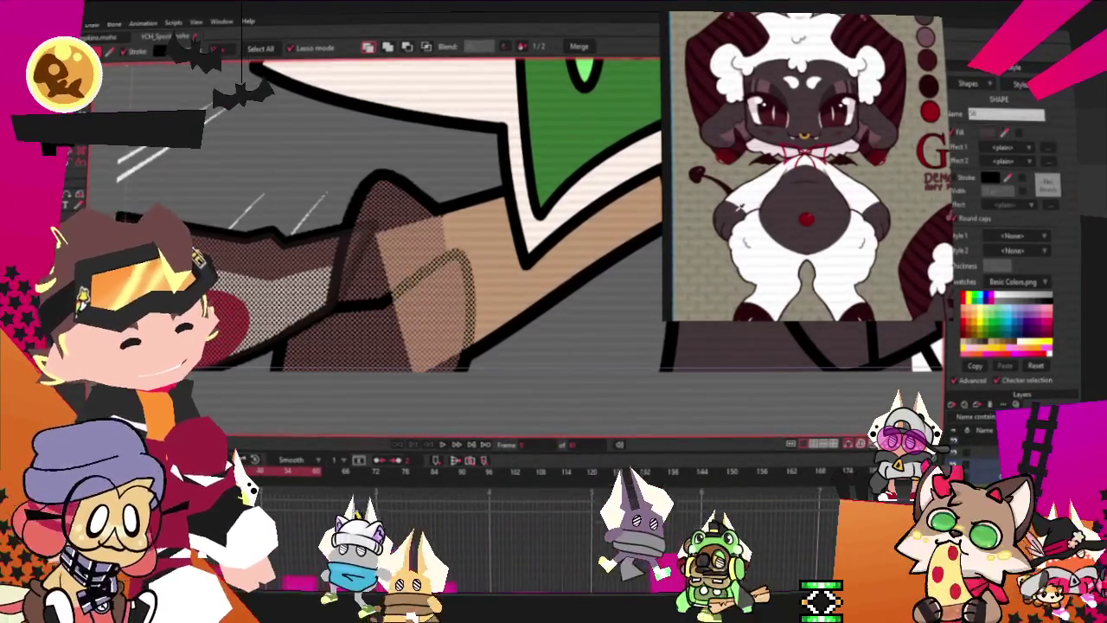
click(479, 285)
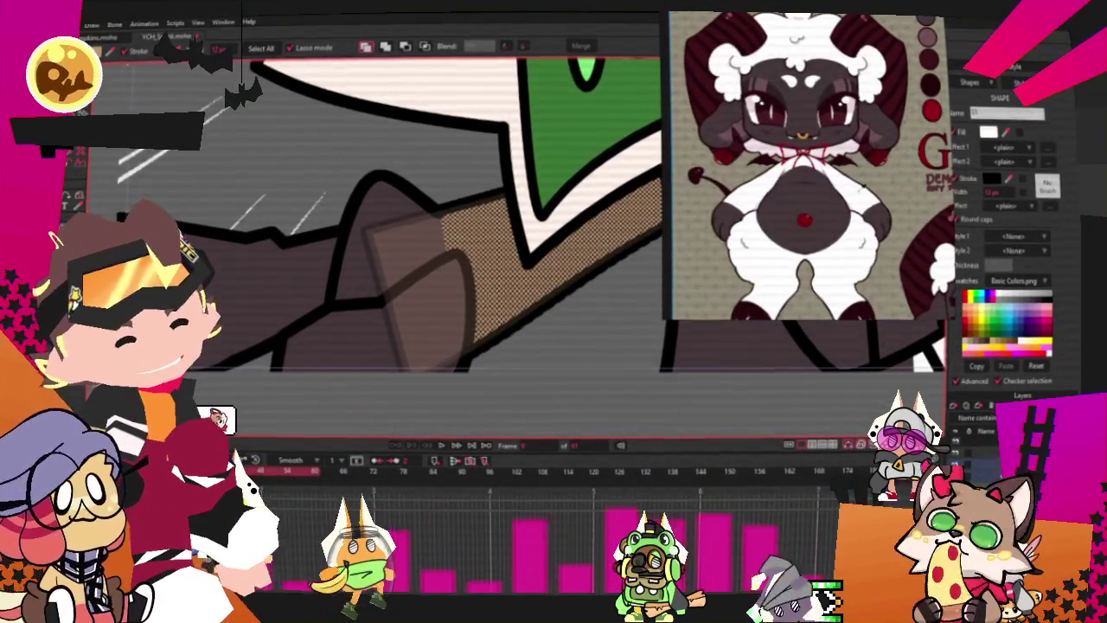
scroll(337, 329, down, 2)
scroll(338, 328, down, 2)
scroll(337, 328, down, 2)
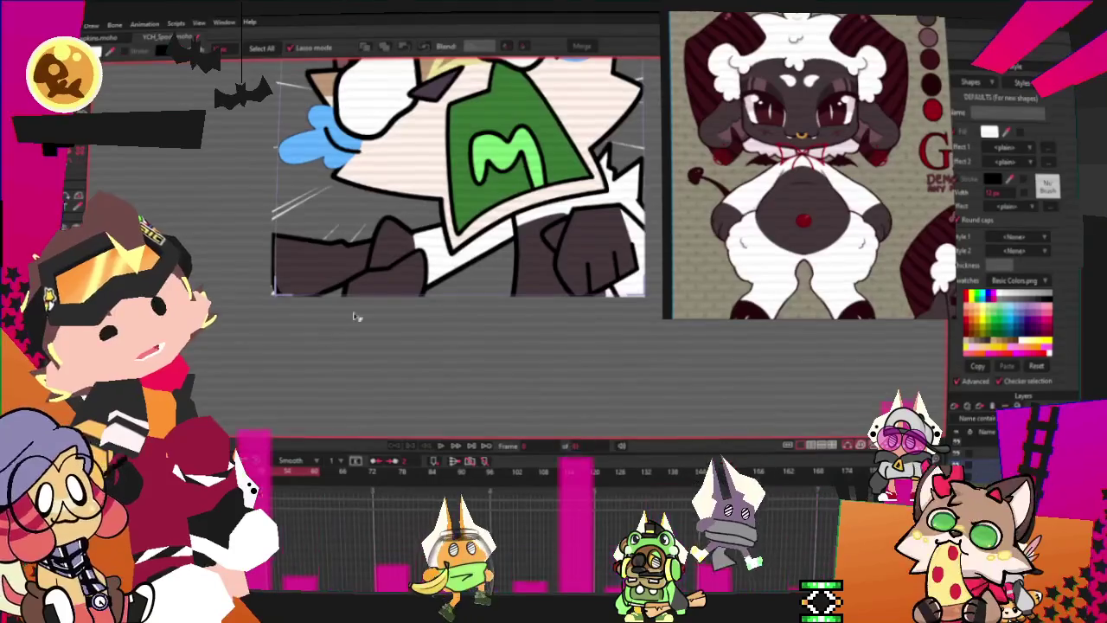
scroll(337, 328, up, 3)
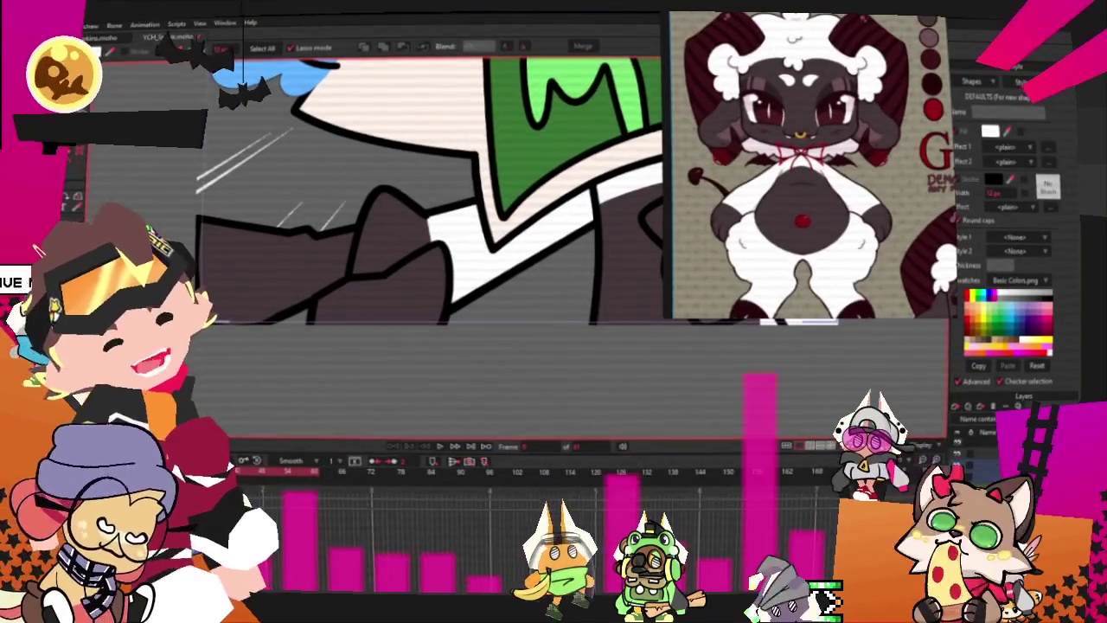
Step: Lasso-select the points of the left fist shape
drag(260, 364, 277, 295)
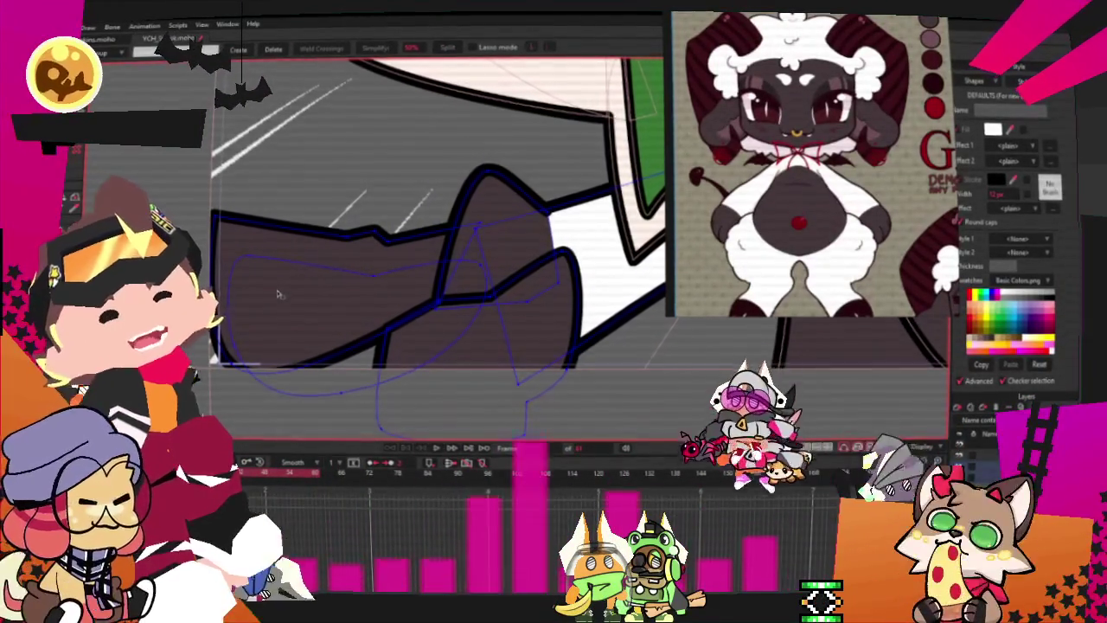
scroll(298, 289, down, 3)
scroll(302, 288, up, 2)
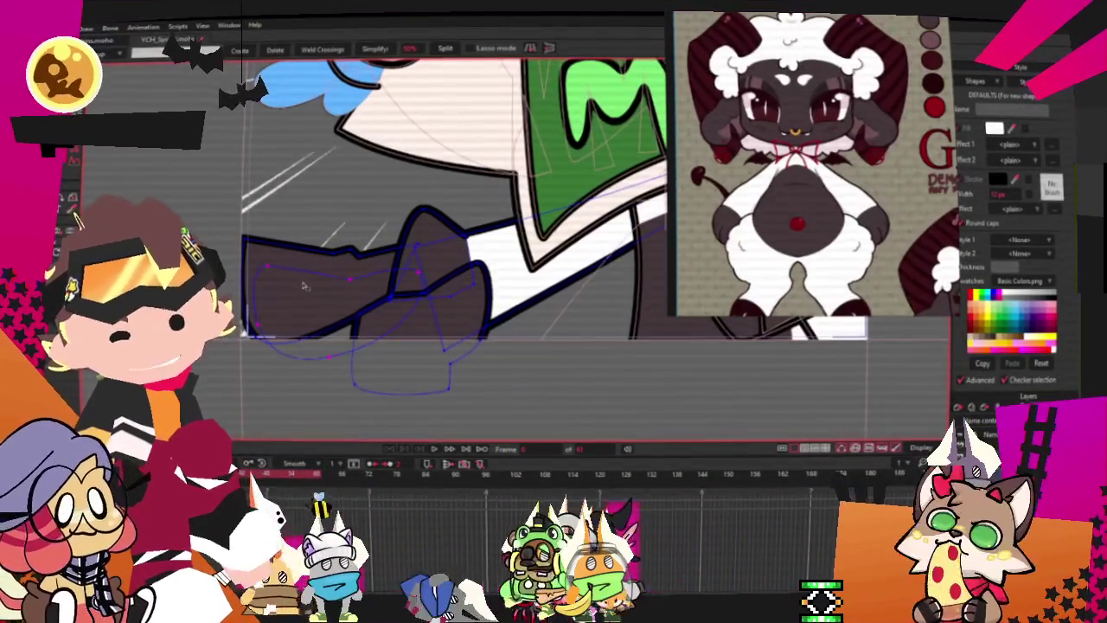
scroll(303, 283, down, 2)
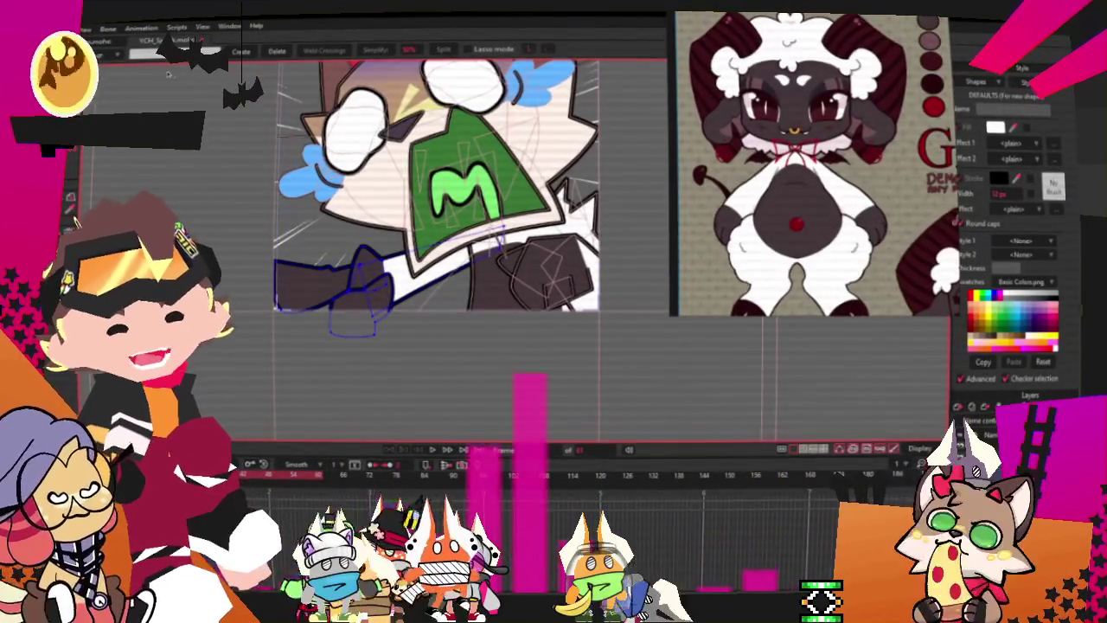
scroll(517, 358, down, 1)
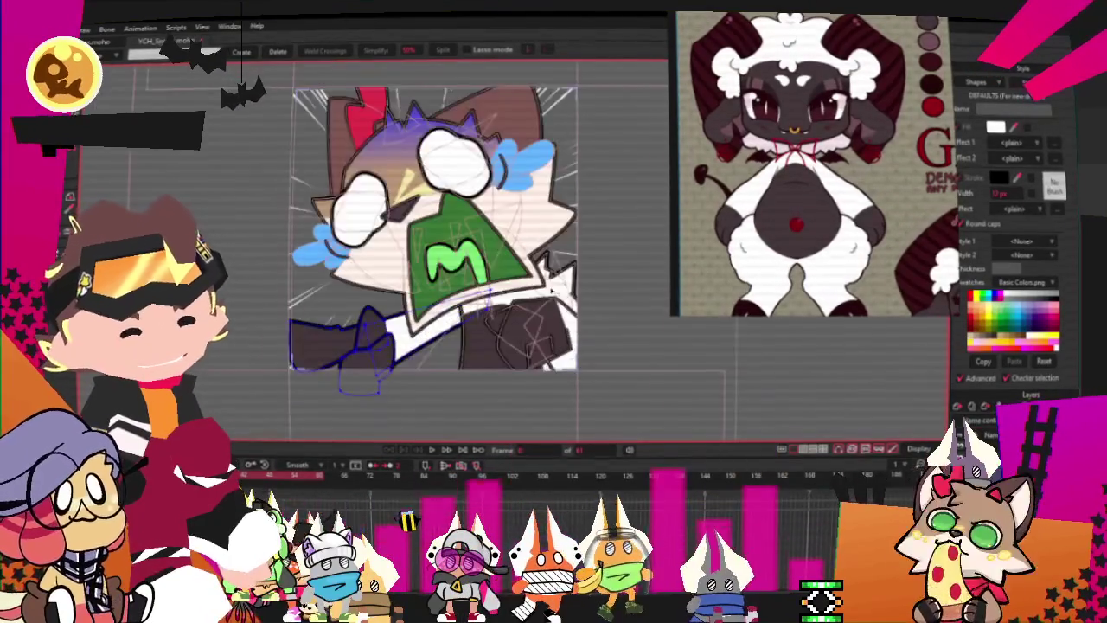
scroll(469, 130, up, 3)
scroll(470, 147, down, 2)
scroll(470, 164, up, 1)
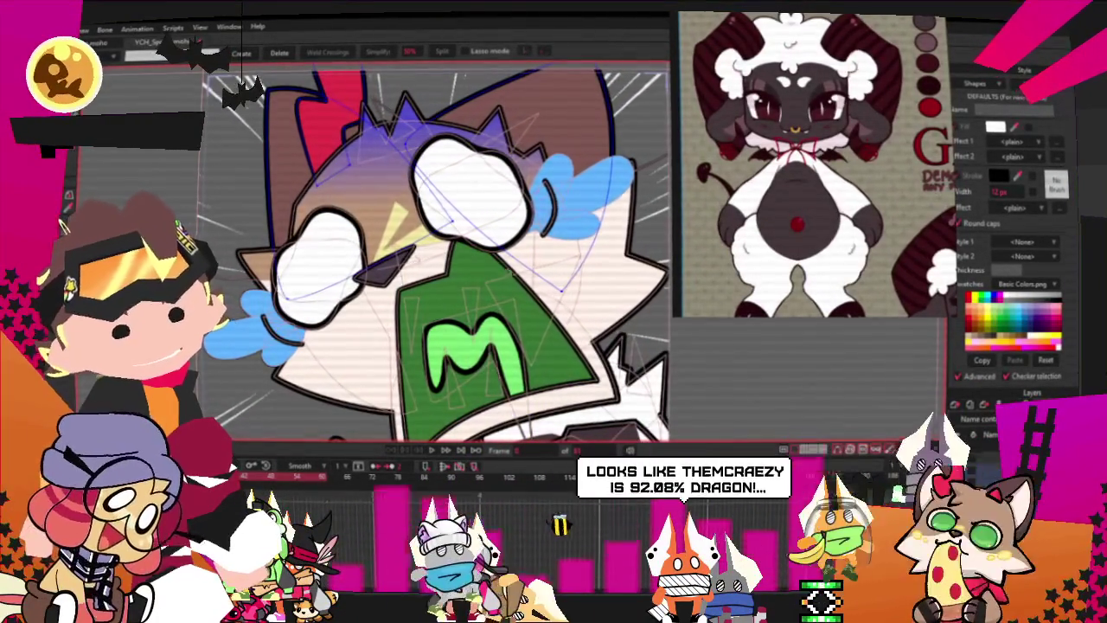
Step: Toggle between Add Point and Select Points with Q and G, leaving Select Points active
key(q)
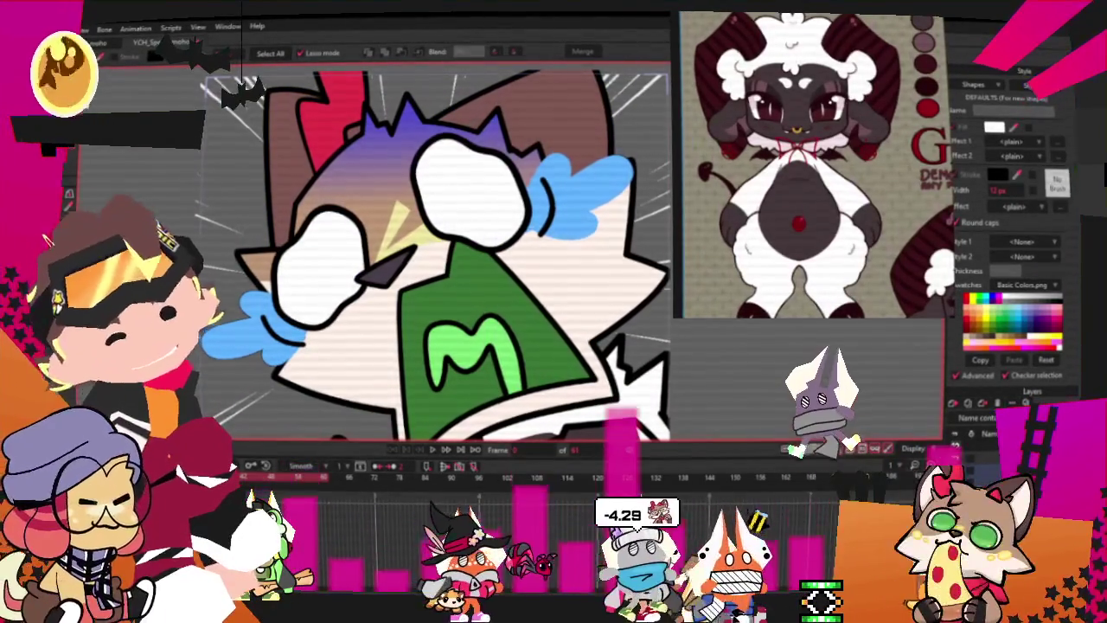
key(g)
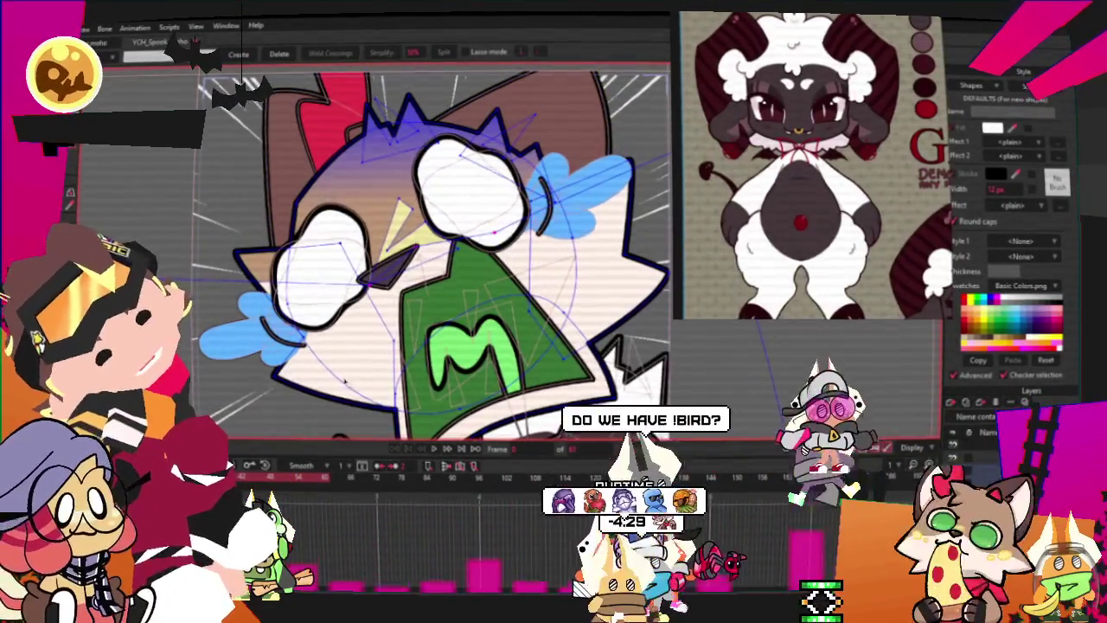
scroll(350, 311, up, 2)
scroll(358, 250, down, 4)
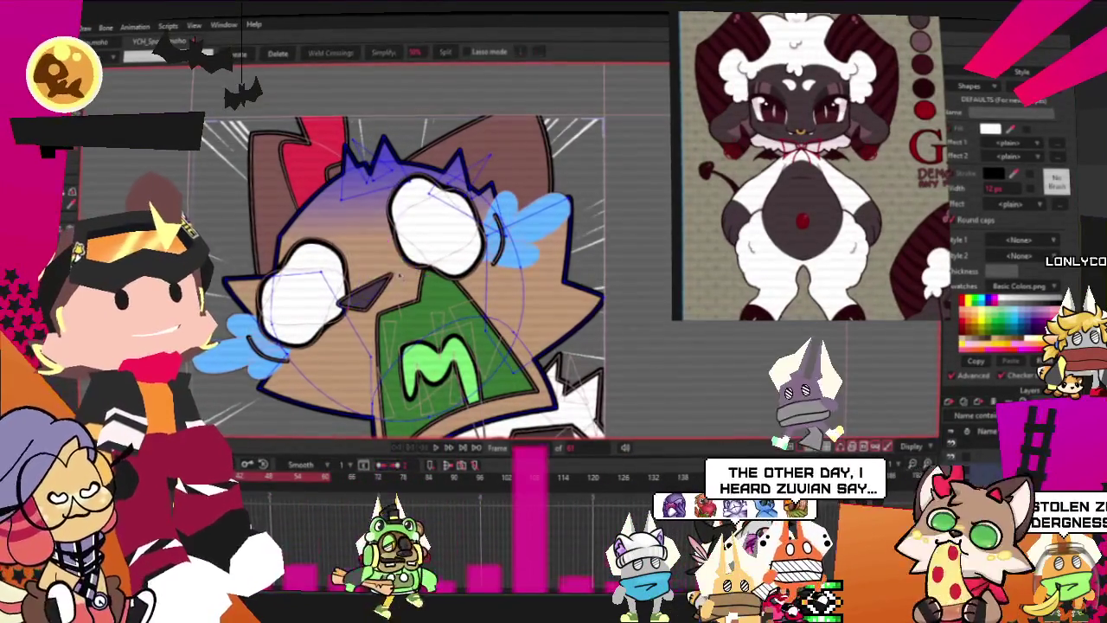
scroll(397, 275, up, 2)
scroll(396, 275, up, 1)
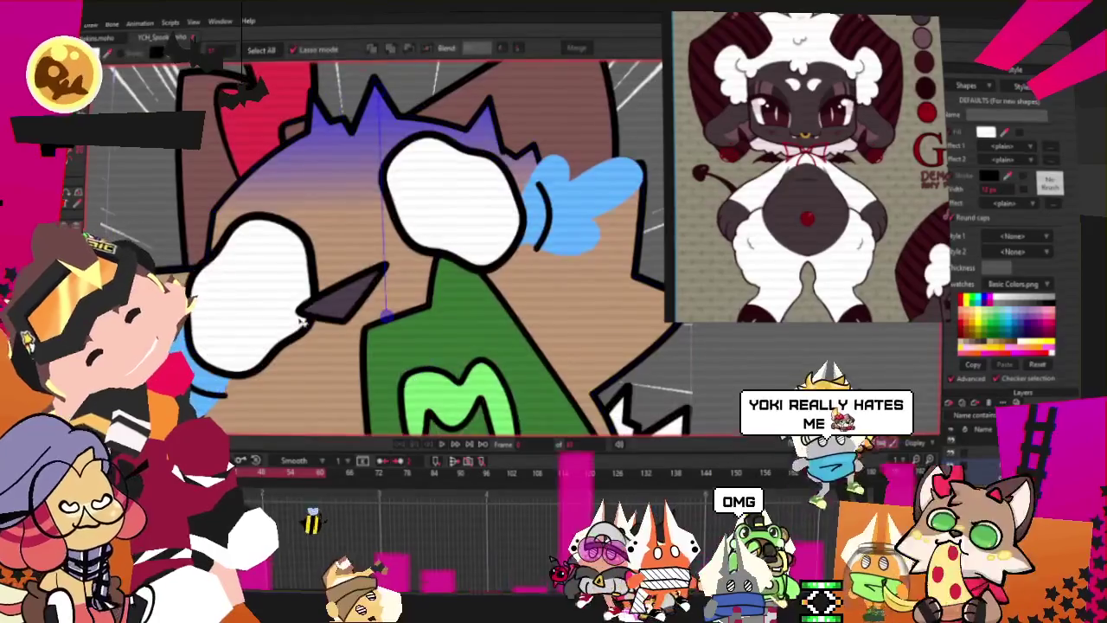
key(g)
scroll(309, 374, down, 3)
scroll(308, 375, down, 2)
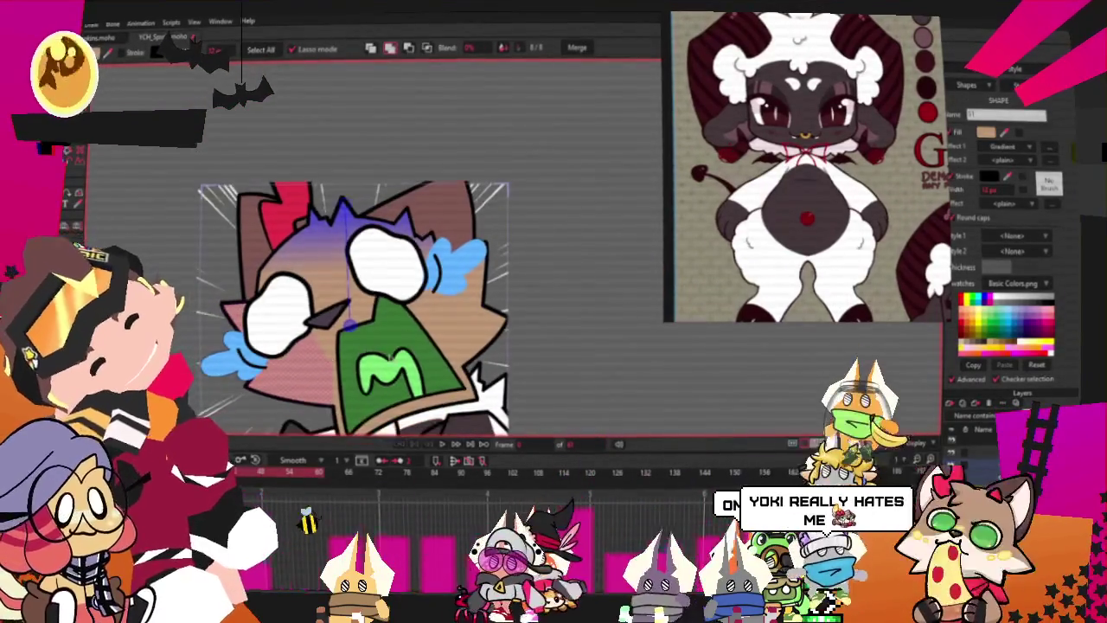
Step: Select the tan head shape and change its fill effect to Gradient
click(320, 288)
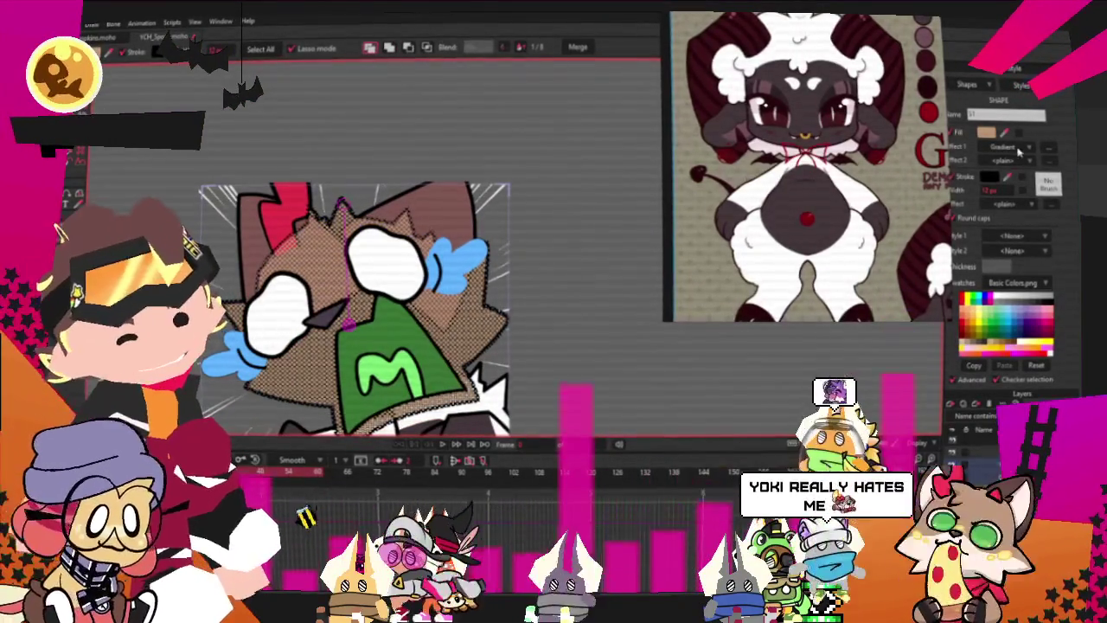
click(1024, 147)
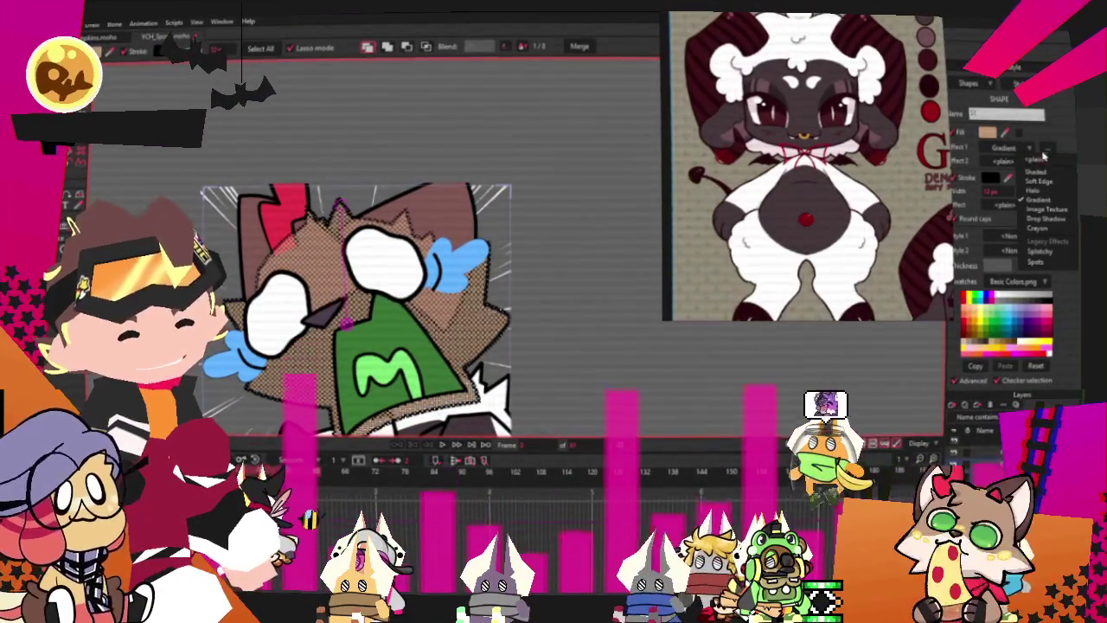
click(1025, 161)
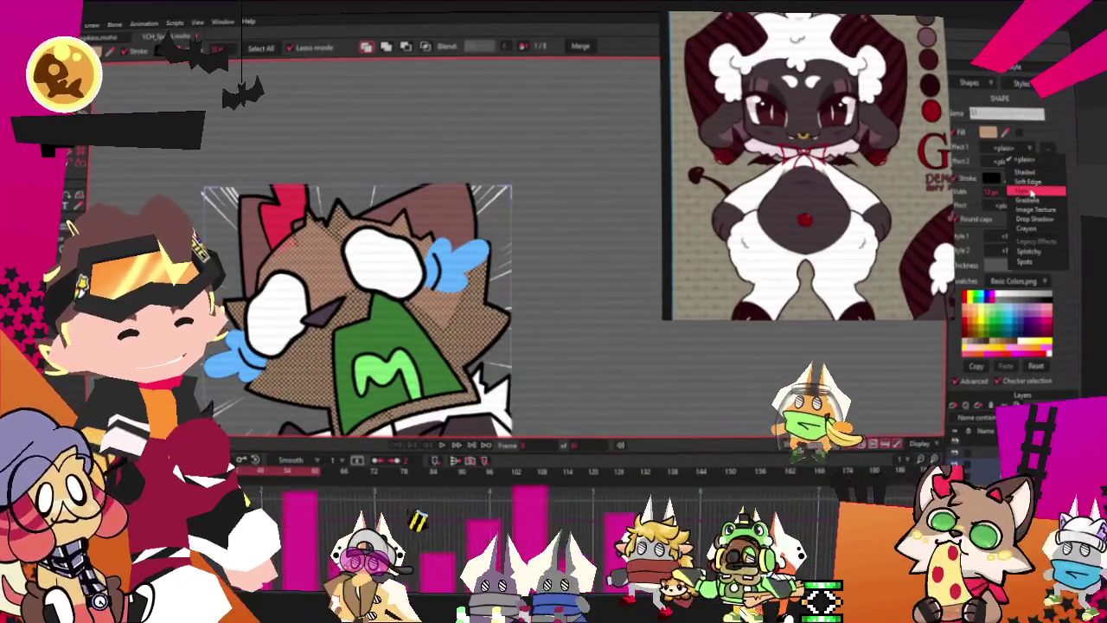
click(1029, 199)
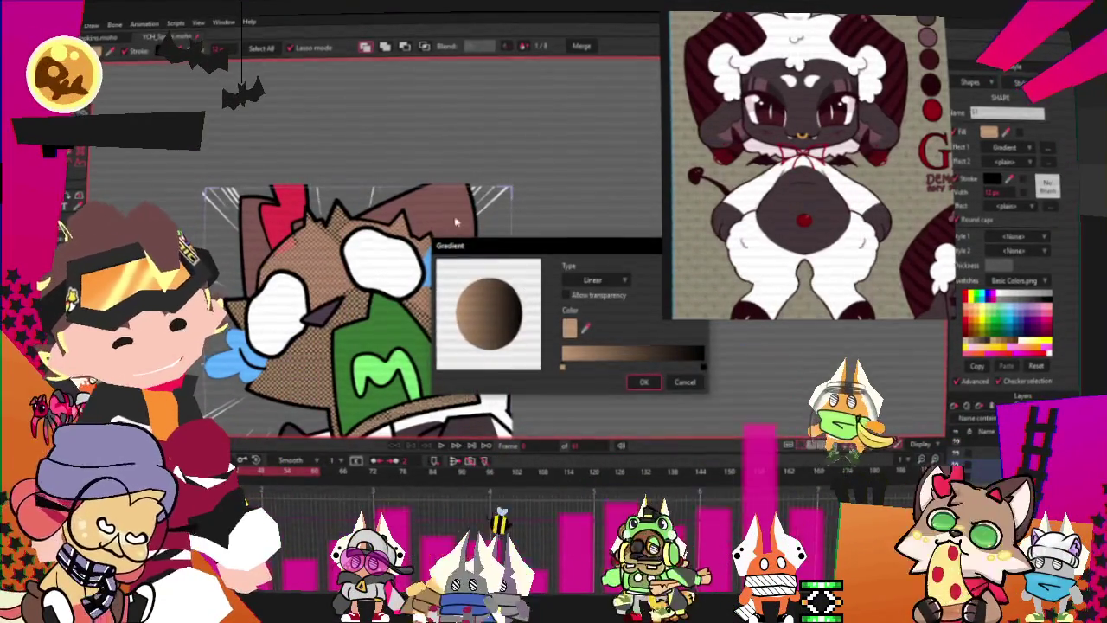
Step: Set the gradient colours to near-black and blue-purple and apply it to the head
click(586, 326)
click(289, 207)
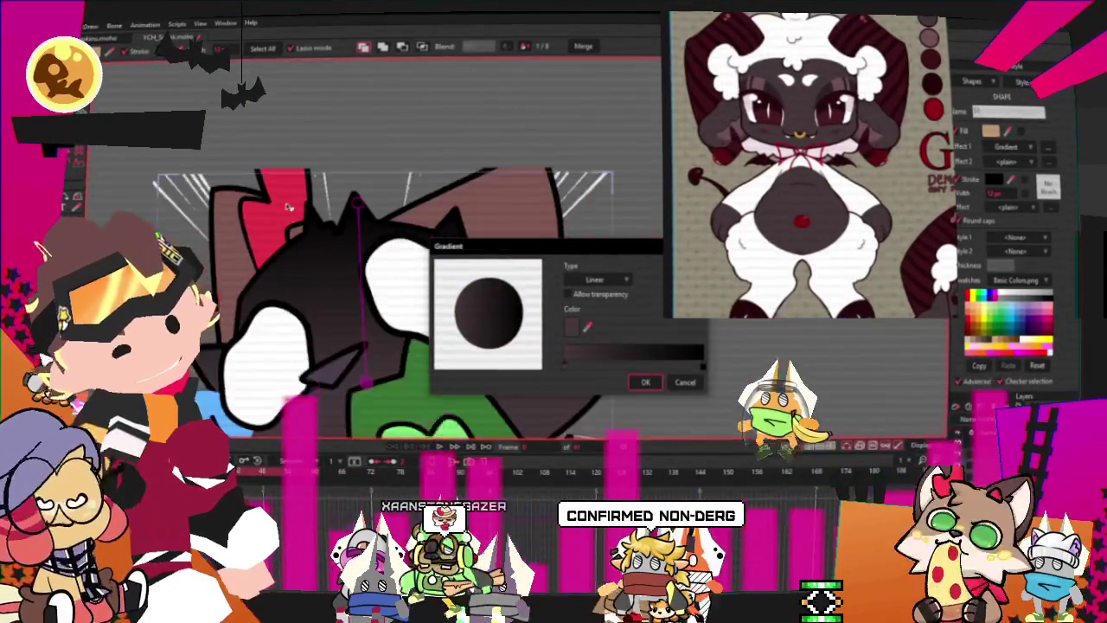
scroll(843, 139, up, 3)
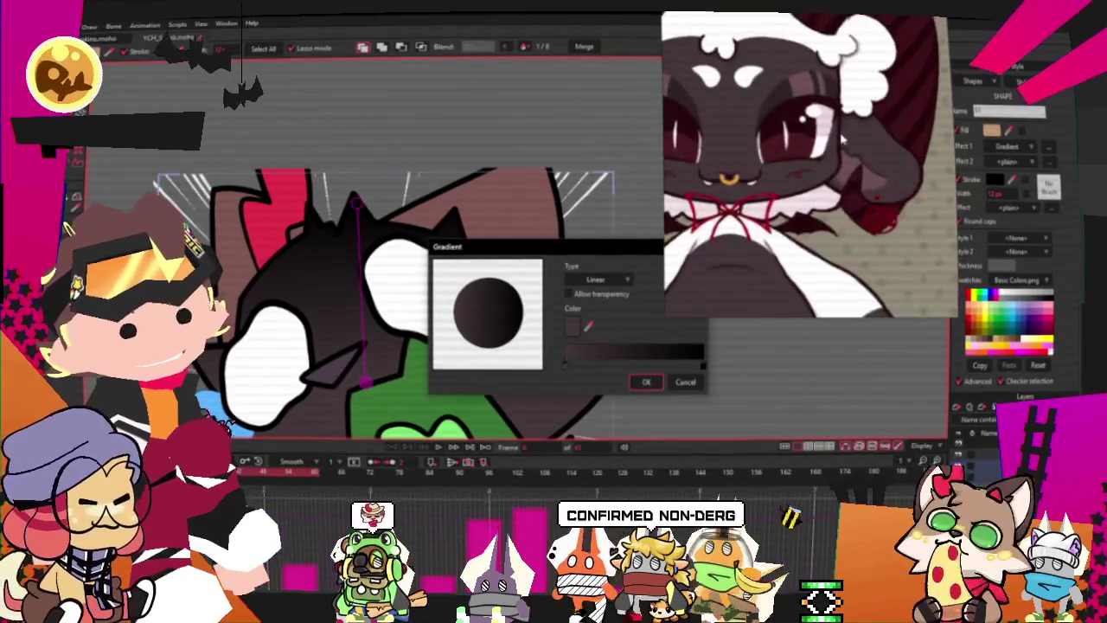
scroll(843, 139, down, 3)
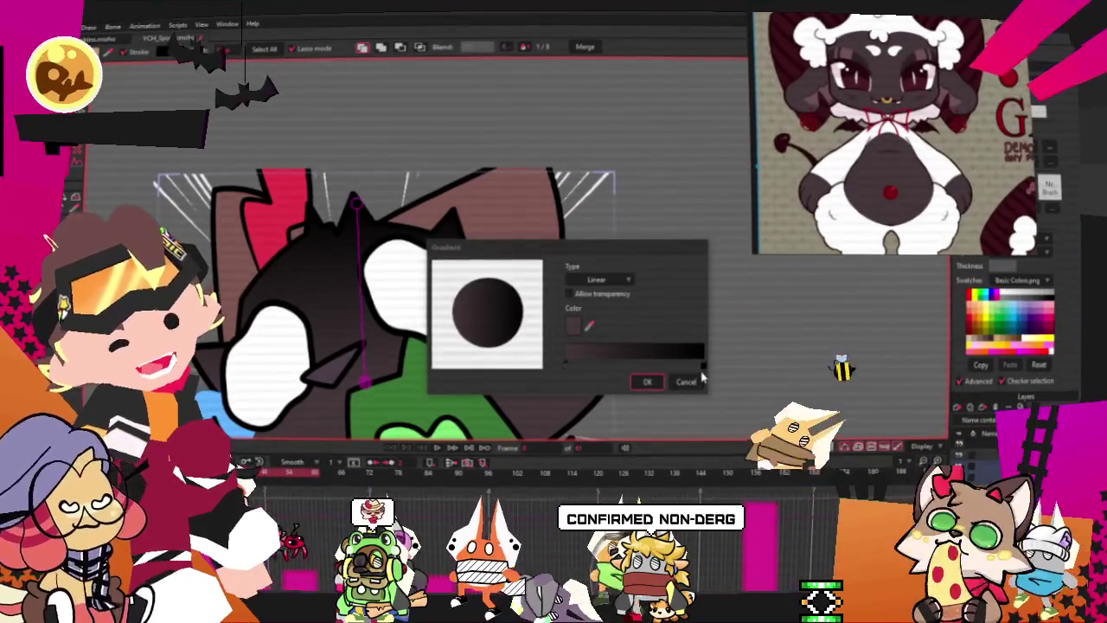
click(704, 372)
click(574, 325)
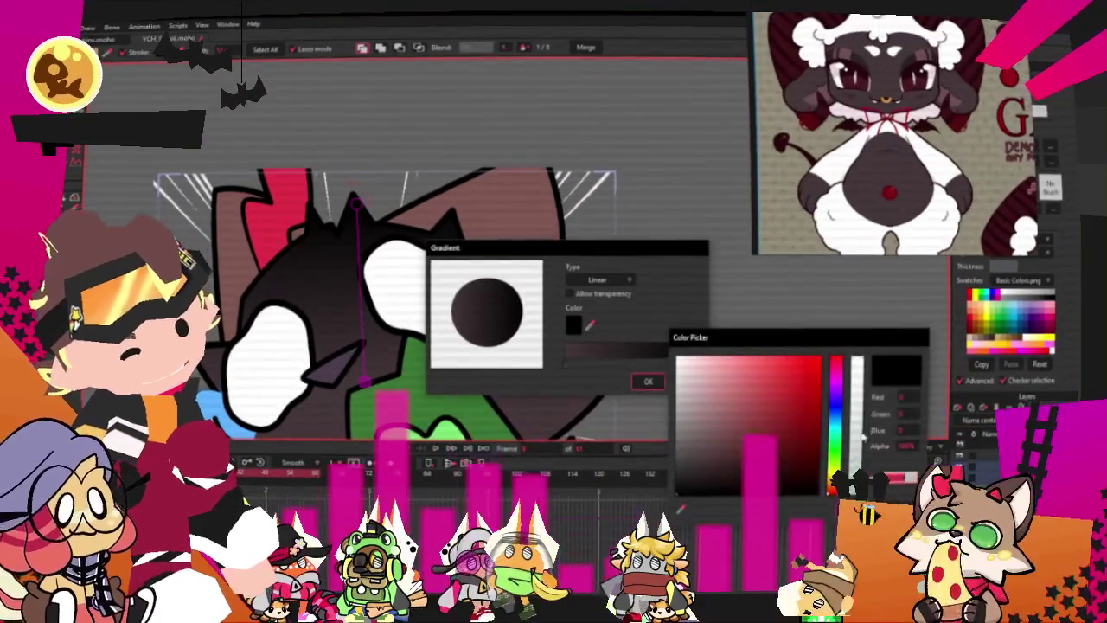
drag(843, 416, 836, 385)
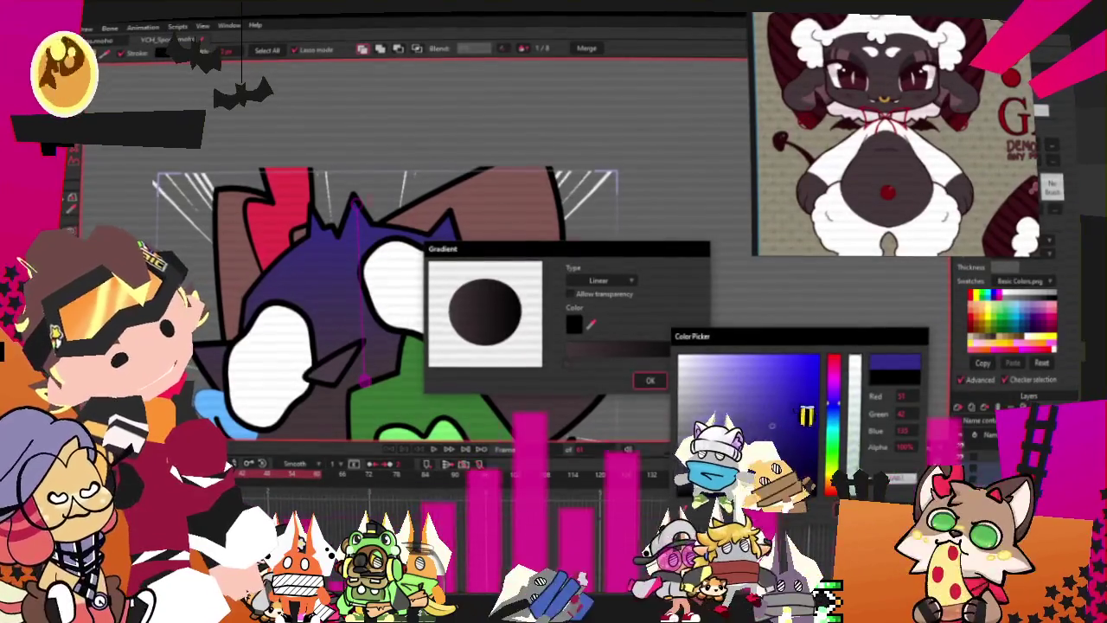
key(Return)
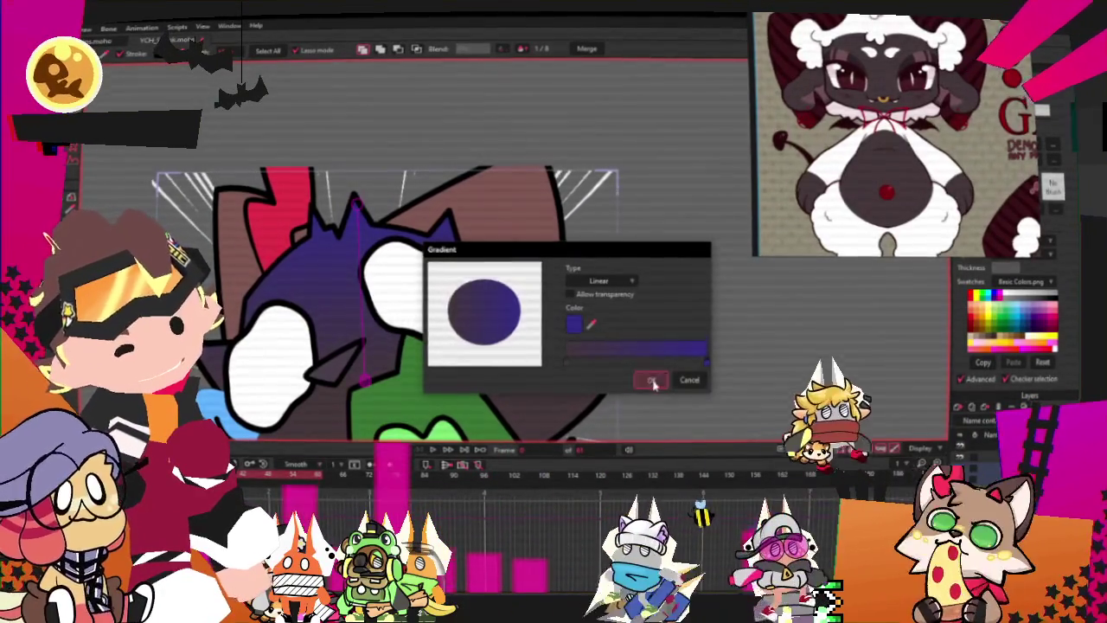
click(651, 382)
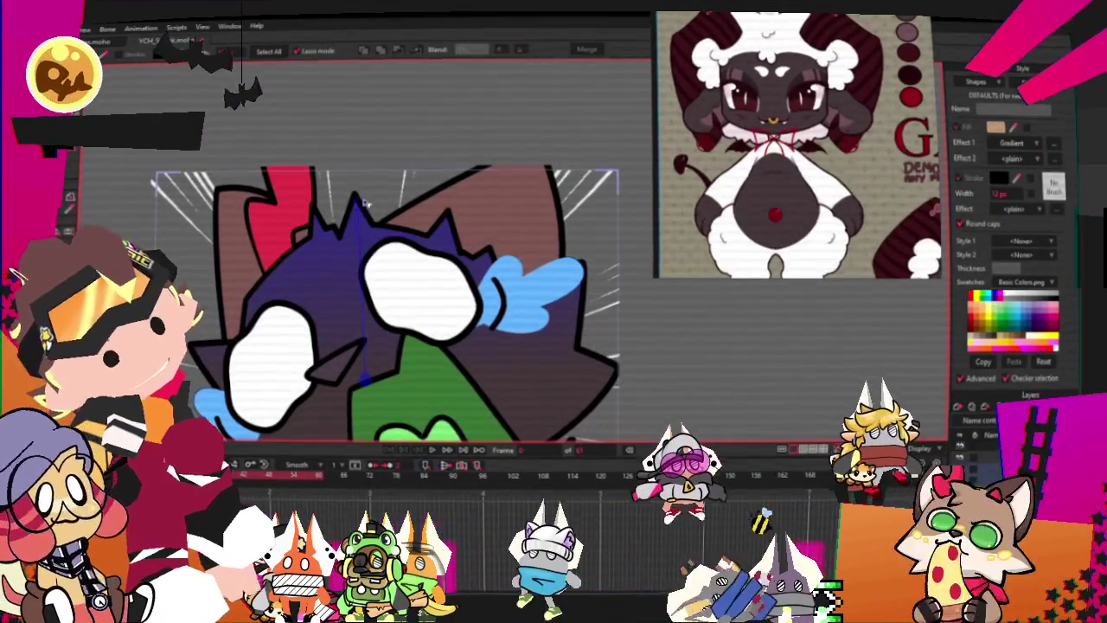
scroll(444, 242, down, 3)
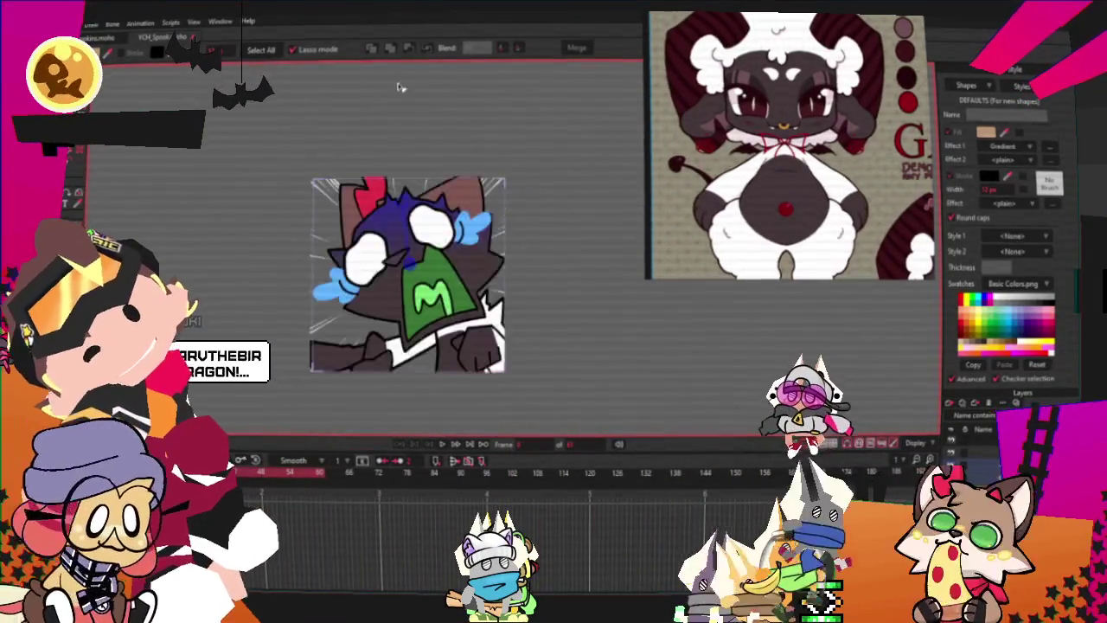
Step: Show every shape's points with Ctrl+A and select a shape near the green M bib
scroll(415, 191, up, 2)
key(ctrl+a)
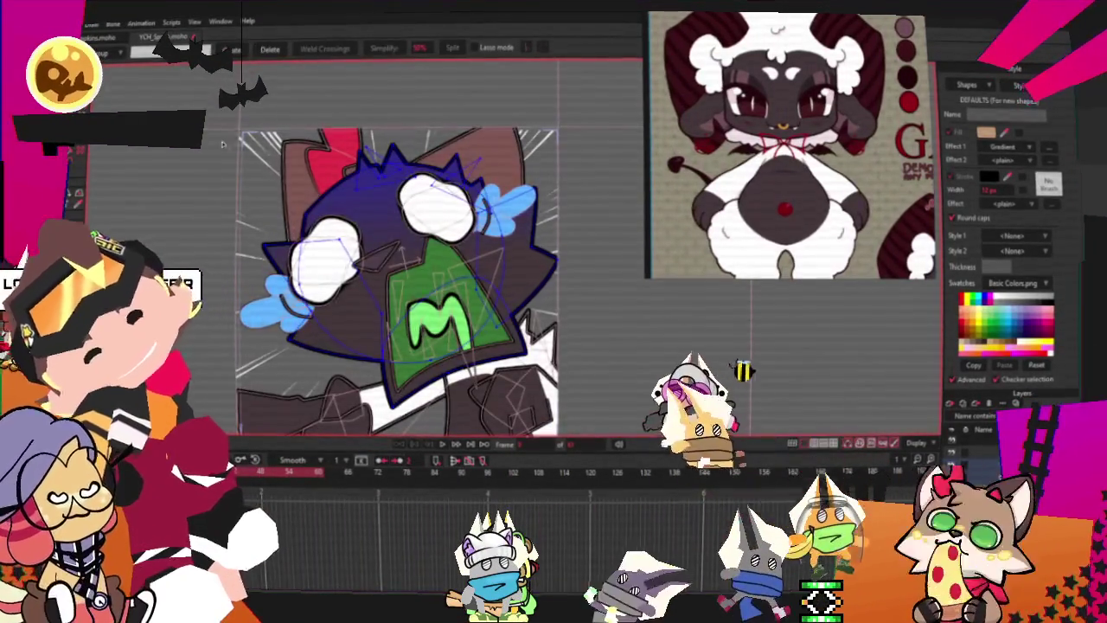
scroll(227, 173, up, 2)
scroll(231, 267, down, 3)
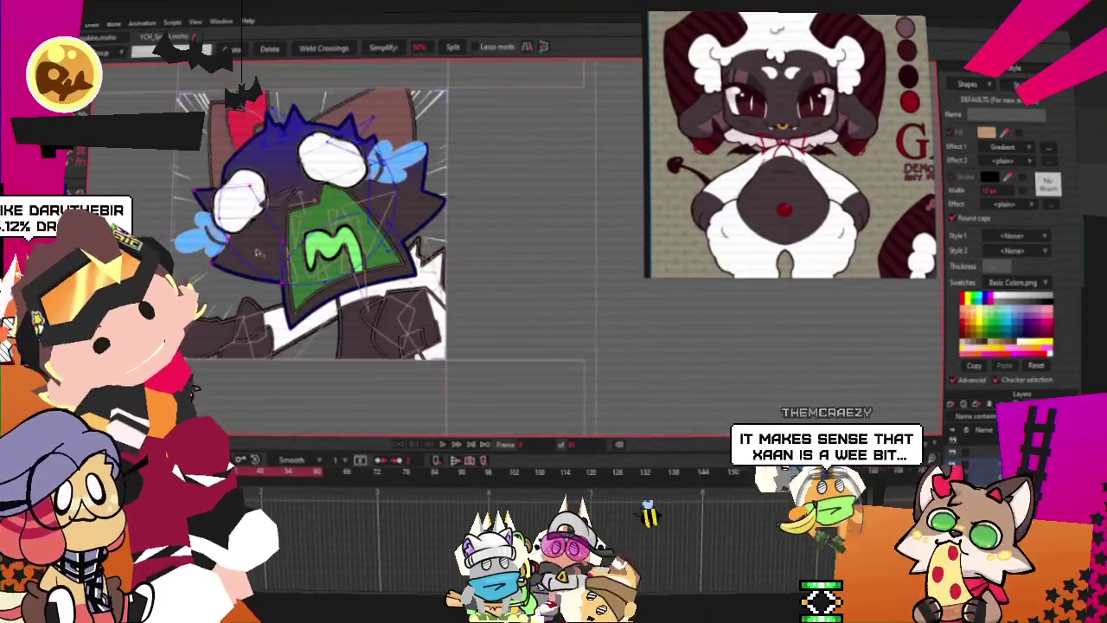
scroll(251, 243, up, 2)
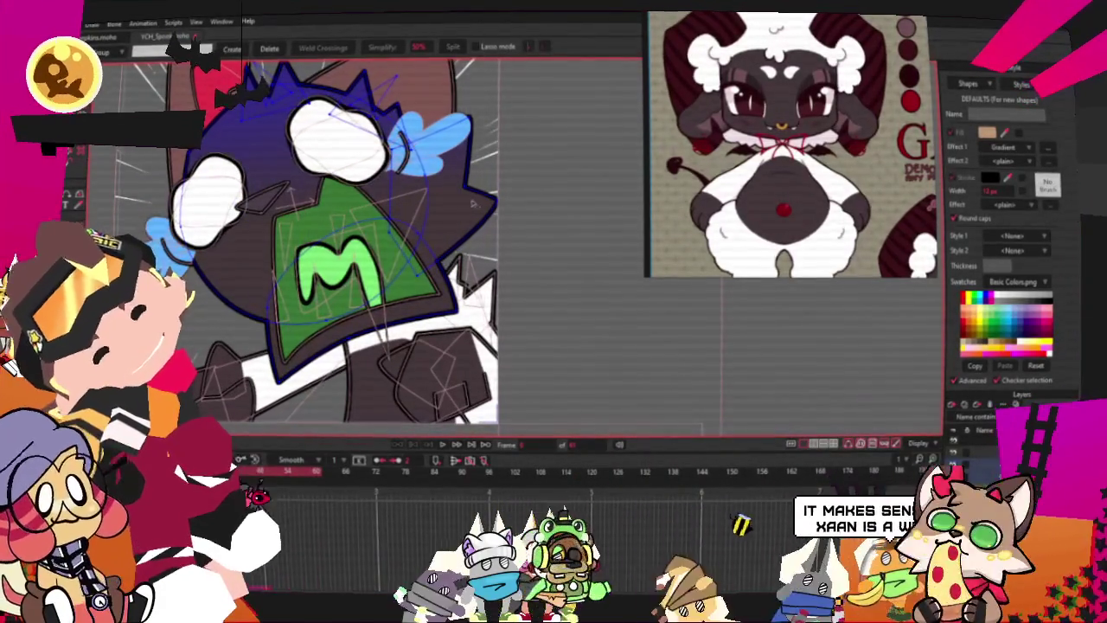
scroll(433, 182, down, 2)
scroll(407, 180, up, 3)
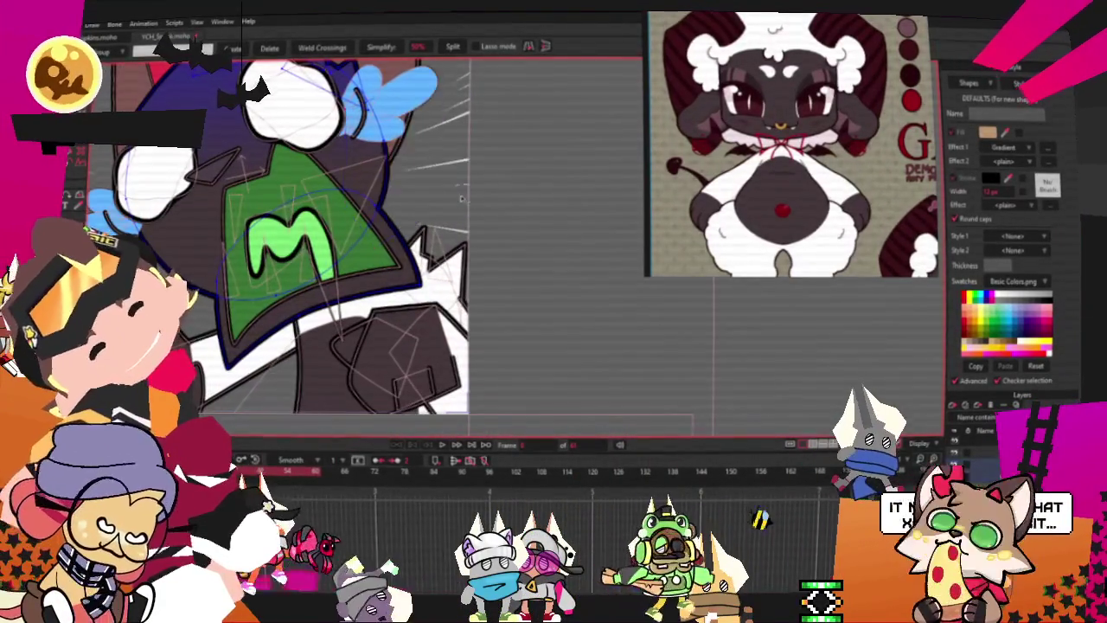
scroll(387, 178, down, 2)
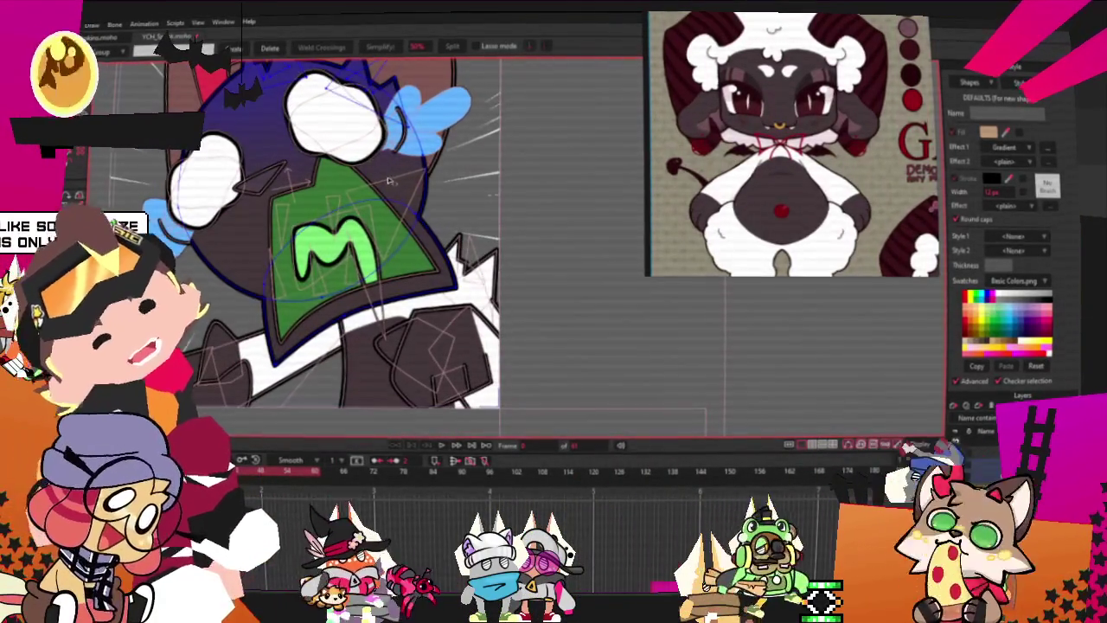
click(386, 183)
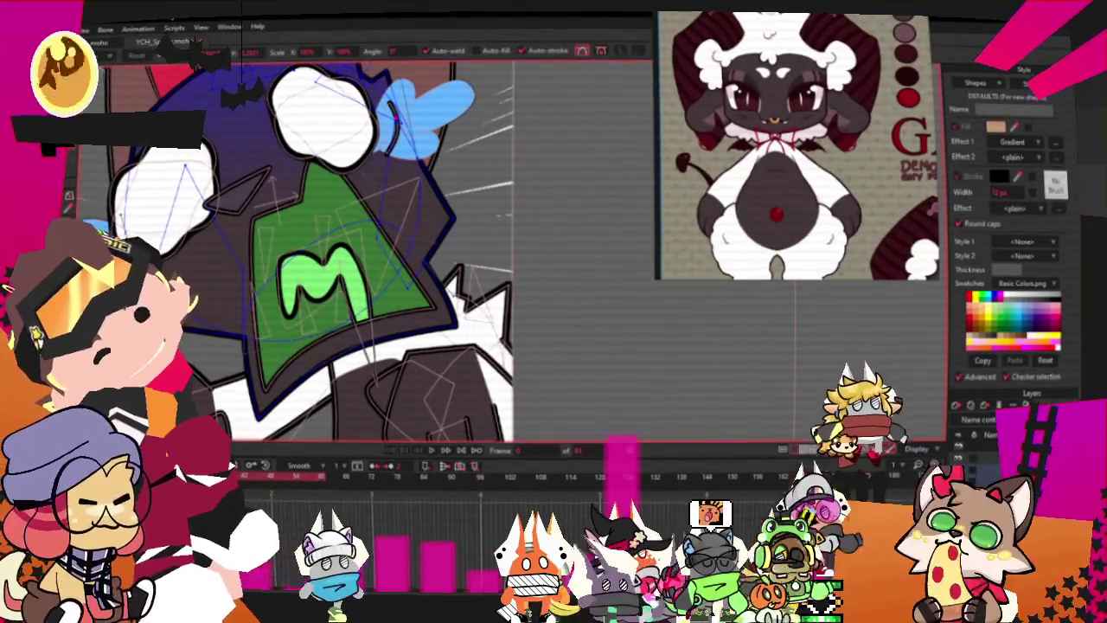
Step: Try the Curvature tool on the bib points, then switch to Transform Points
key(c)
scroll(389, 251, up, 2)
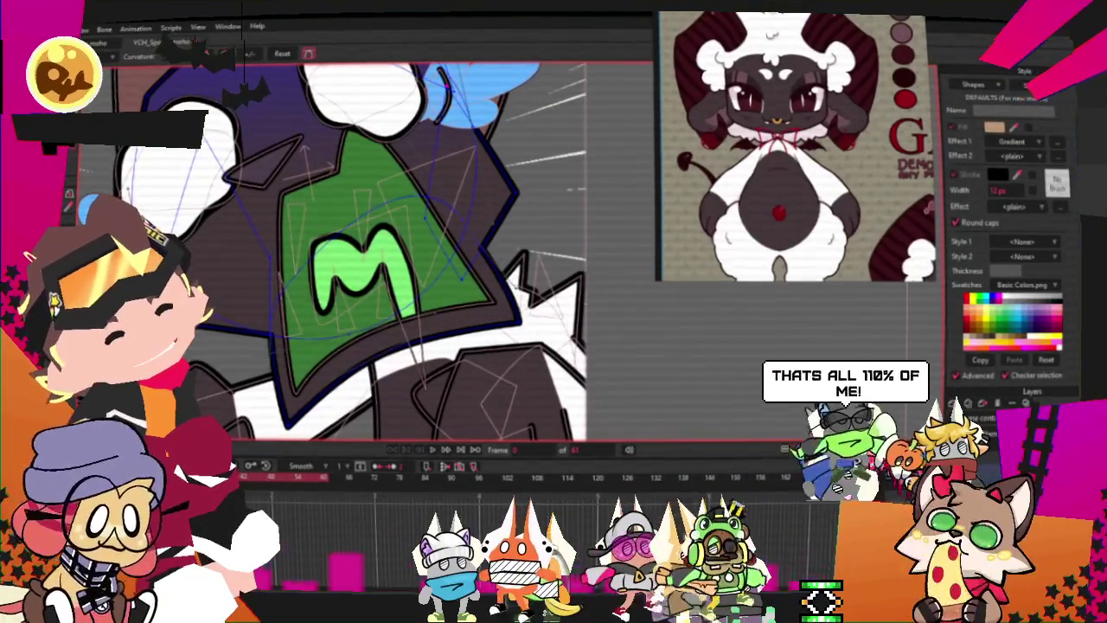
scroll(178, 216, up, 1)
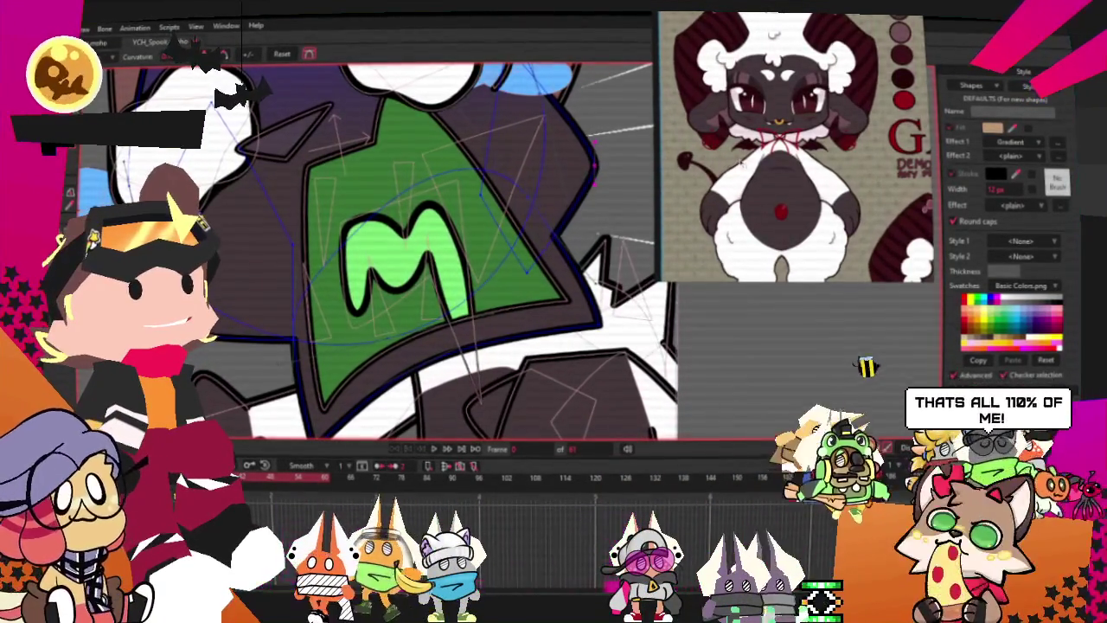
key(t)
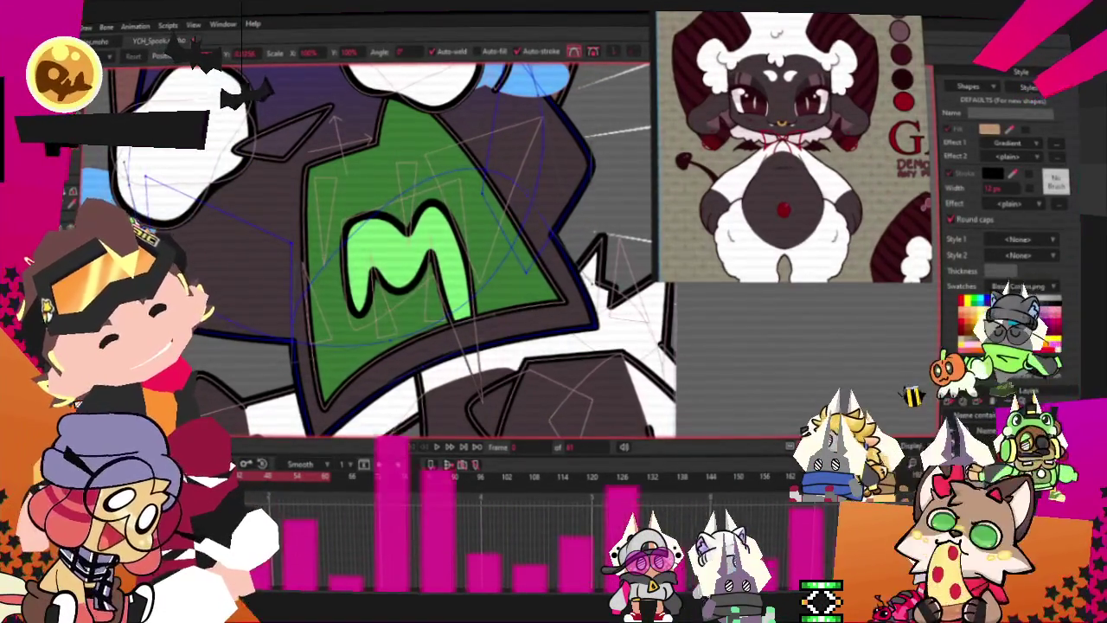
scroll(547, 187, down, 2)
scroll(546, 188, up, 2)
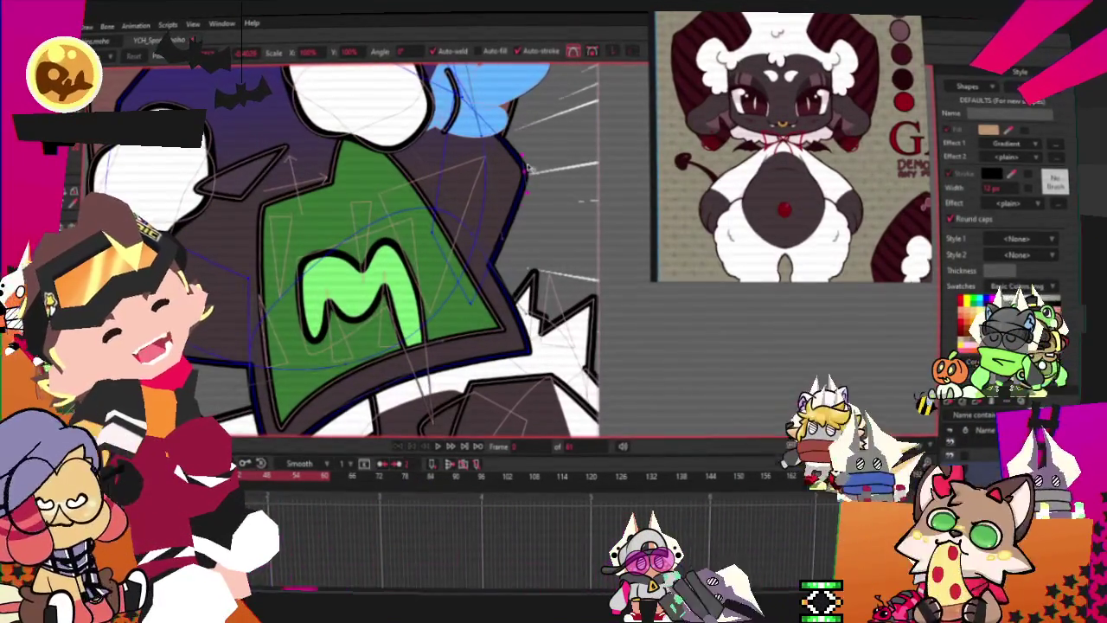
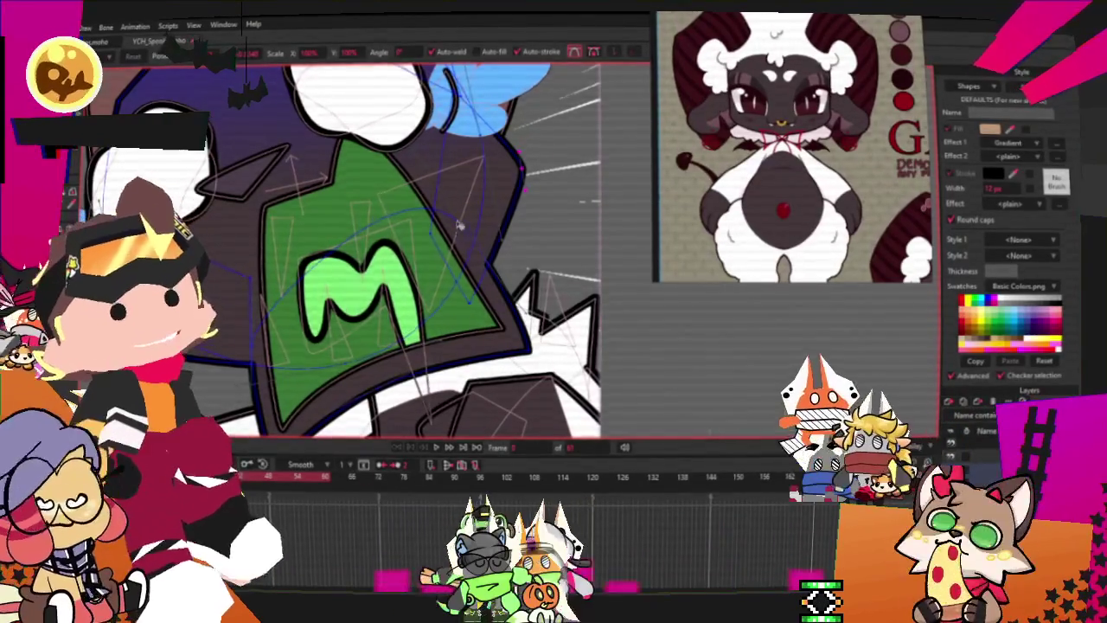
Step: Zoom around the character, then select every point on the head layer with Transform Points
scroll(457, 235, down, 5)
scroll(430, 239, up, 3)
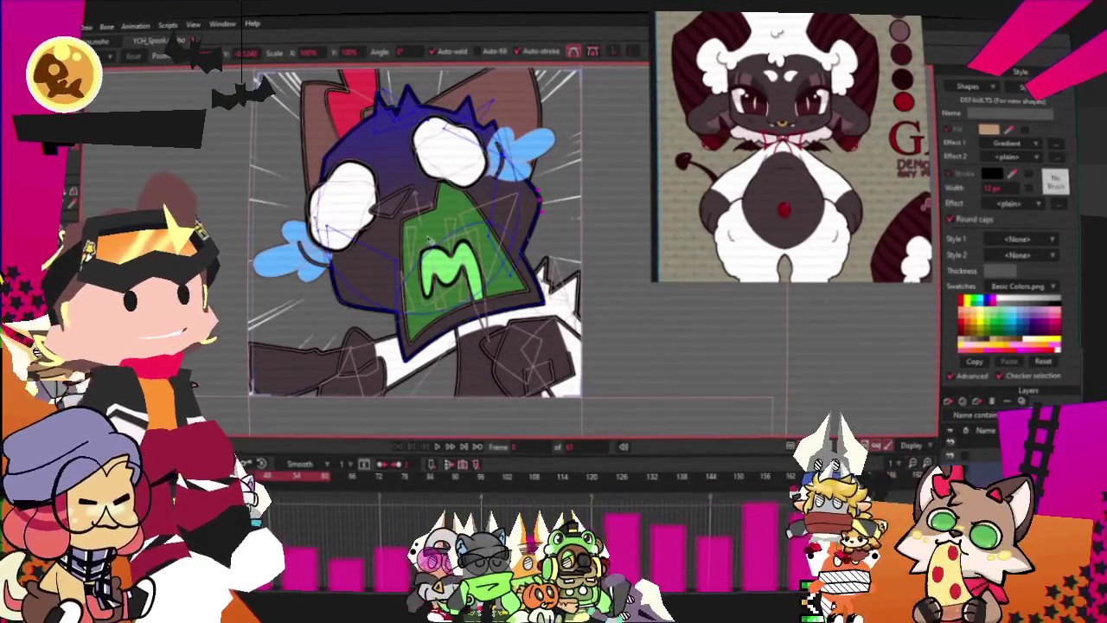
scroll(427, 240, up, 2)
scroll(433, 240, down, 3)
scroll(441, 242, up, 3)
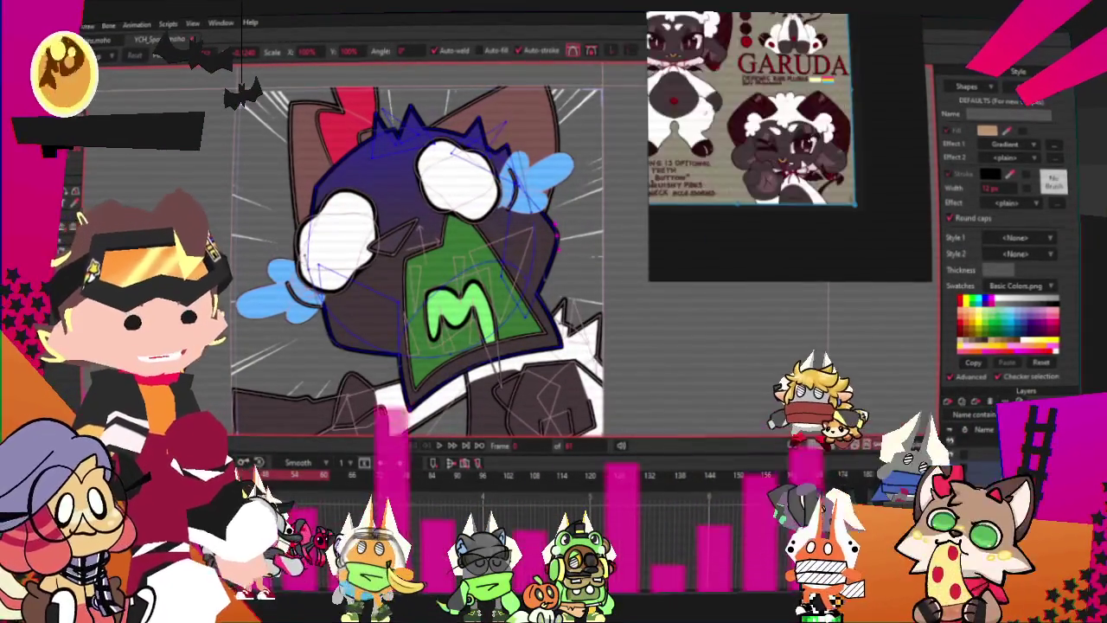
scroll(788, 171, up, 3)
scroll(788, 171, up, 2)
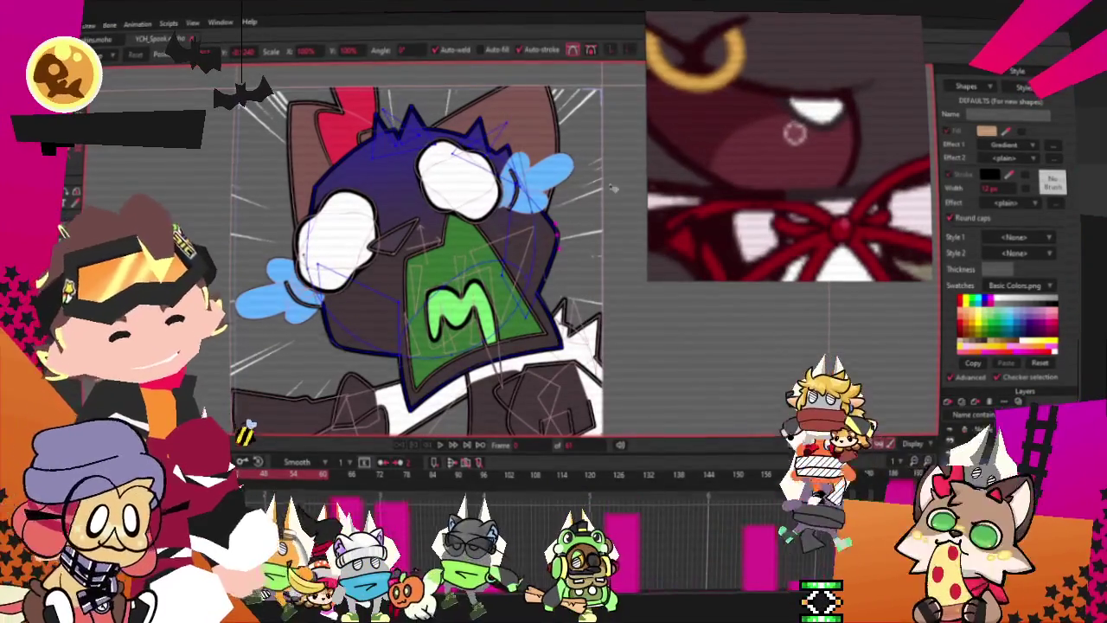
scroll(406, 250, up, 1)
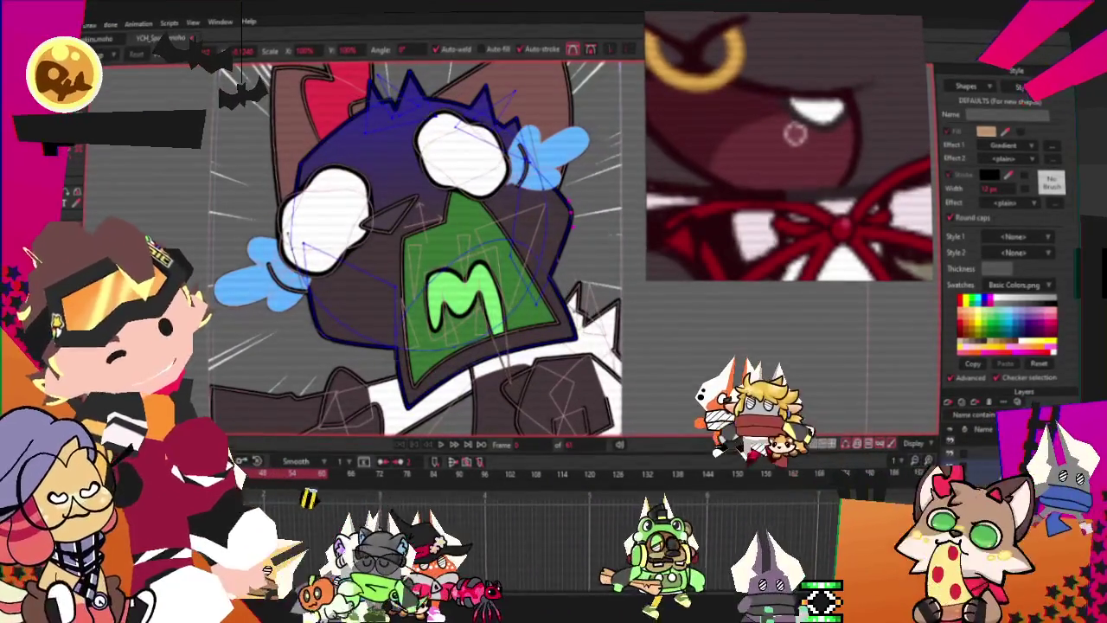
key(t)
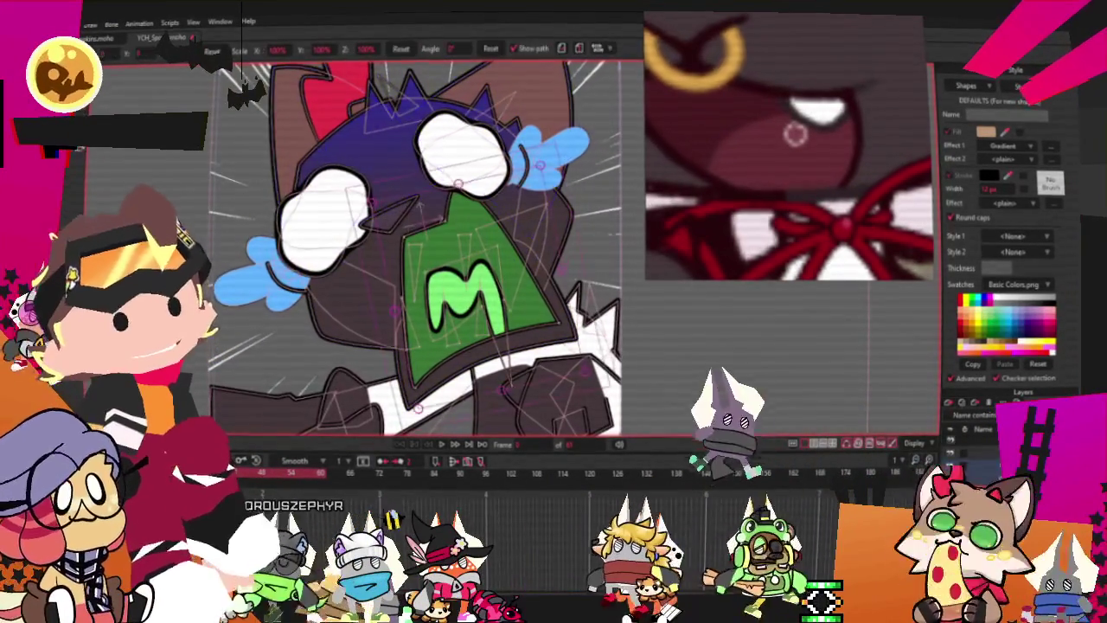
key(ctrl+a)
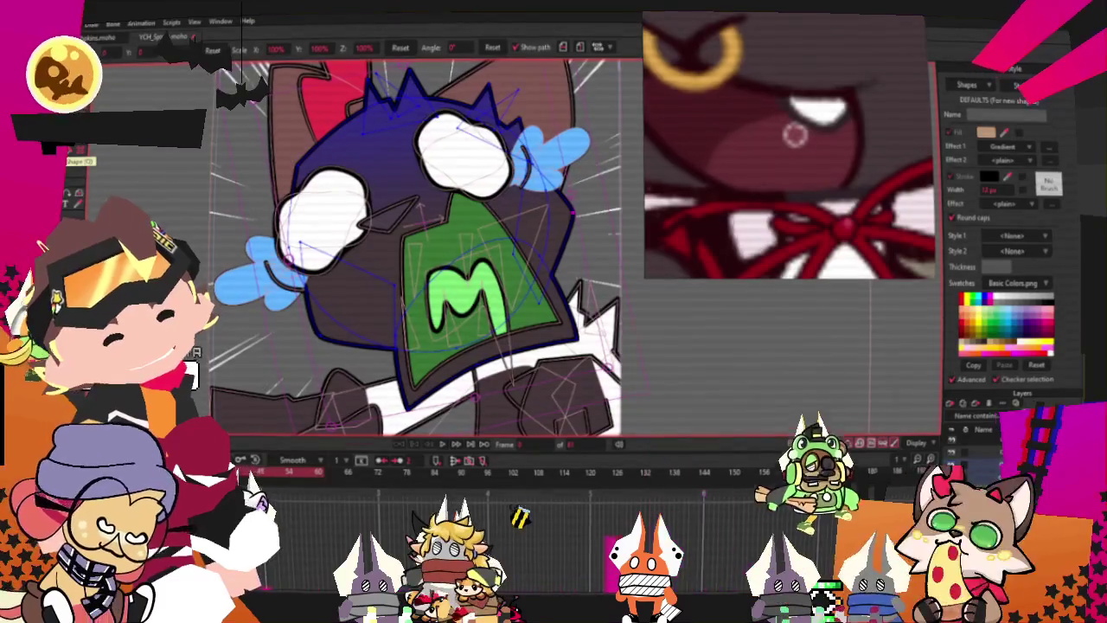
click(69, 152)
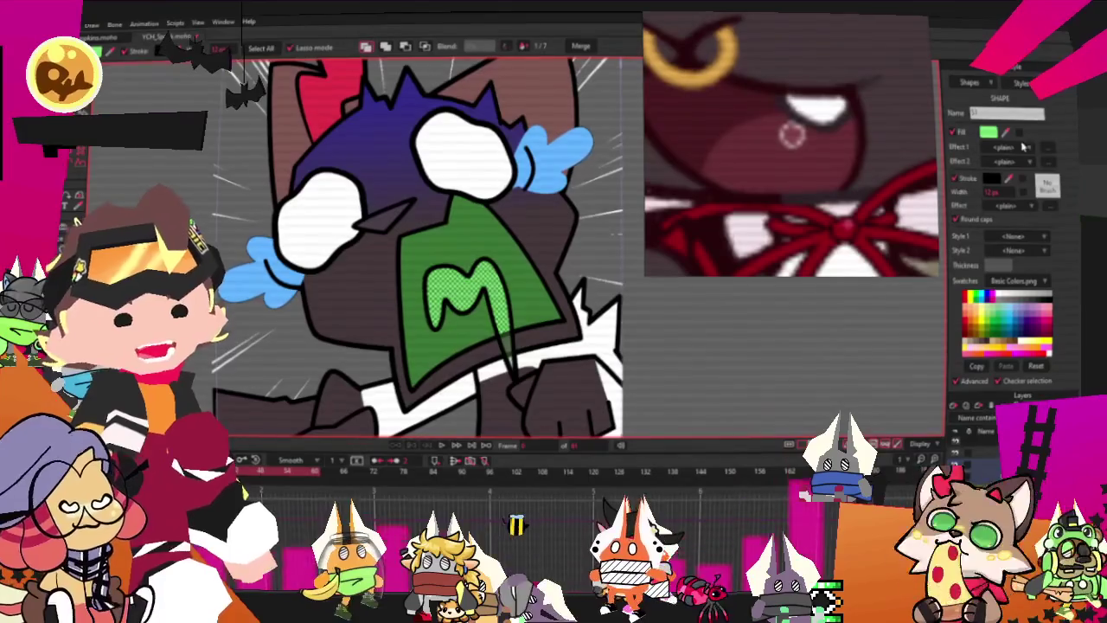
Step: Fill the M lettering and the green mask with dark reddish-brown
click(973, 345)
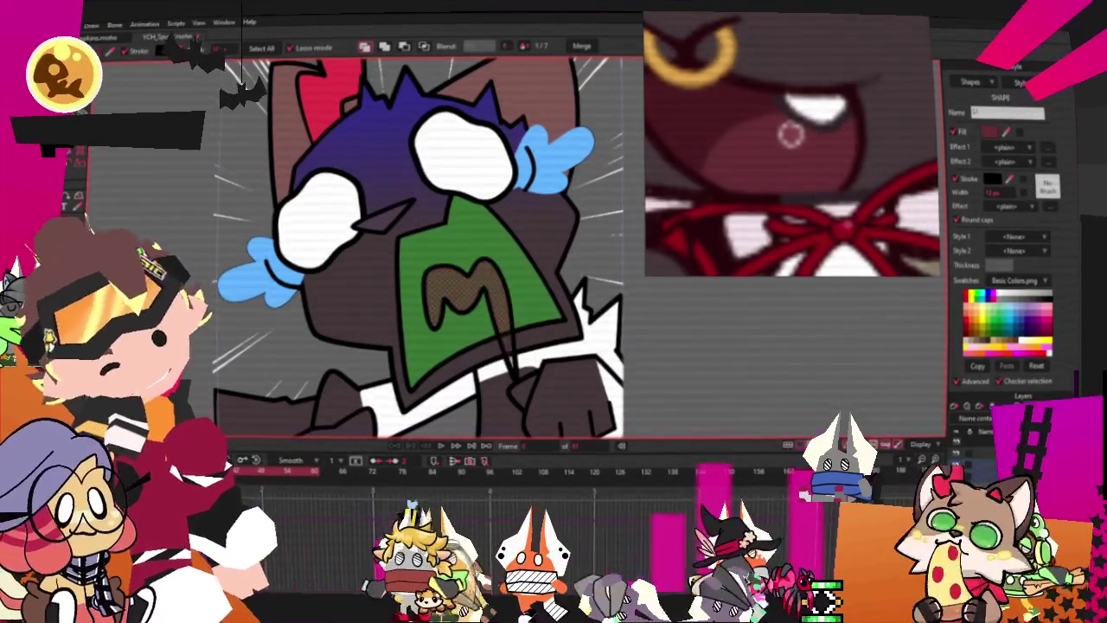
key(ctrl+d)
click(441, 275)
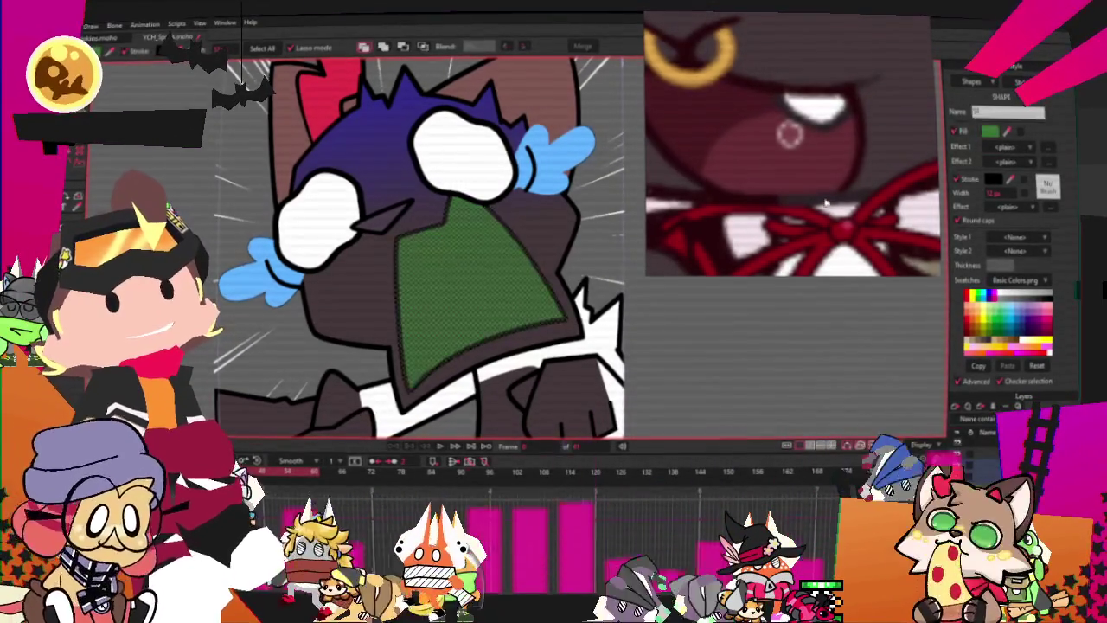
click(972, 344)
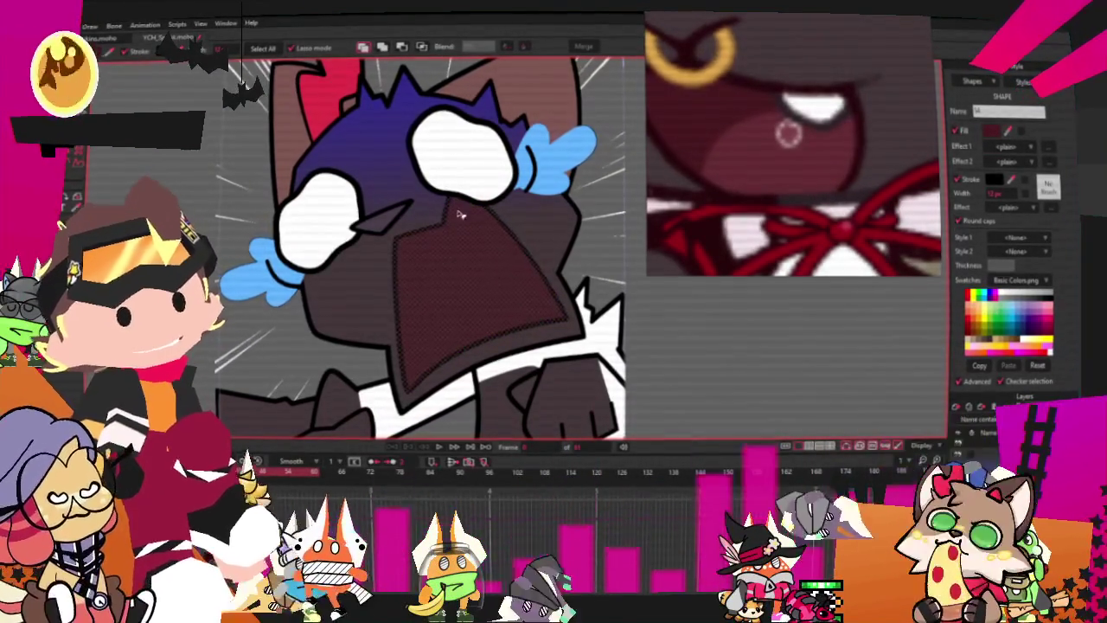
key(ctrl+d)
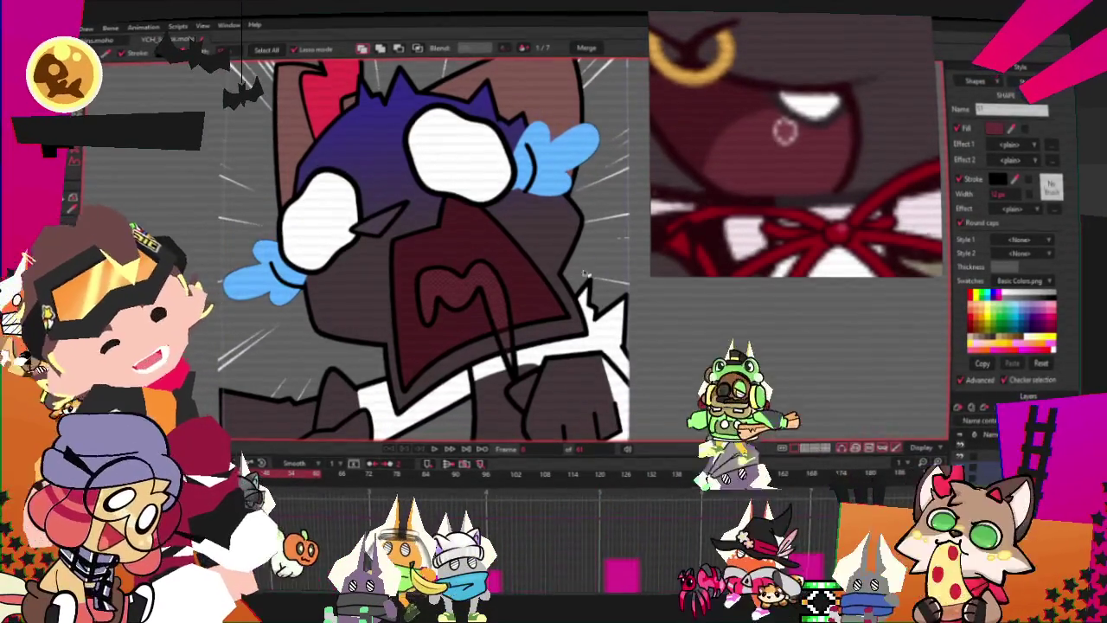
Step: Undo and redo the recolour to compare the mask before and after
scroll(362, 213, up, 2)
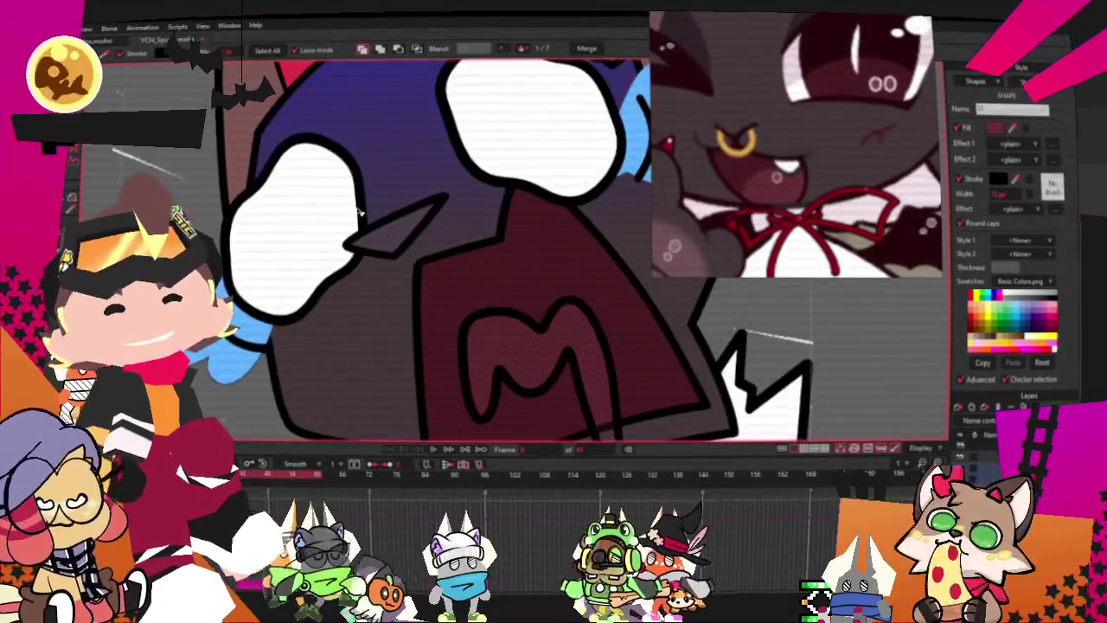
scroll(361, 212, up, 2)
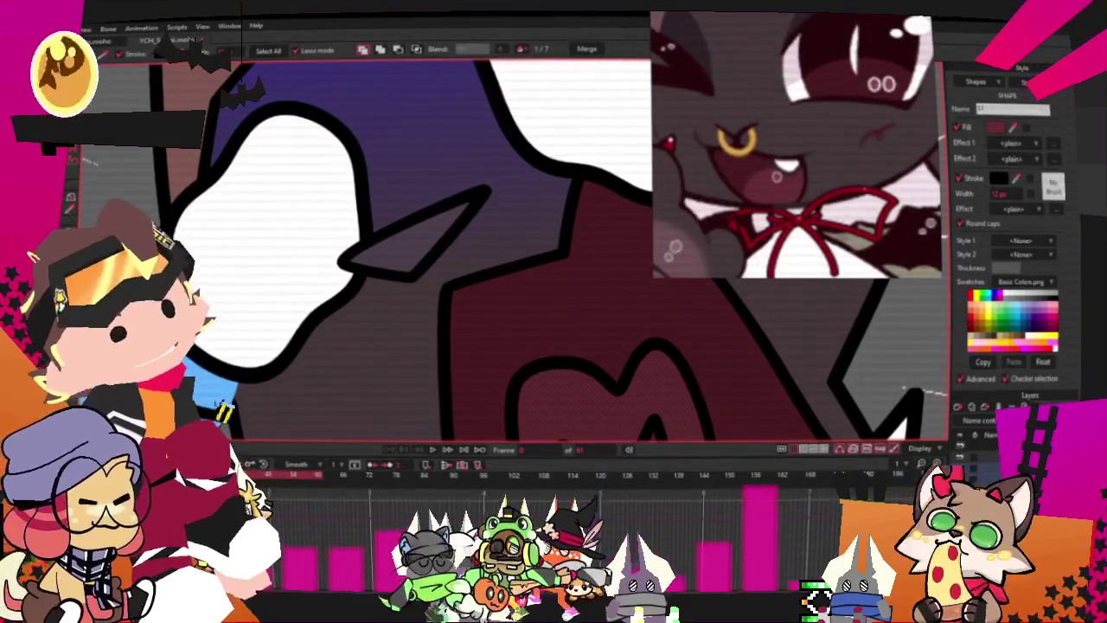
key(ctrl+z)
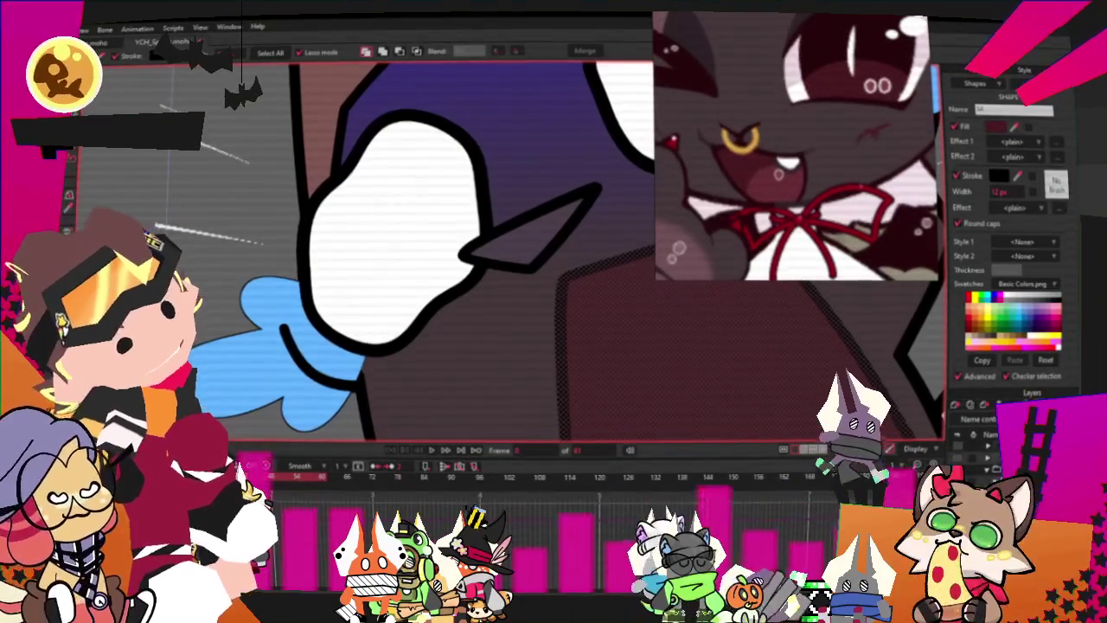
key(ctrl+shift+z)
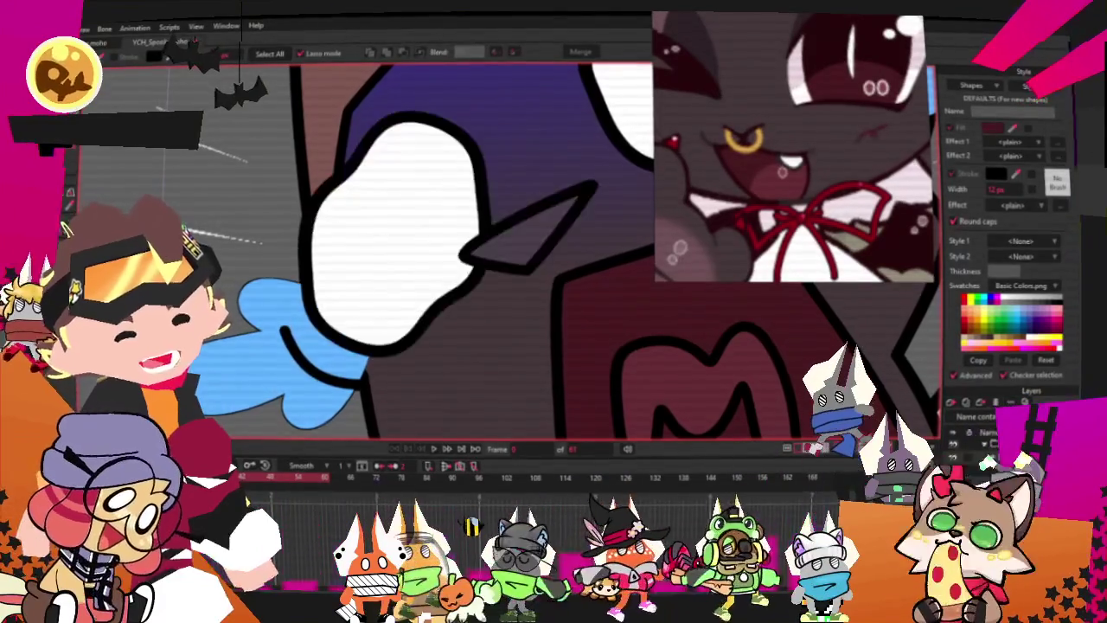
key(ctrl+z)
key(ctrl+shift+z)
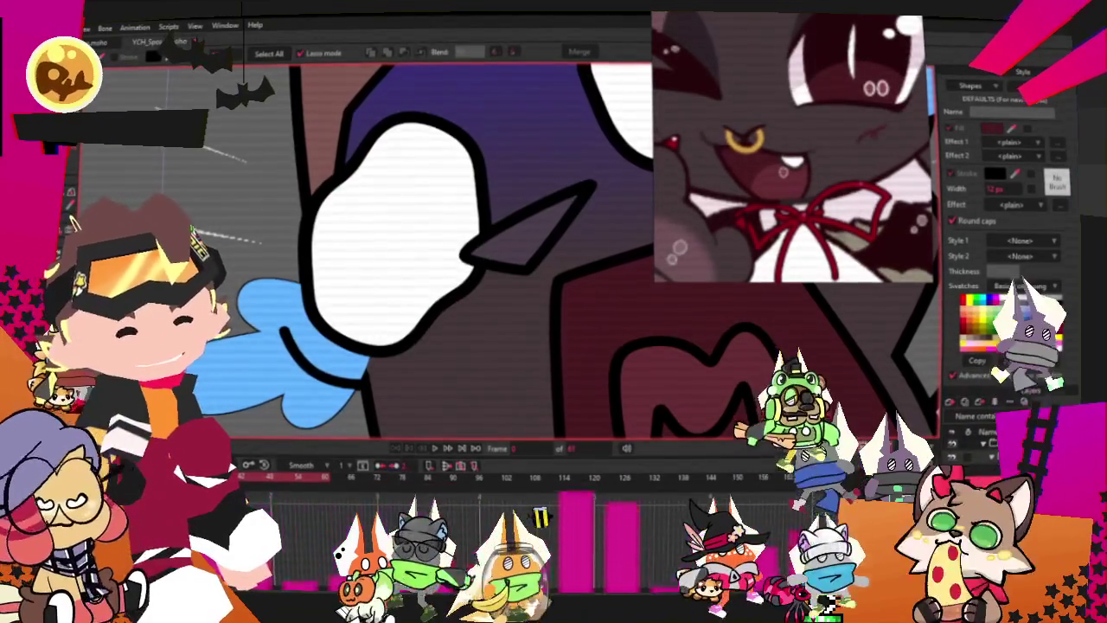
click(536, 221)
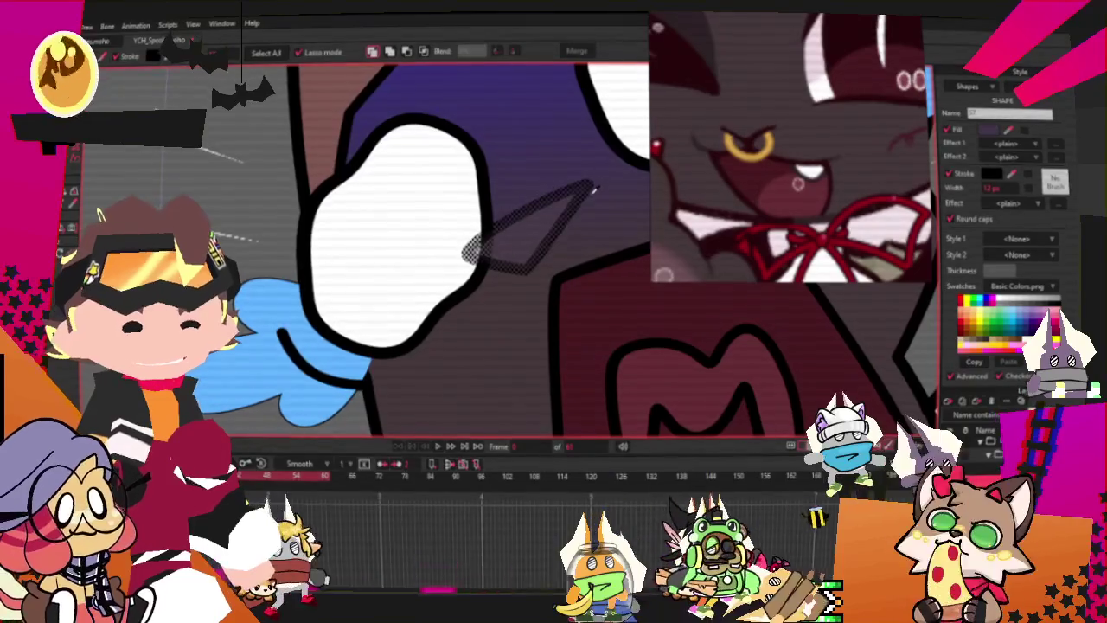
scroll(570, 199, down, 3)
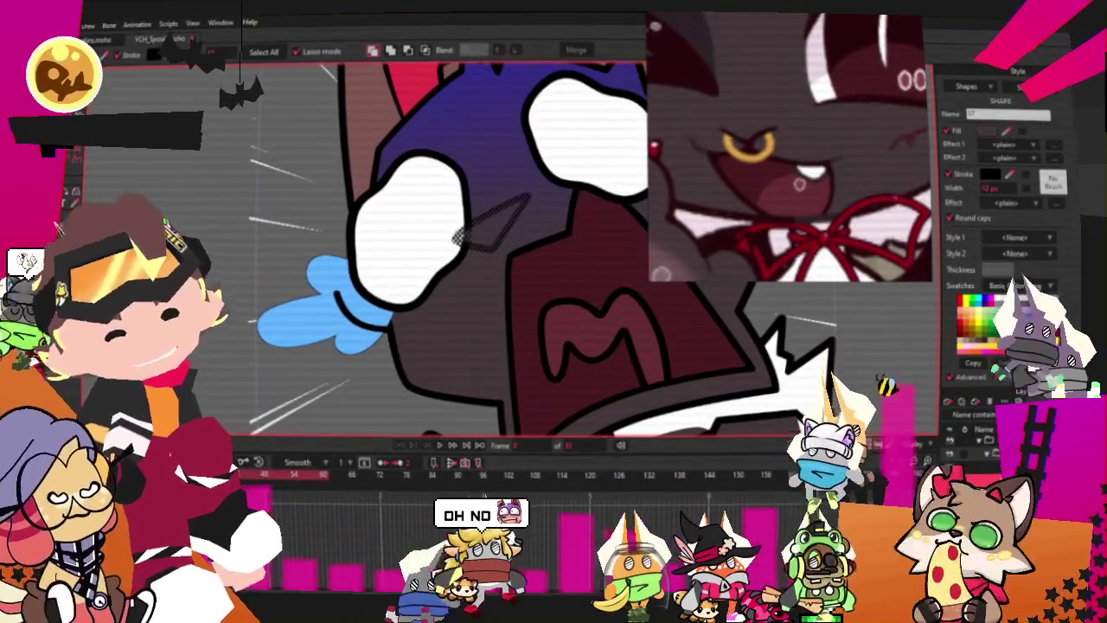
scroll(612, 185, up, 2)
scroll(612, 185, up, 1)
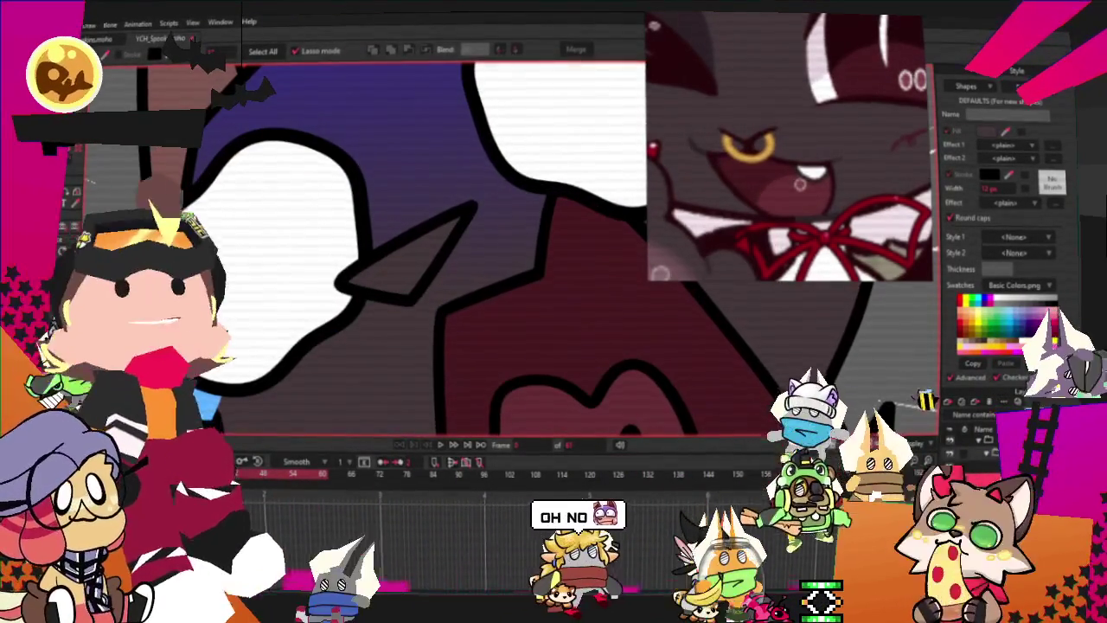
click(167, 190)
key(Delete)
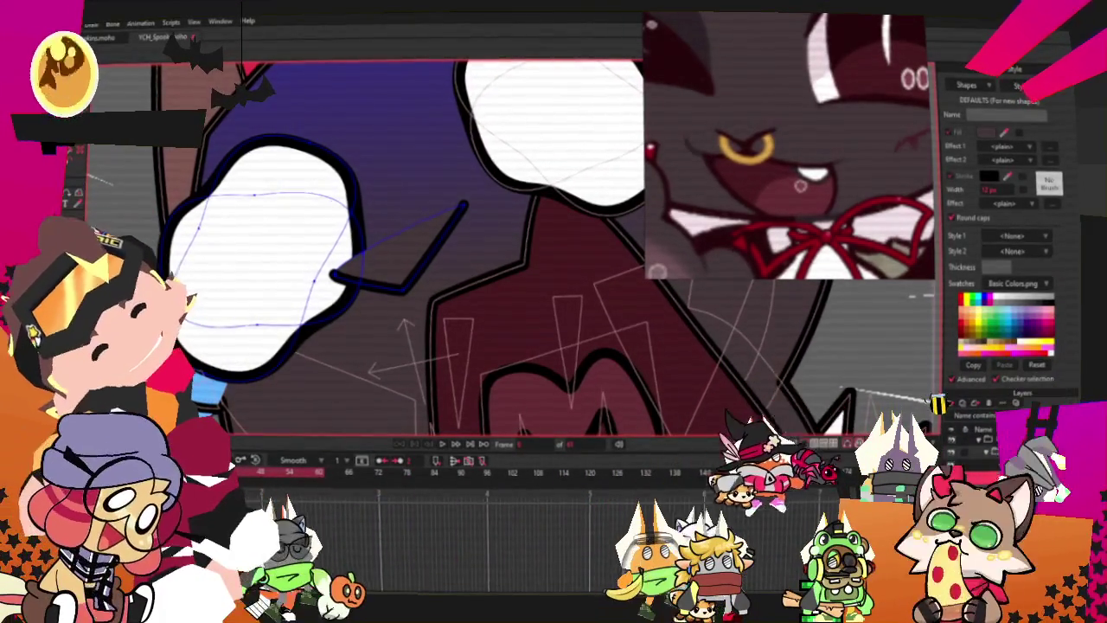
scroll(414, 250, up, 2)
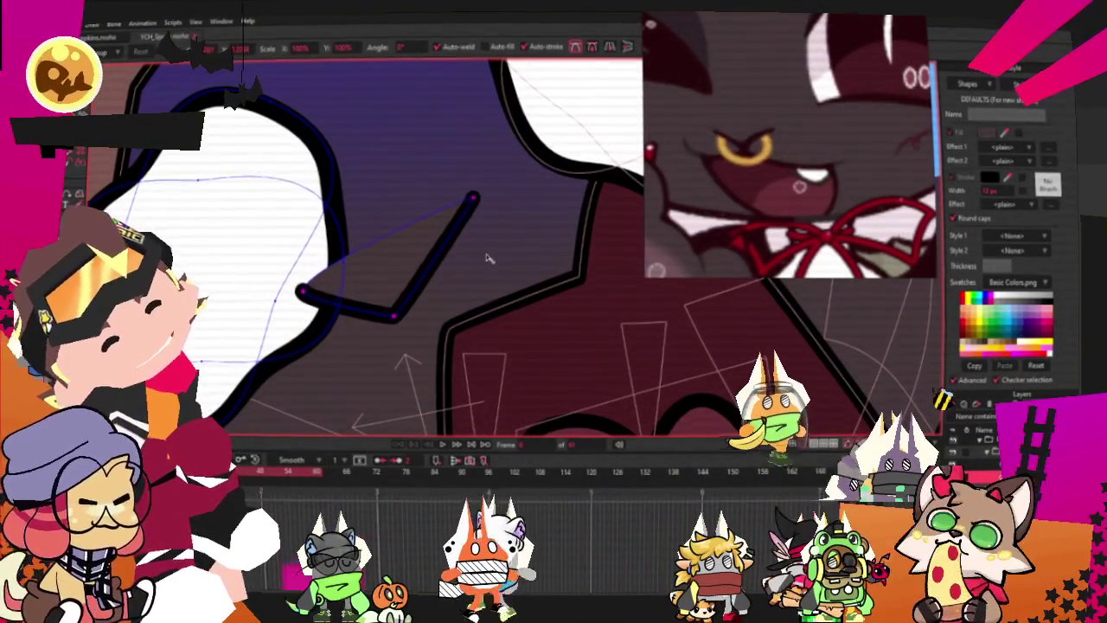
drag(489, 257, 523, 240)
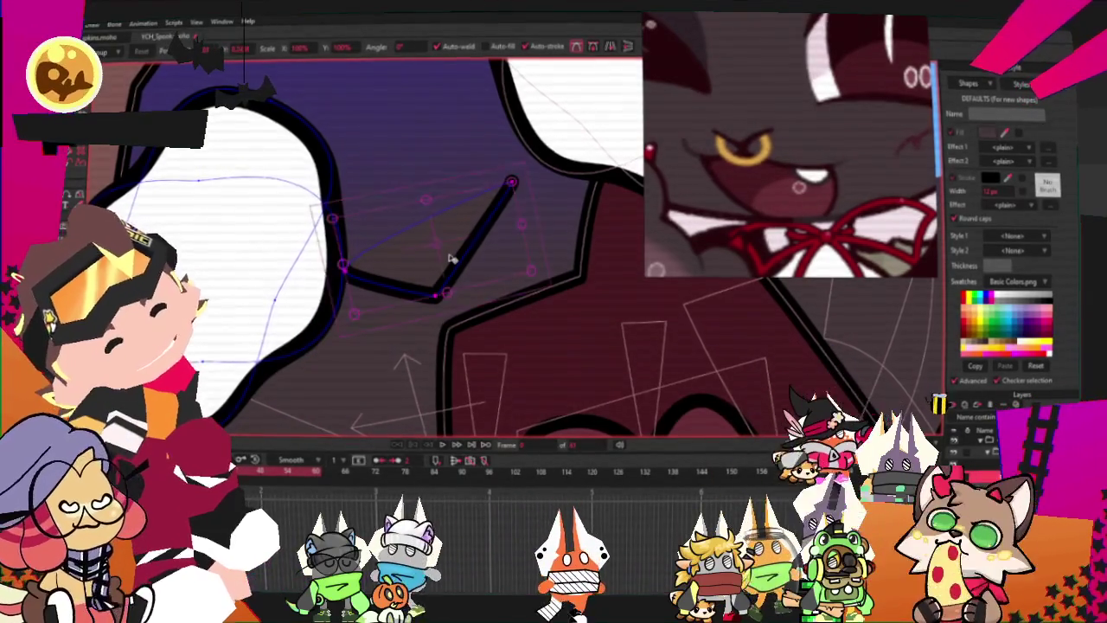
scroll(451, 258, down, 2)
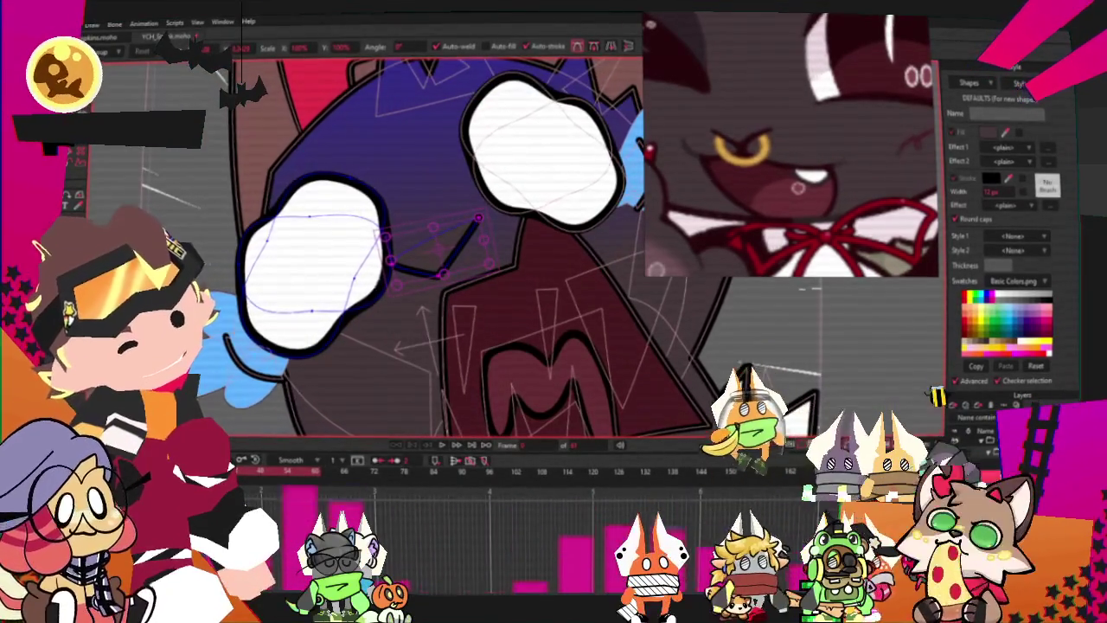
scroll(441, 250, down, 2)
key(q)
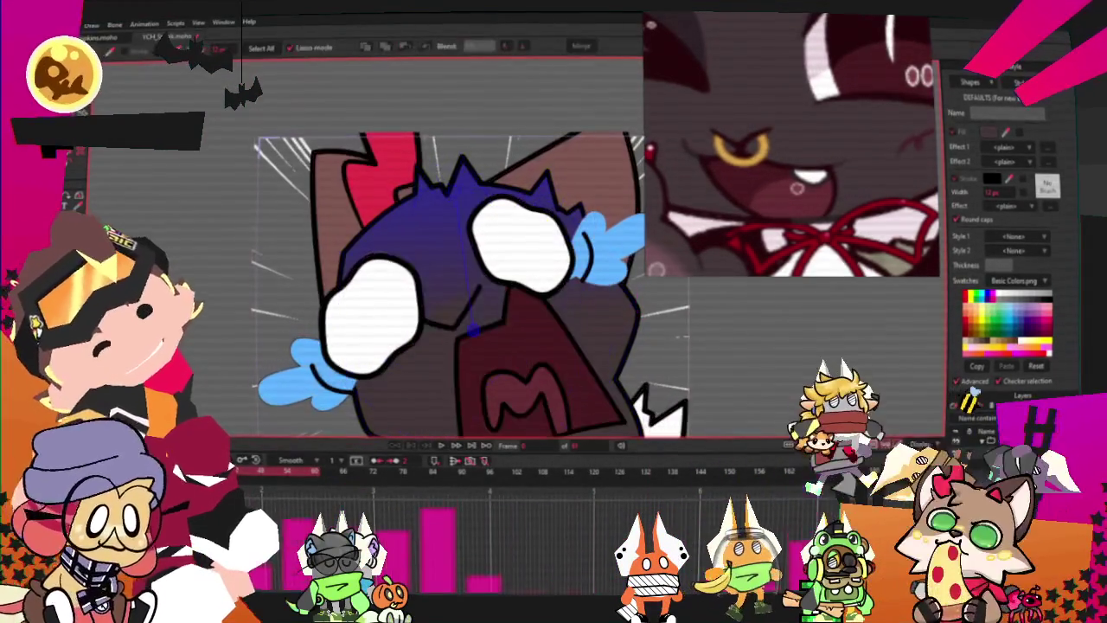
click(469, 348)
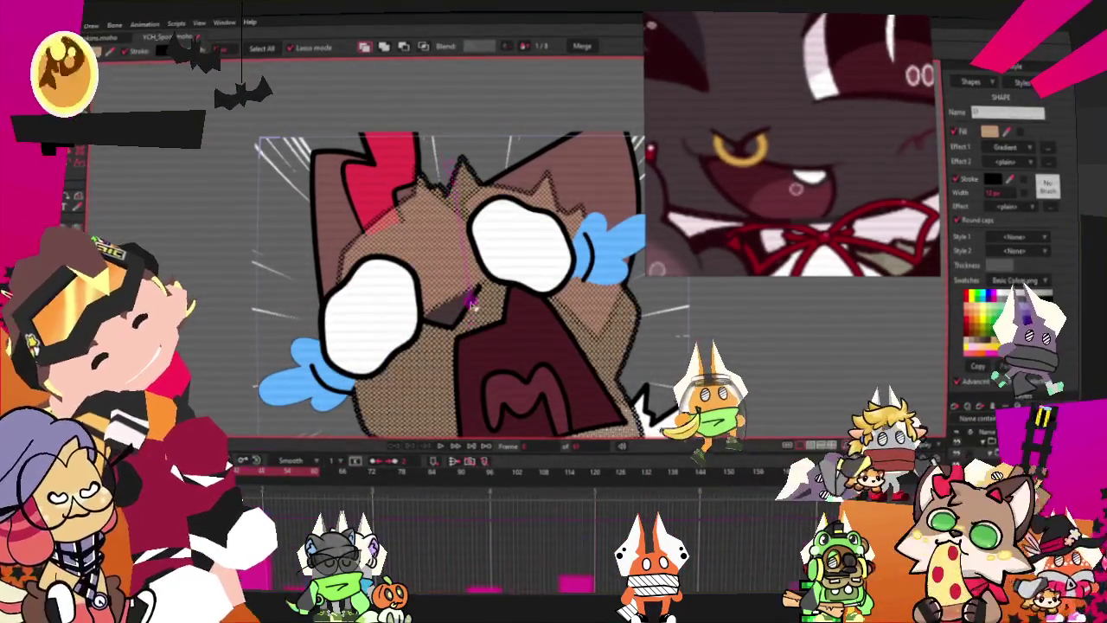
drag(445, 138, 443, 143)
scroll(441, 190, up, 2)
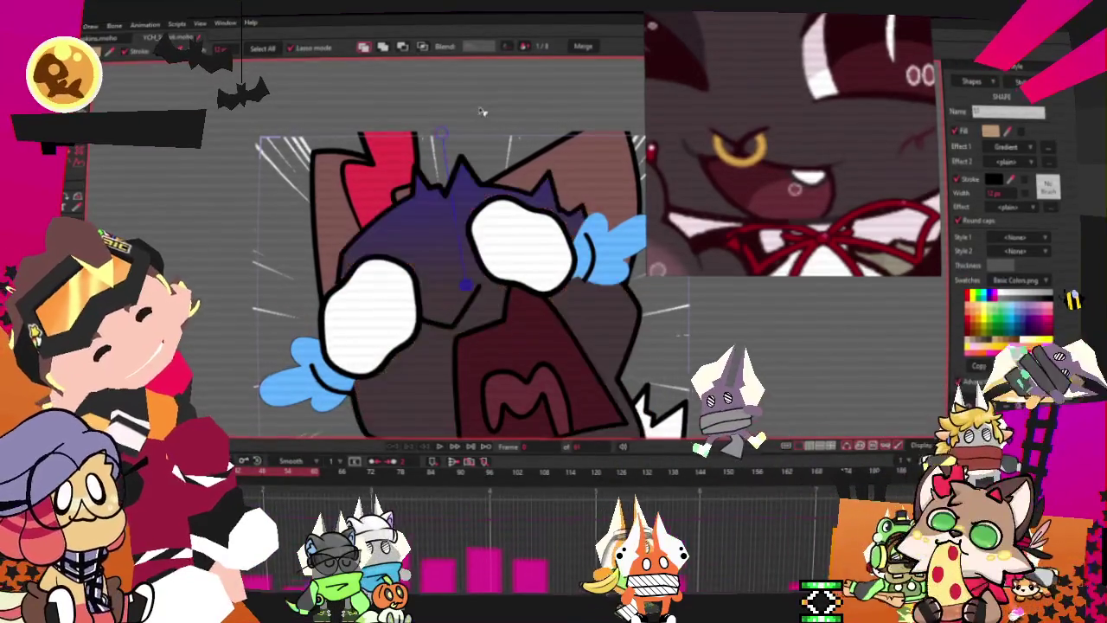
scroll(441, 216, down, 2)
scroll(440, 240, up, 2)
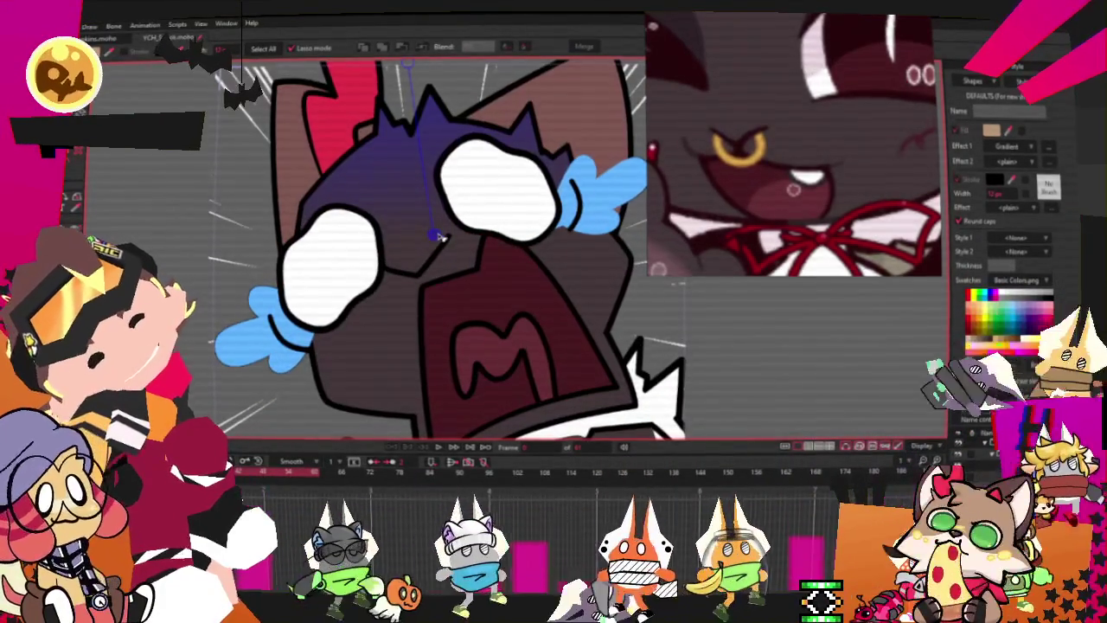
drag(436, 236, 438, 245)
scroll(365, 232, down, 1)
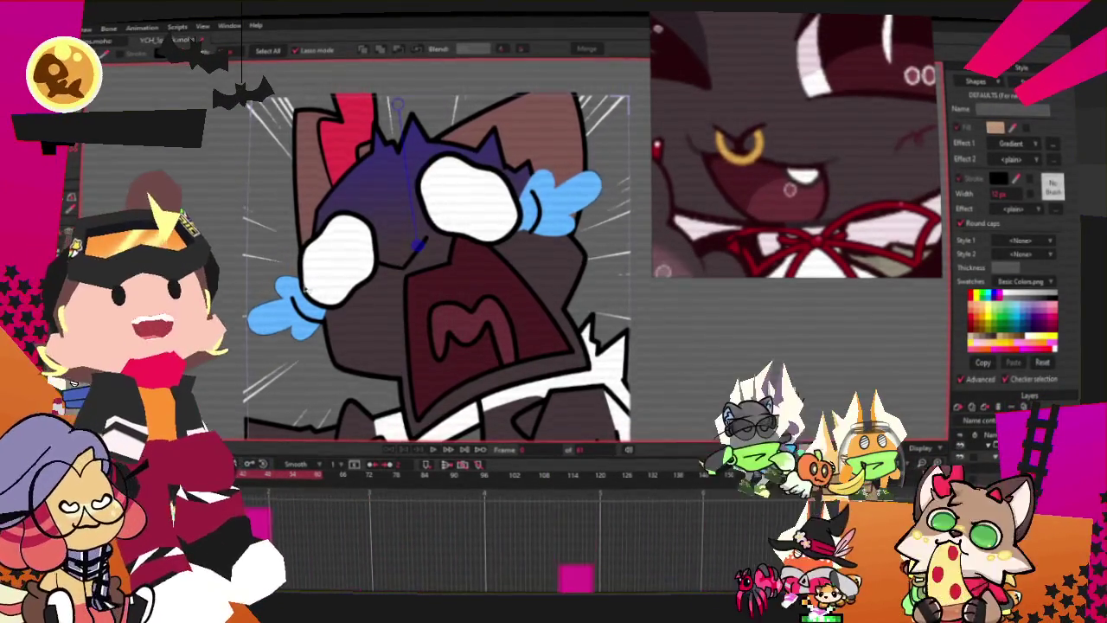
scroll(308, 247, down, 2)
scroll(353, 288, up, 1)
scroll(353, 288, up, 1)
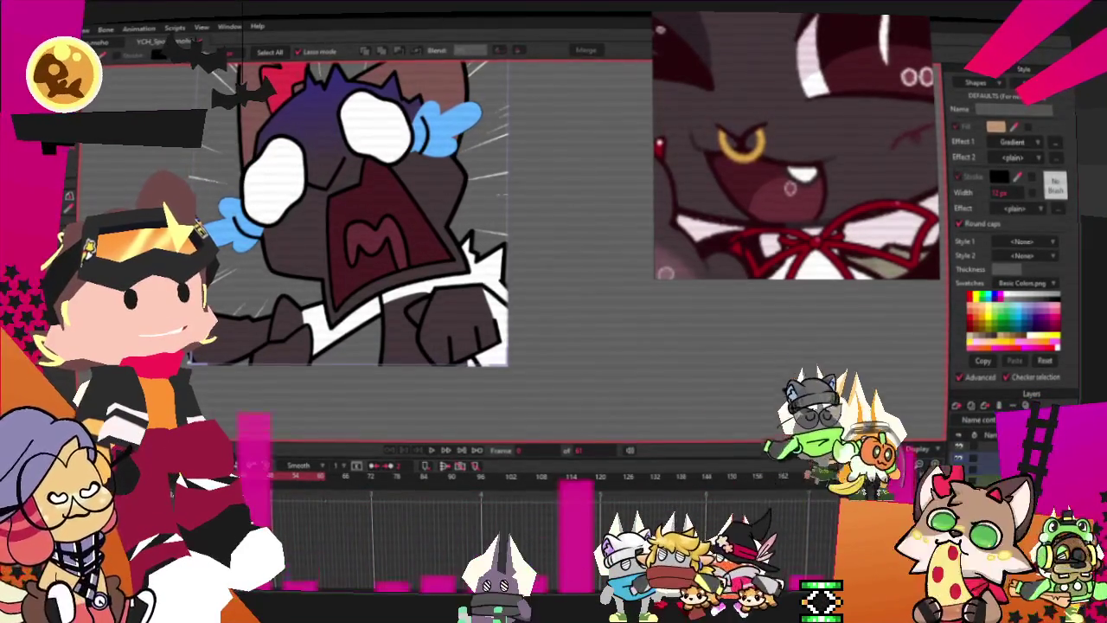
Step: Zoom in on the chest area just below the maroon M mask
key(t)
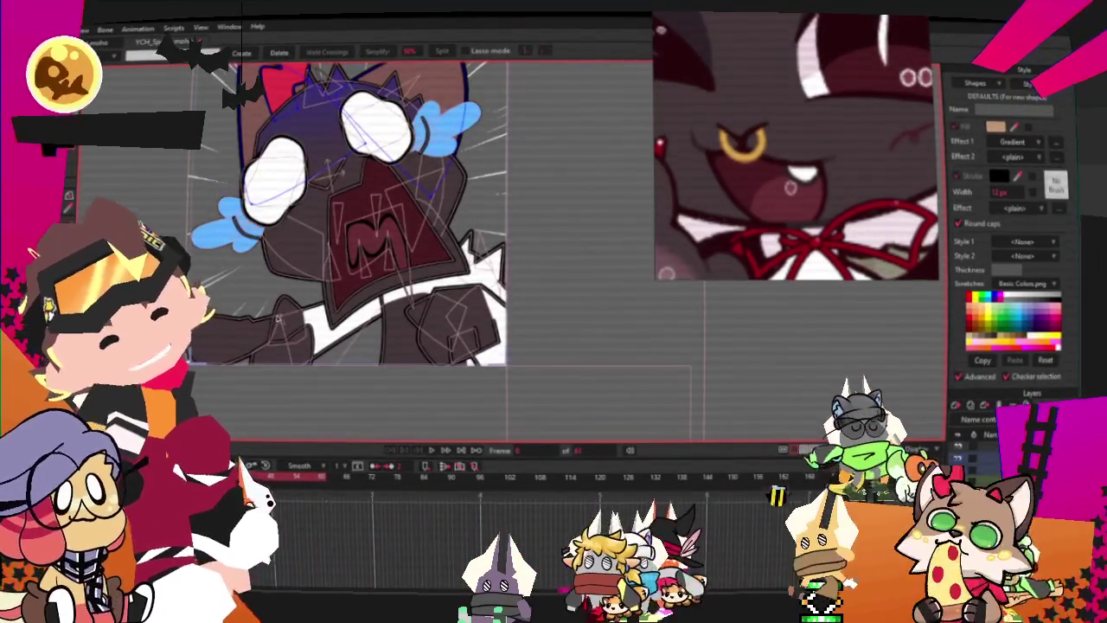
scroll(270, 317, up, 1)
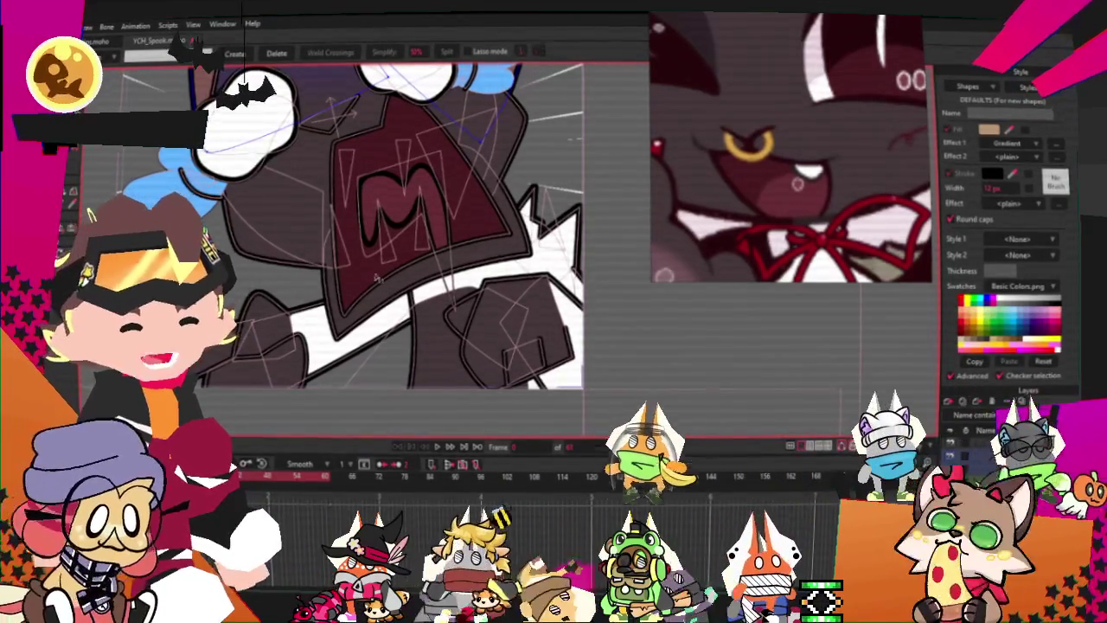
scroll(375, 270, up, 2)
scroll(822, 232, up, 1)
scroll(822, 231, up, 1)
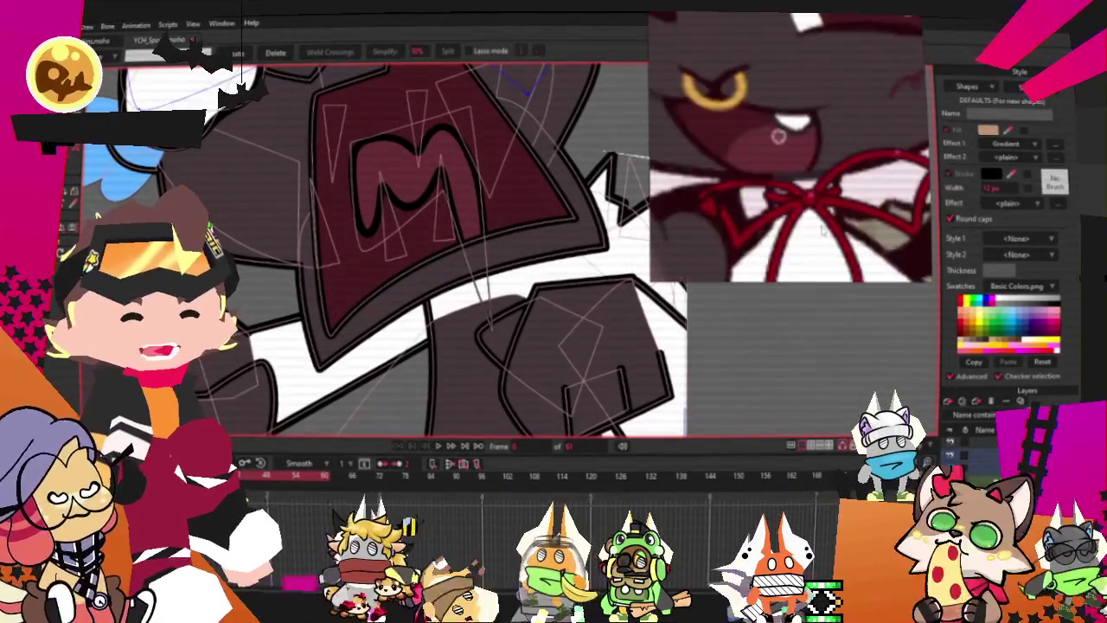
scroll(822, 232, up, 1)
scroll(822, 232, up, 1)
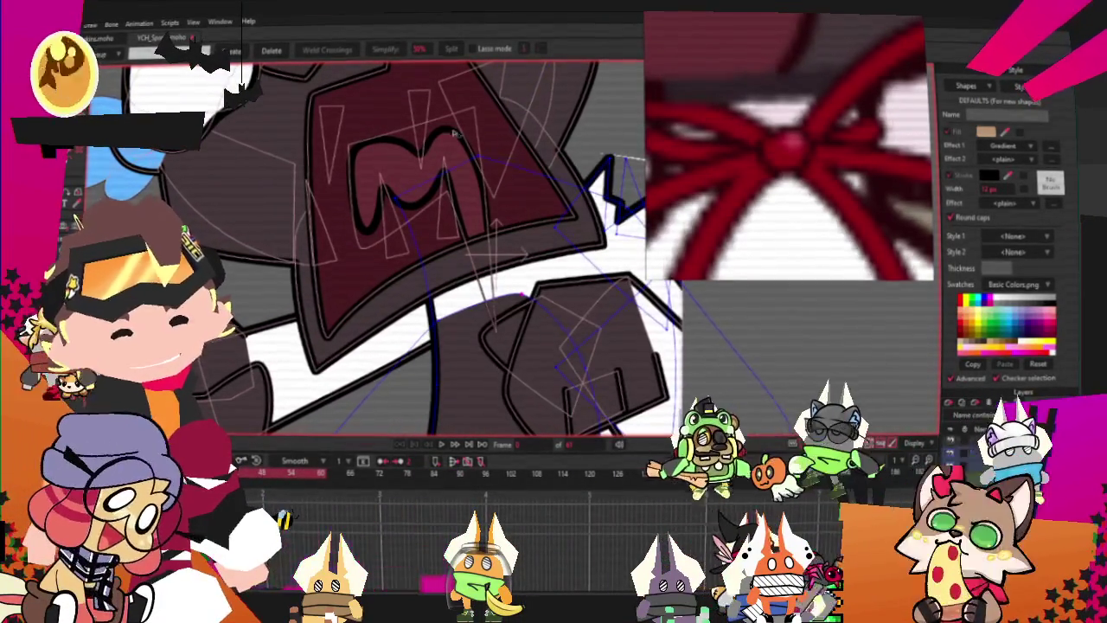
scroll(383, 132, down, 2)
scroll(608, 176, up, 2)
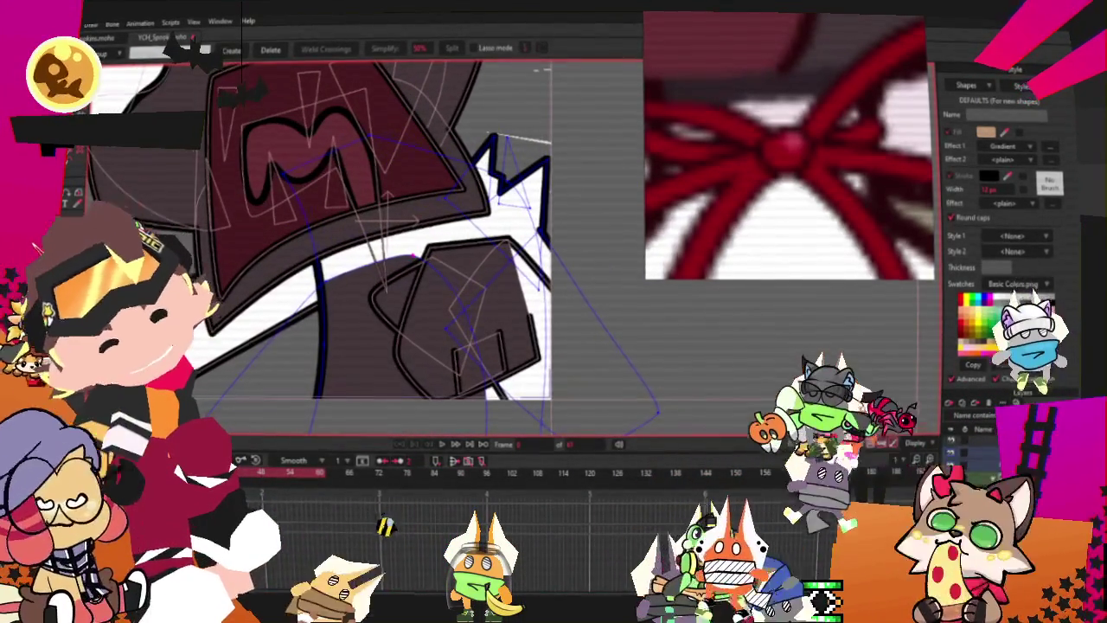
key(t)
scroll(442, 322, up, 2)
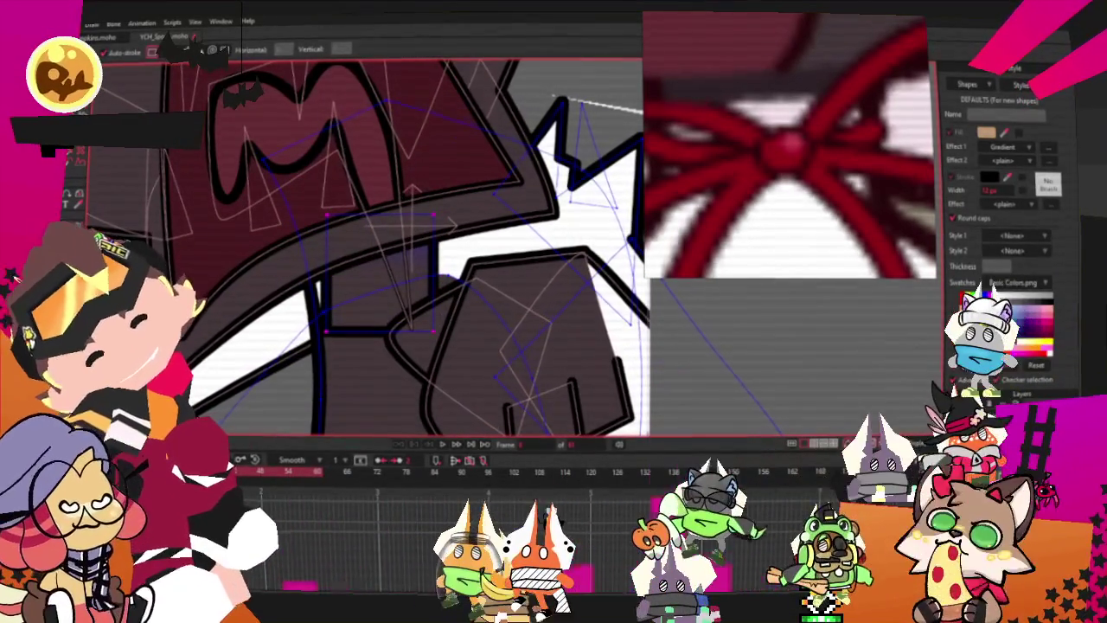
Step: Turn the new line's points into a shape and set its effect to plain
key(g)
click(381, 270)
key(u)
click(391, 281)
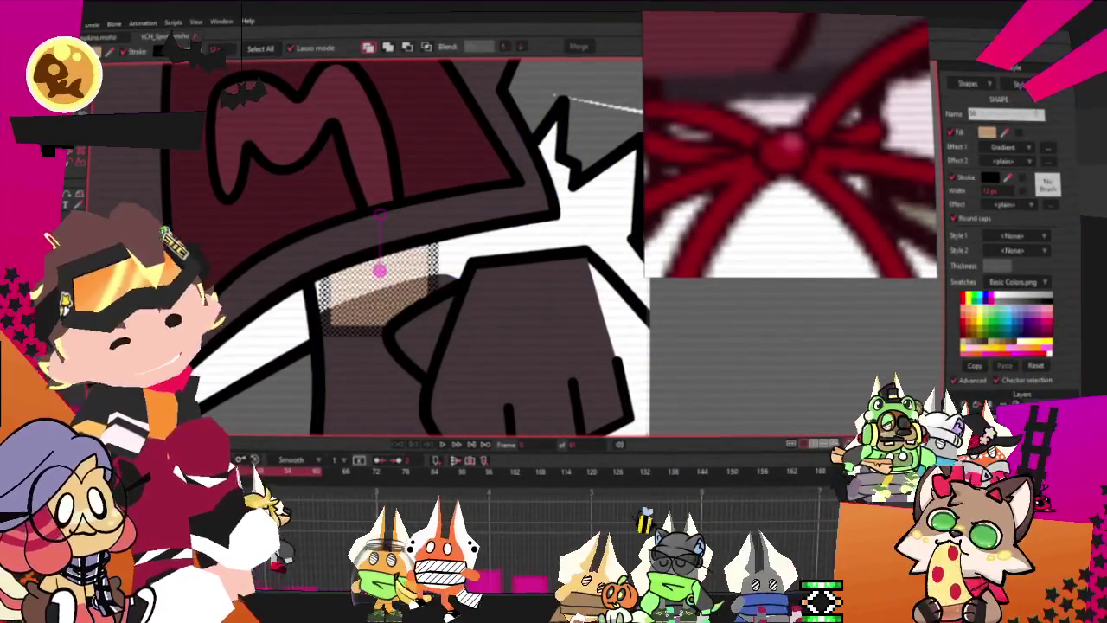
click(1027, 160)
click(1030, 161)
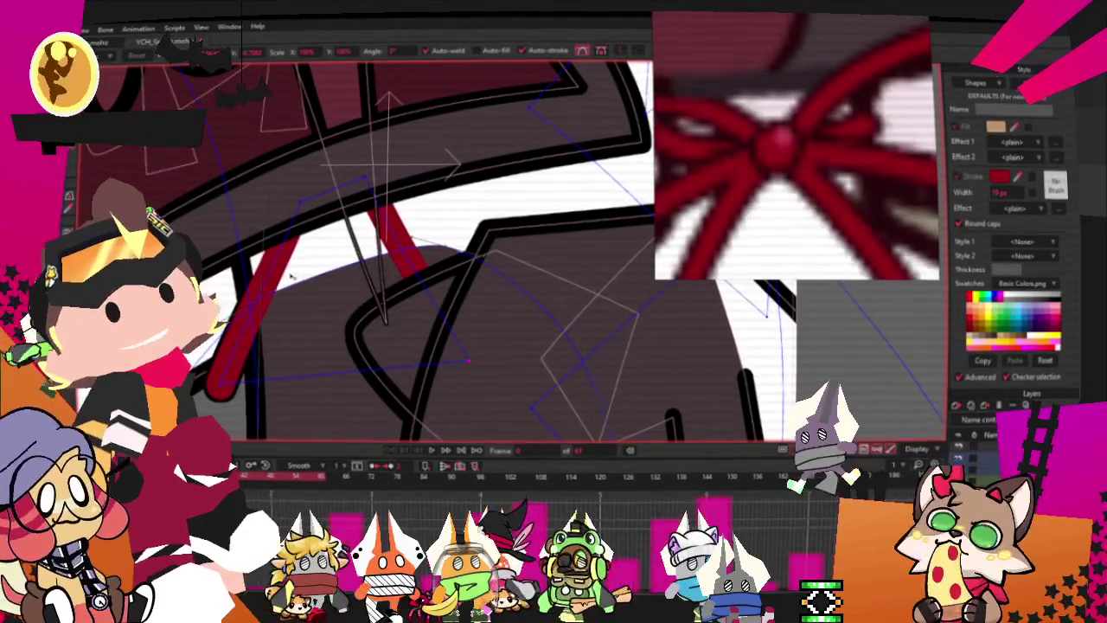
Step: Thicken the lower end of the red stroke with the Line Width tool
key(w)
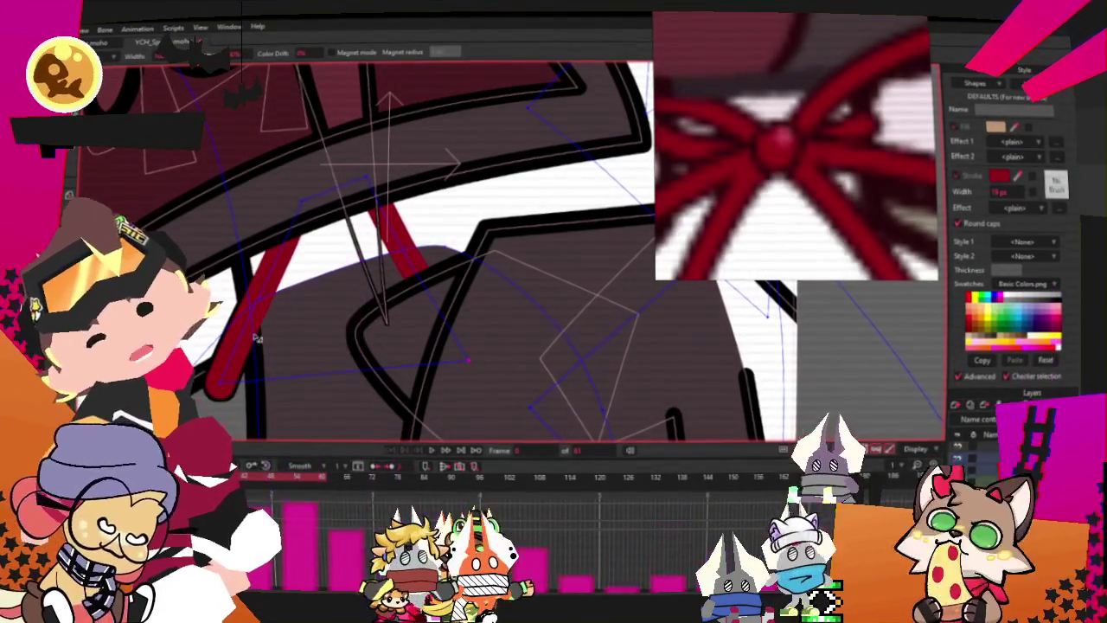
drag(212, 389, 251, 390)
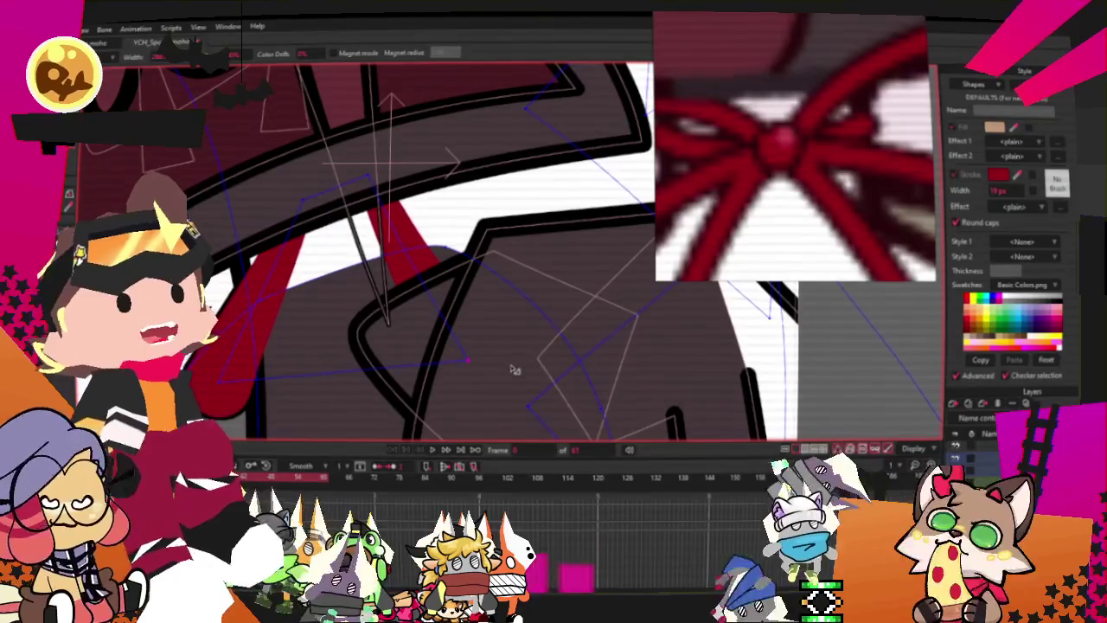
scroll(268, 199, down, 1)
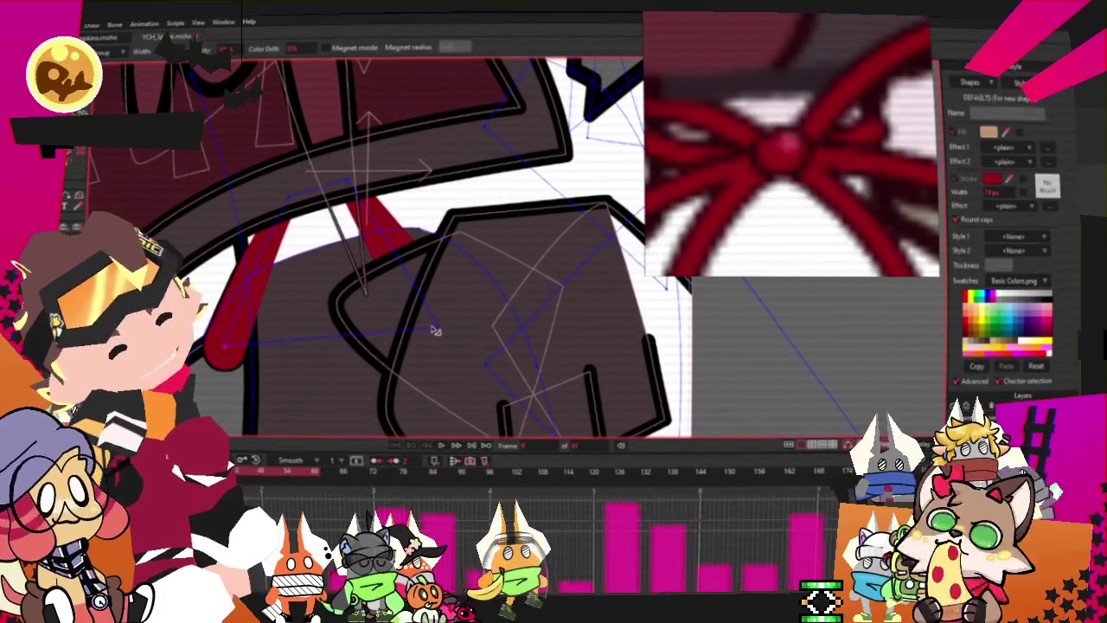
scroll(434, 327, down, 3)
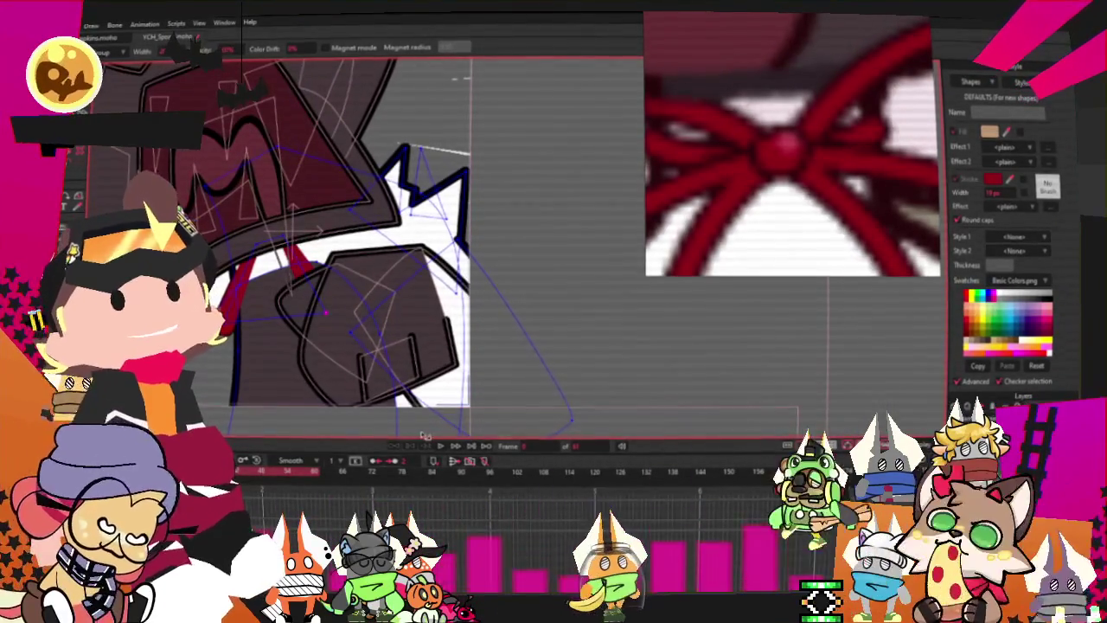
scroll(419, 338, down, 2)
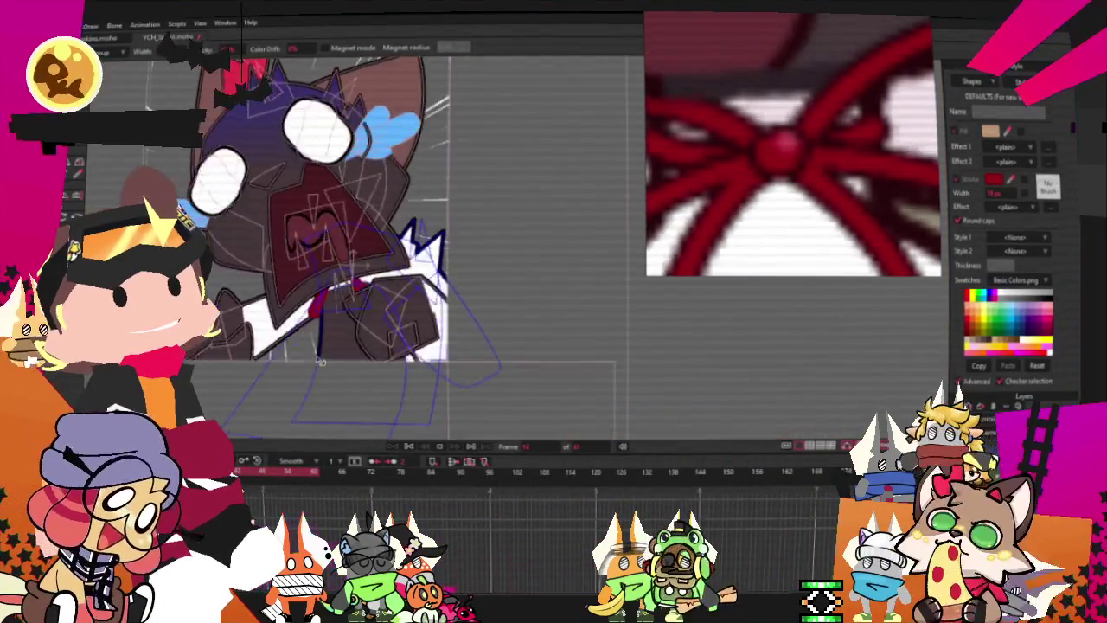
scroll(419, 337, up, 4)
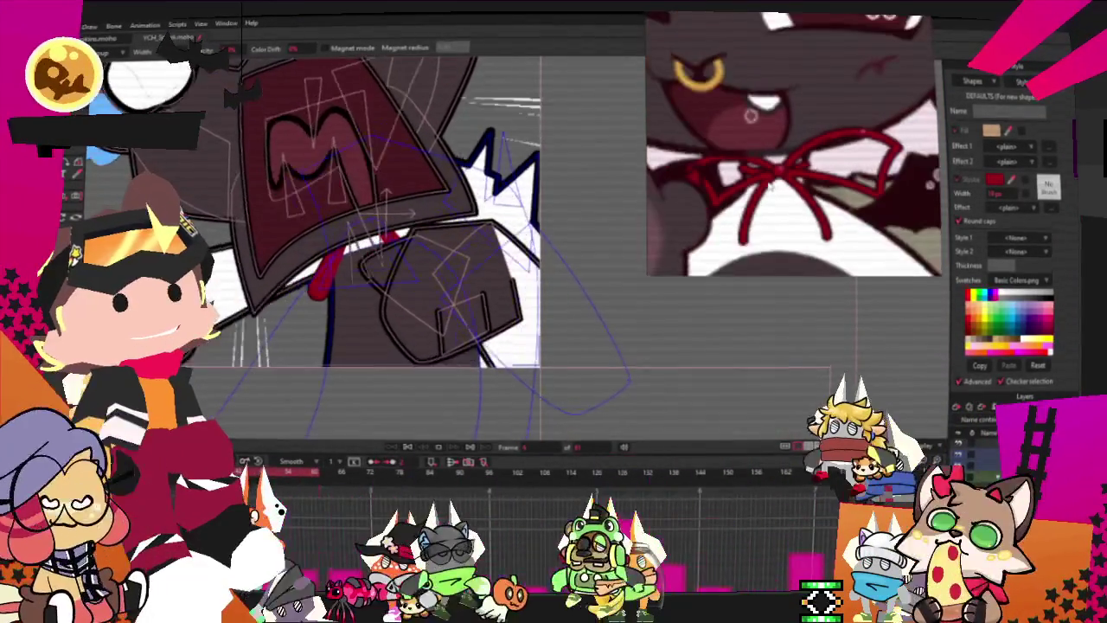
scroll(340, 170, up, 2)
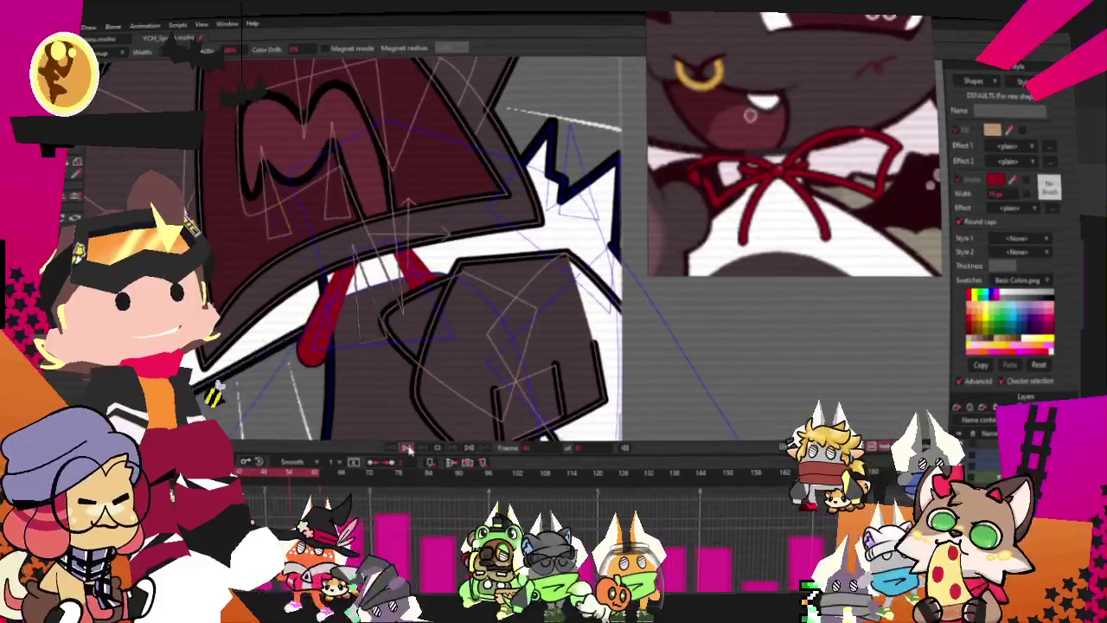
scroll(397, 364, up, 2)
Step: Add points to the red ribbon and bend it up toward the chest
key(a)
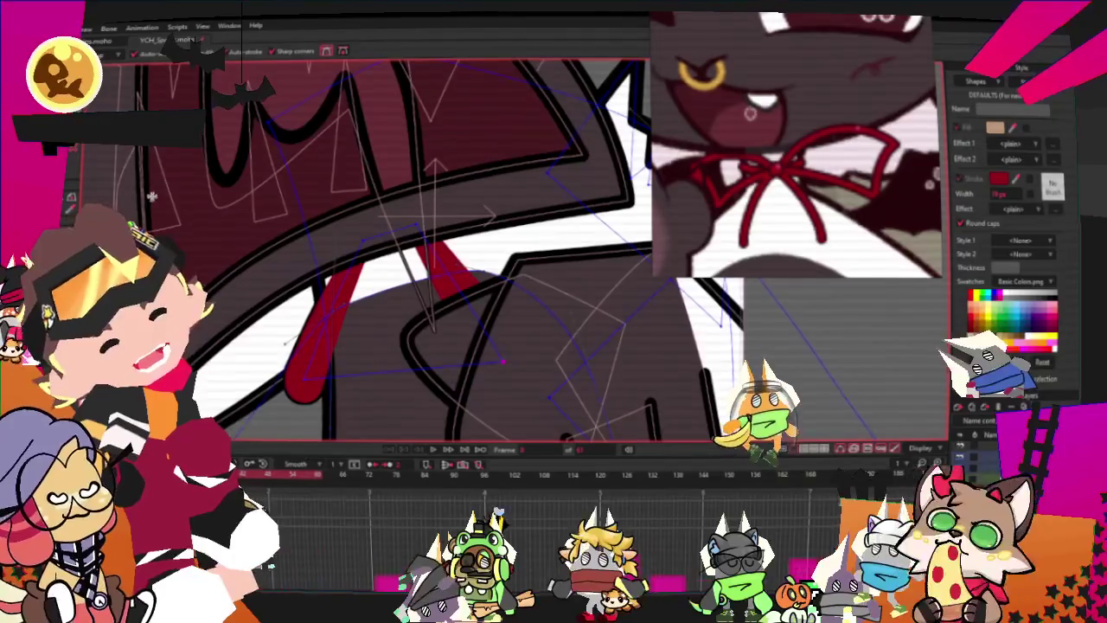
scroll(389, 225, up, 2)
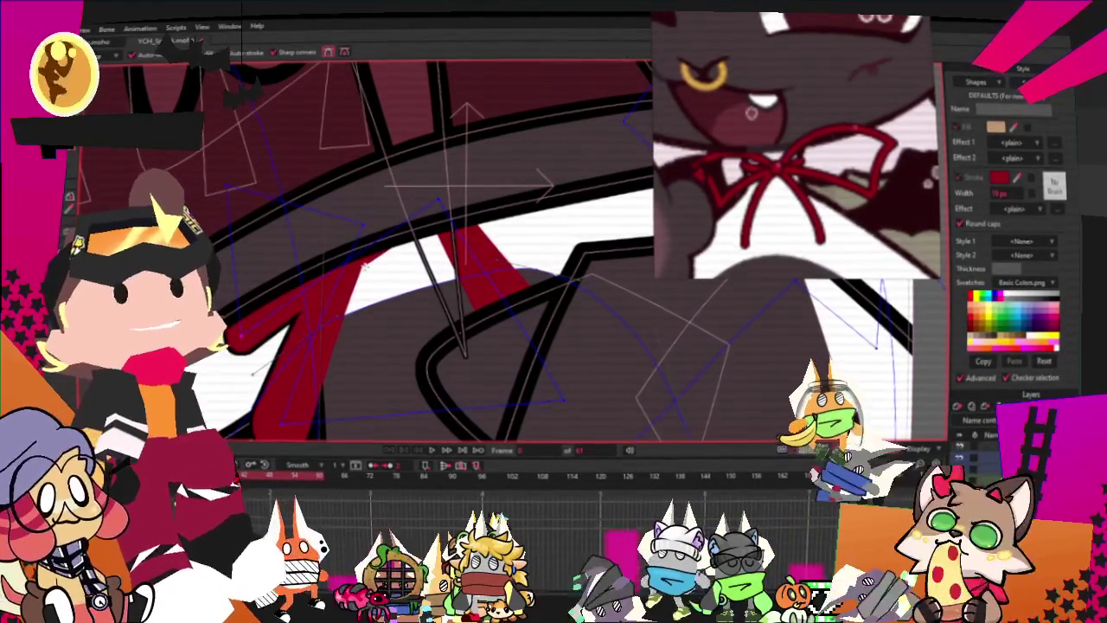
drag(614, 235, 562, 90)
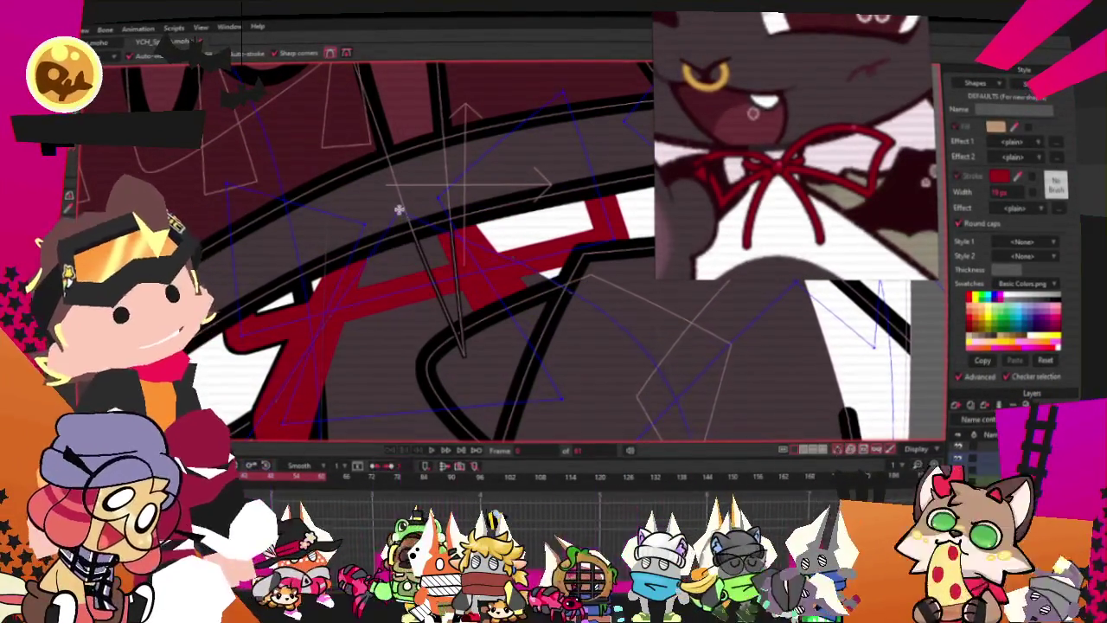
scroll(406, 281, up, 2)
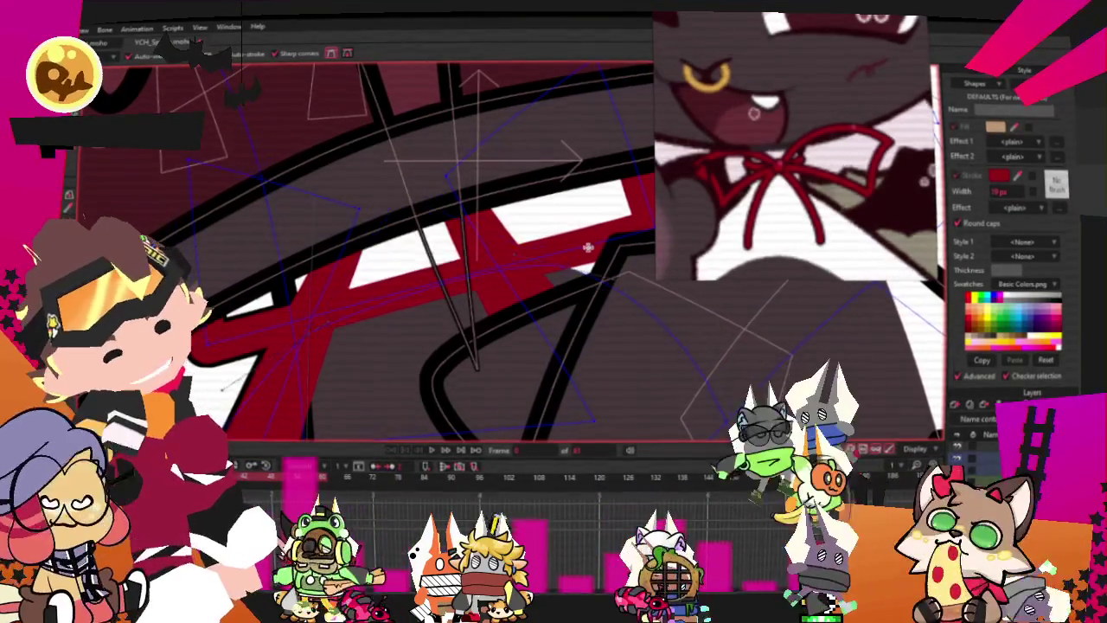
drag(588, 248, 395, 202)
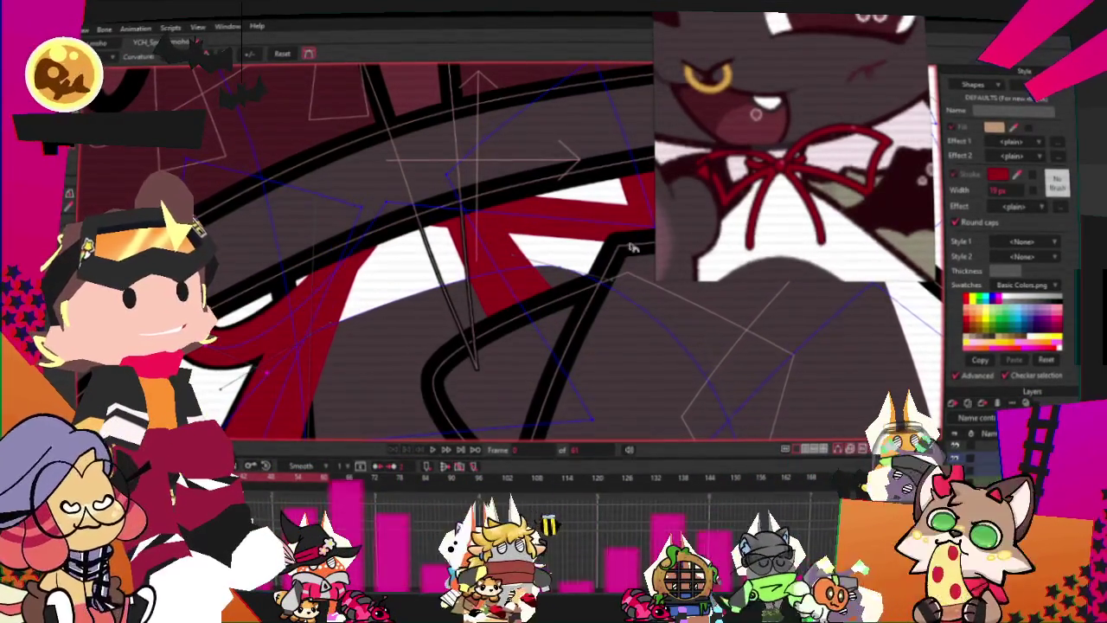
scroll(230, 182, down, 2)
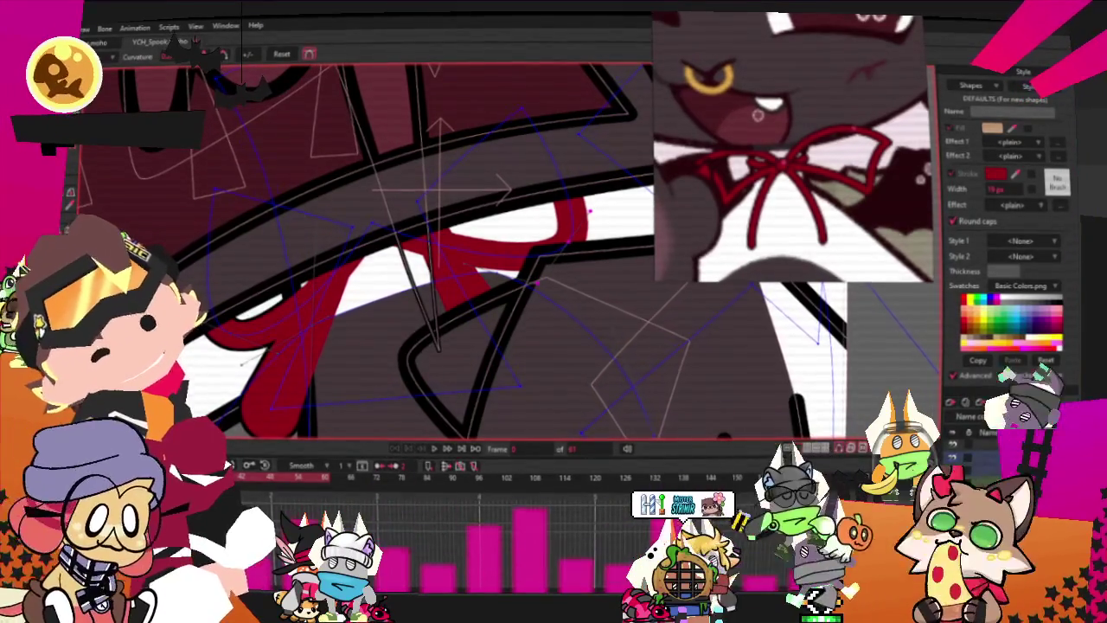
key(t)
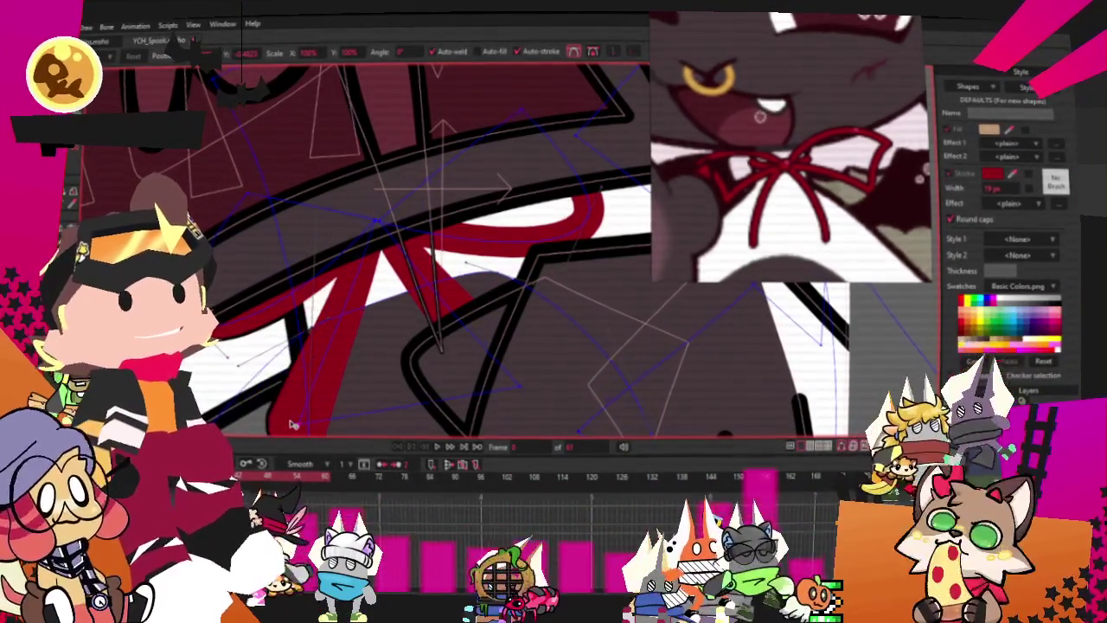
scroll(368, 313, down, 2)
scroll(356, 317, down, 2)
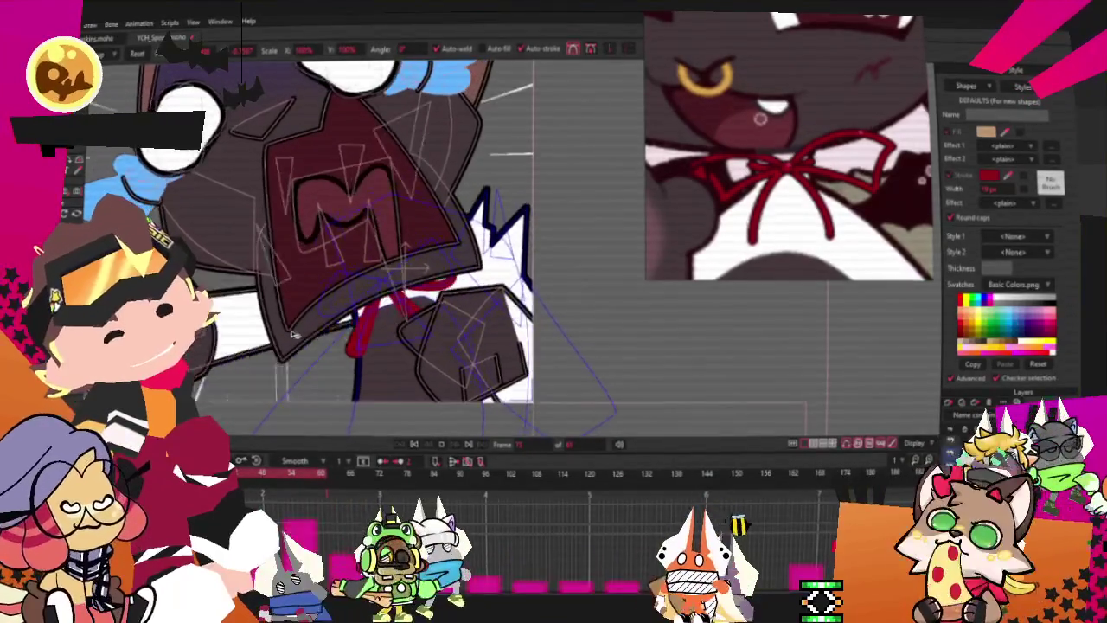
Step: Play back the animation, then zoom in on the ram's face with Select Points active
click(413, 443)
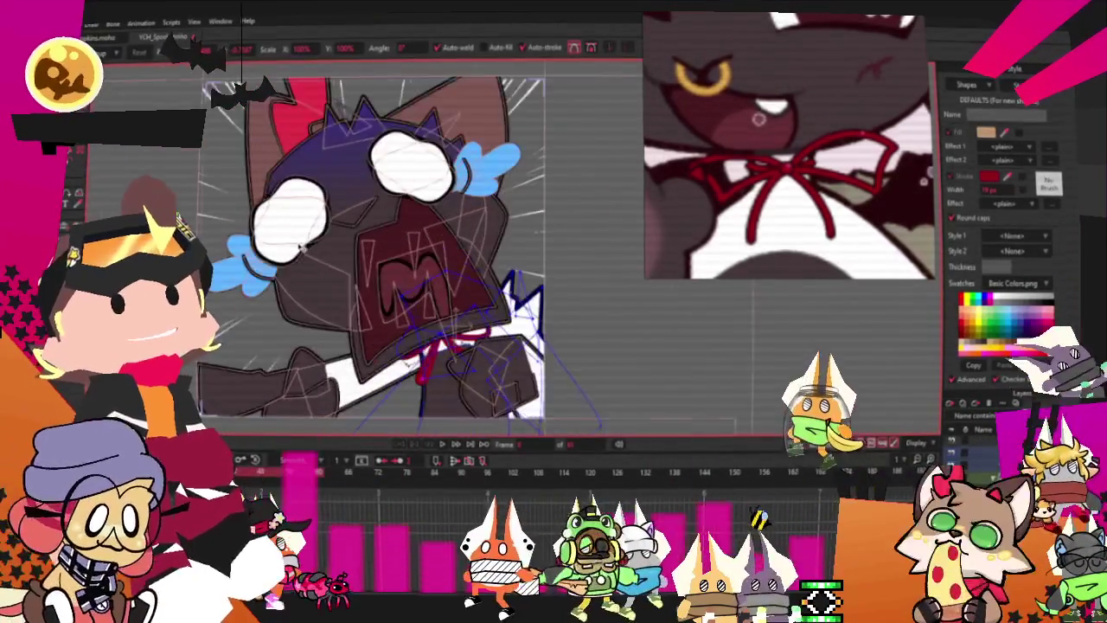
scroll(766, 253, down, 5)
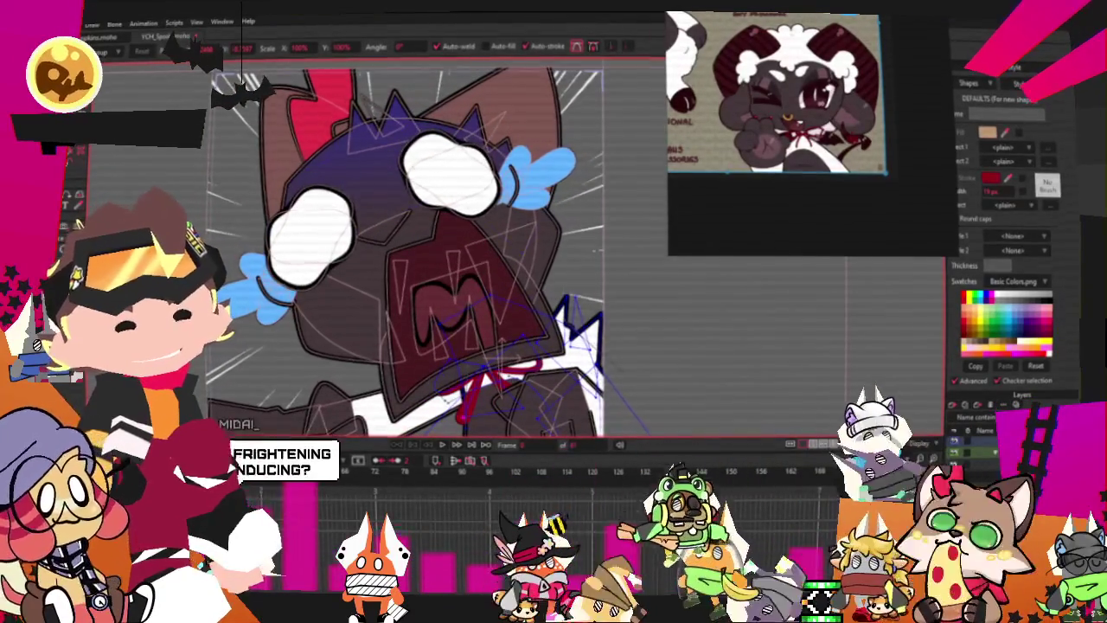
scroll(522, 304, down, 2)
scroll(523, 303, up, 2)
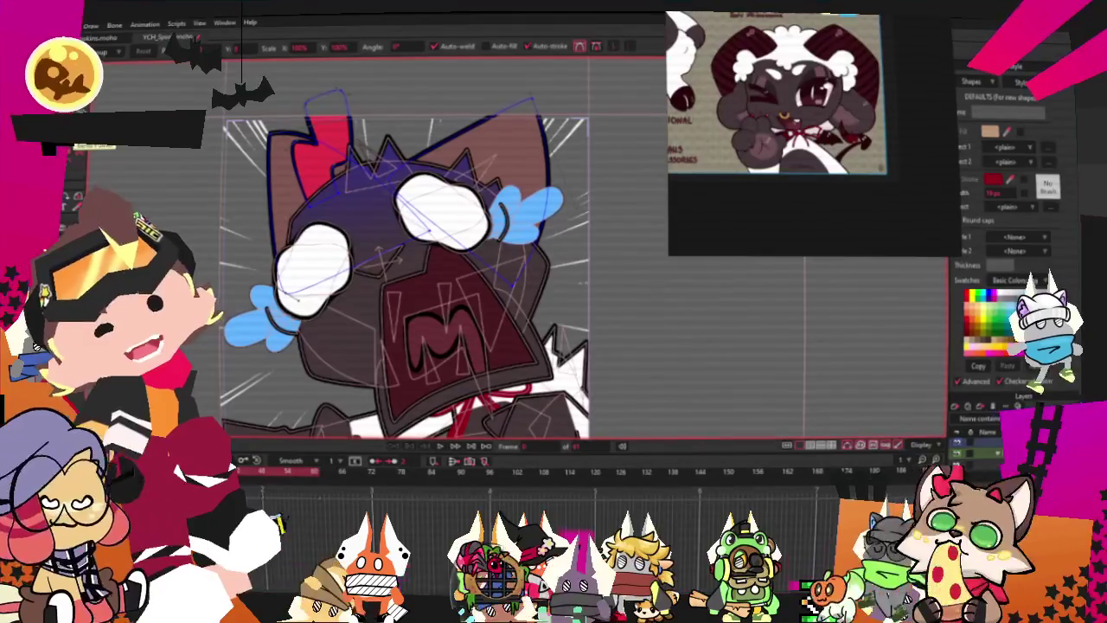
key(q)
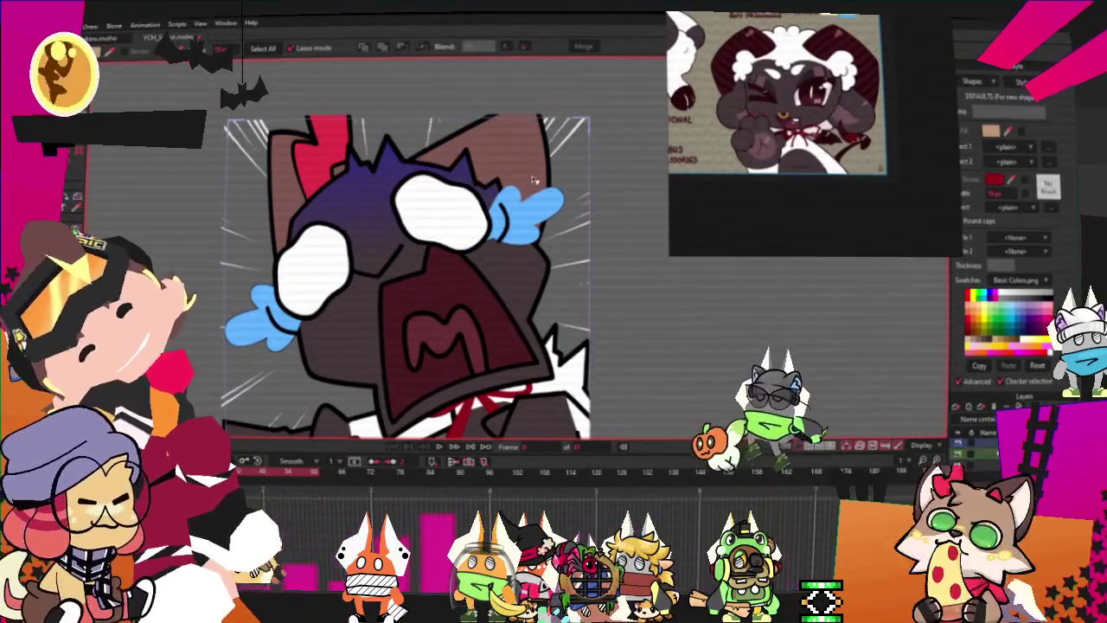
scroll(891, 101, up, 4)
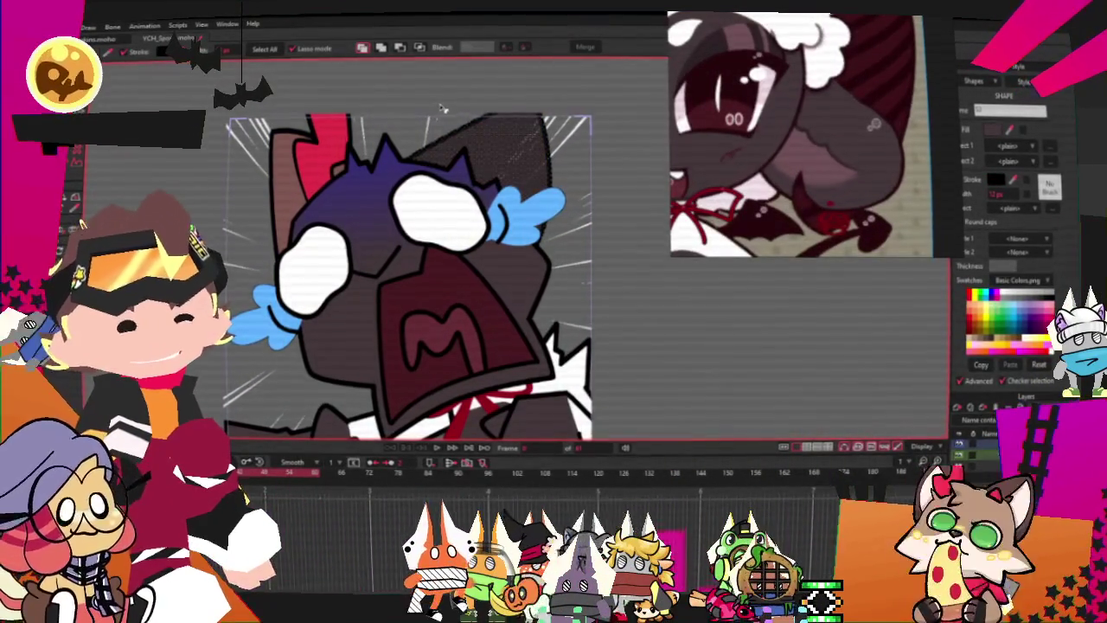
key(g)
scroll(594, 176, up, 2)
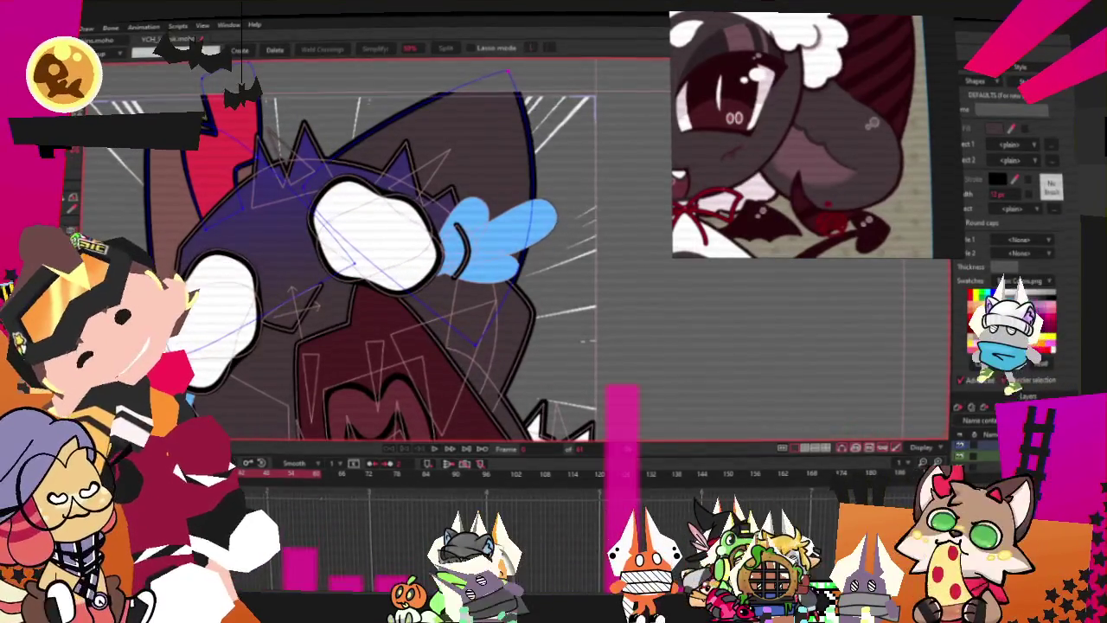
Step: Clear the point selection on the dark outline beside the head
scroll(441, 121, down, 1)
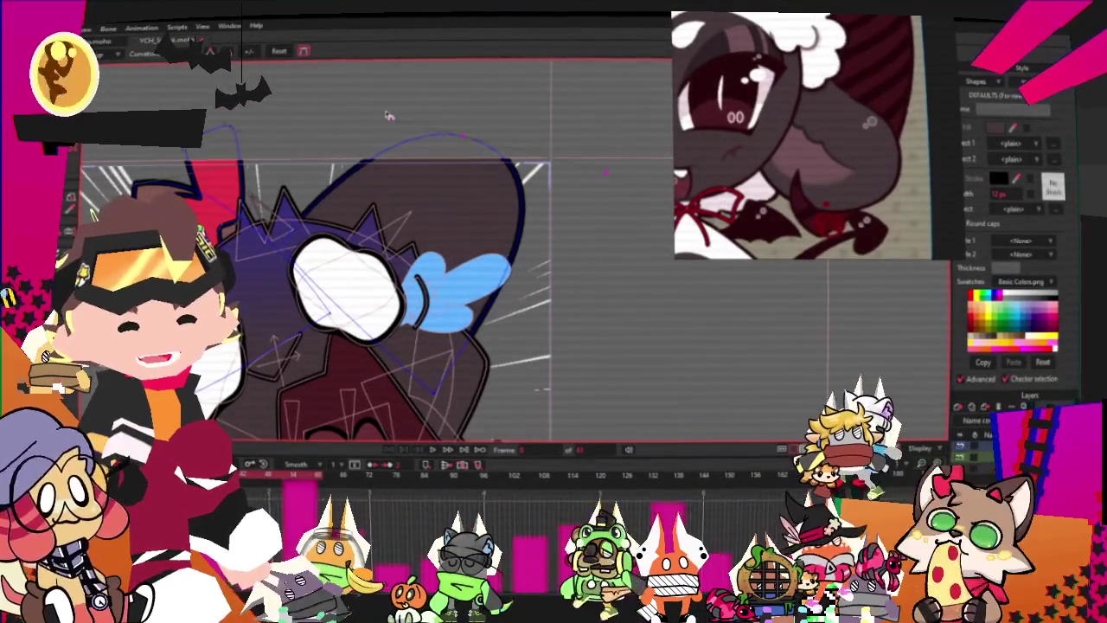
key(a)
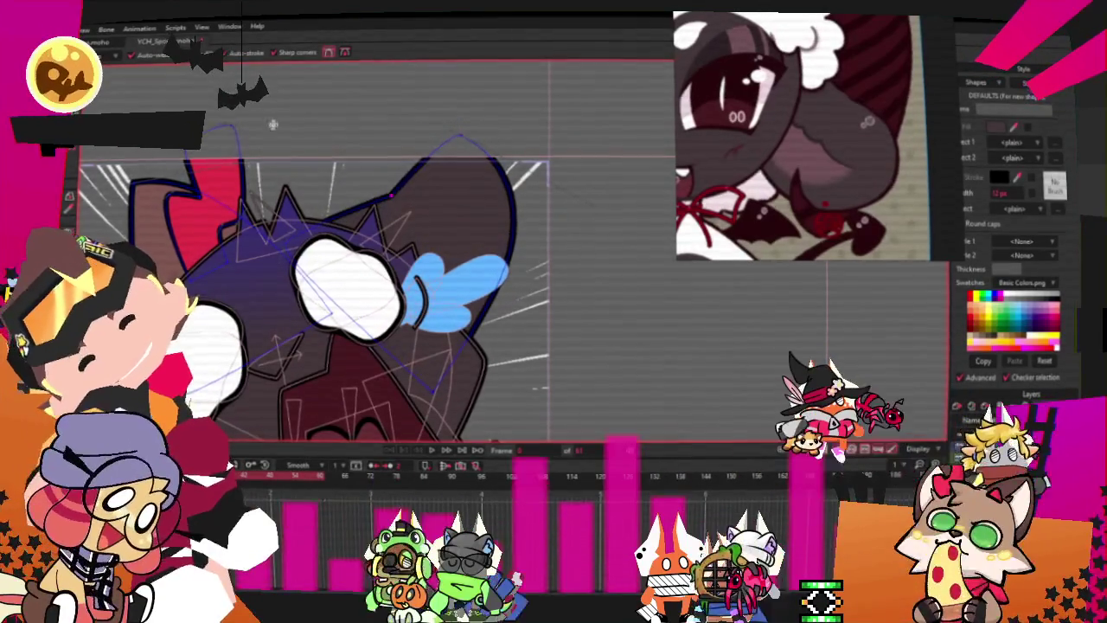
key(c)
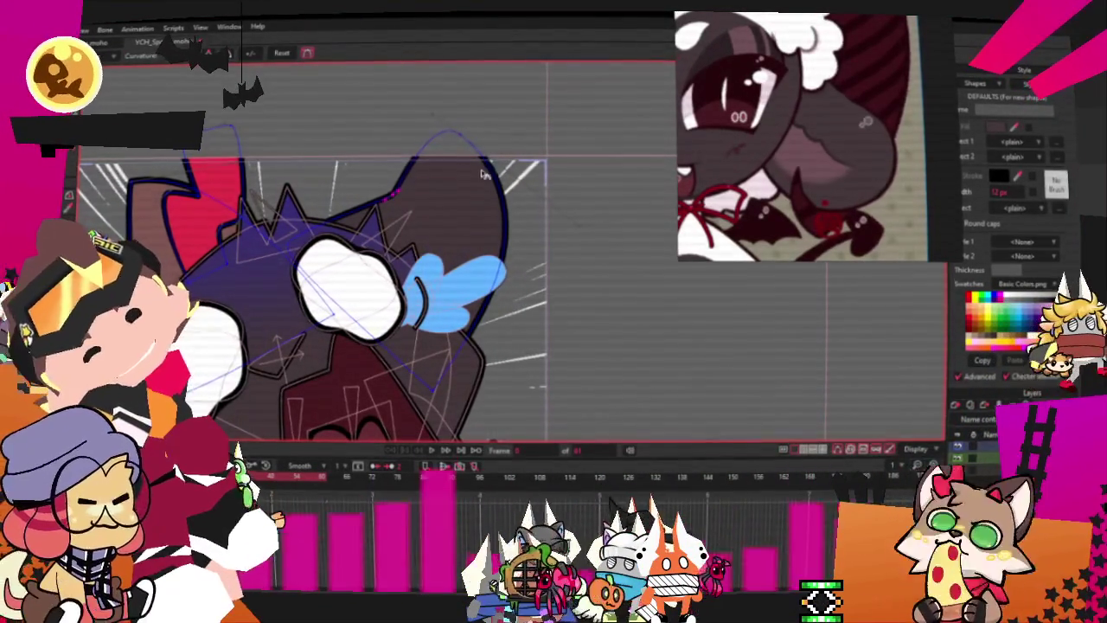
scroll(294, 159, down, 1)
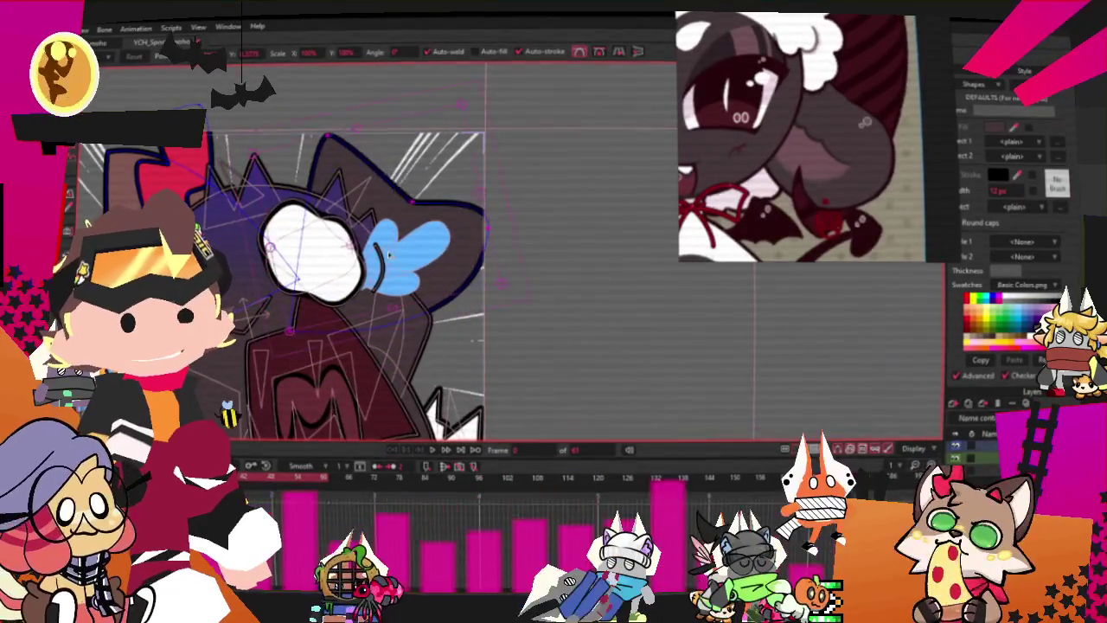
scroll(441, 313, down, 1)
scroll(503, 291, up, 1)
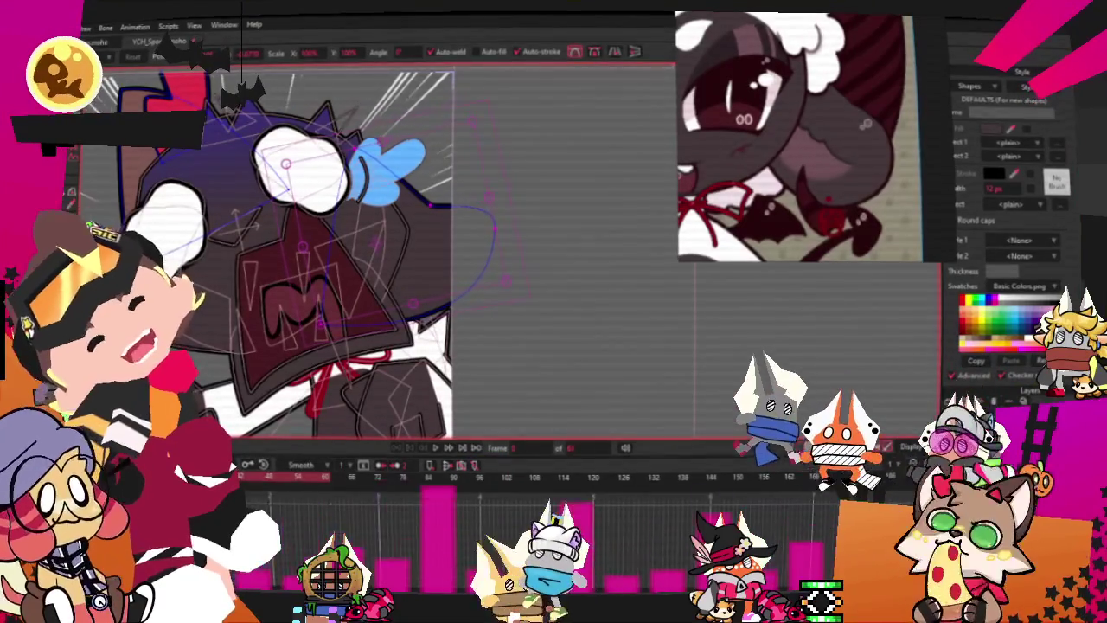
key(g)
scroll(410, 168, up, 1)
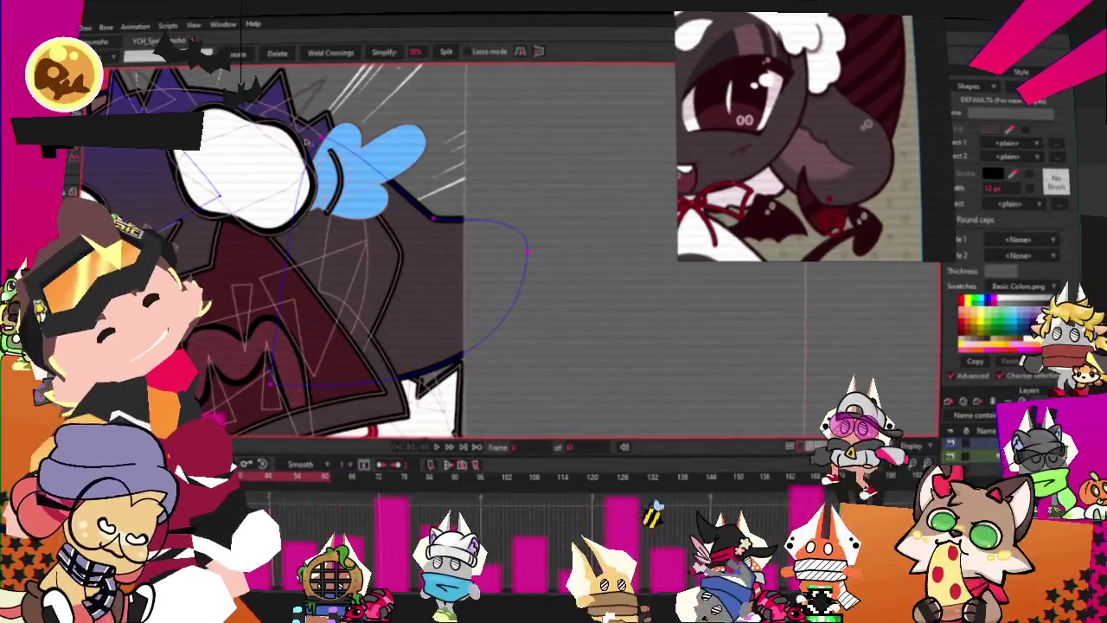
click(124, 108)
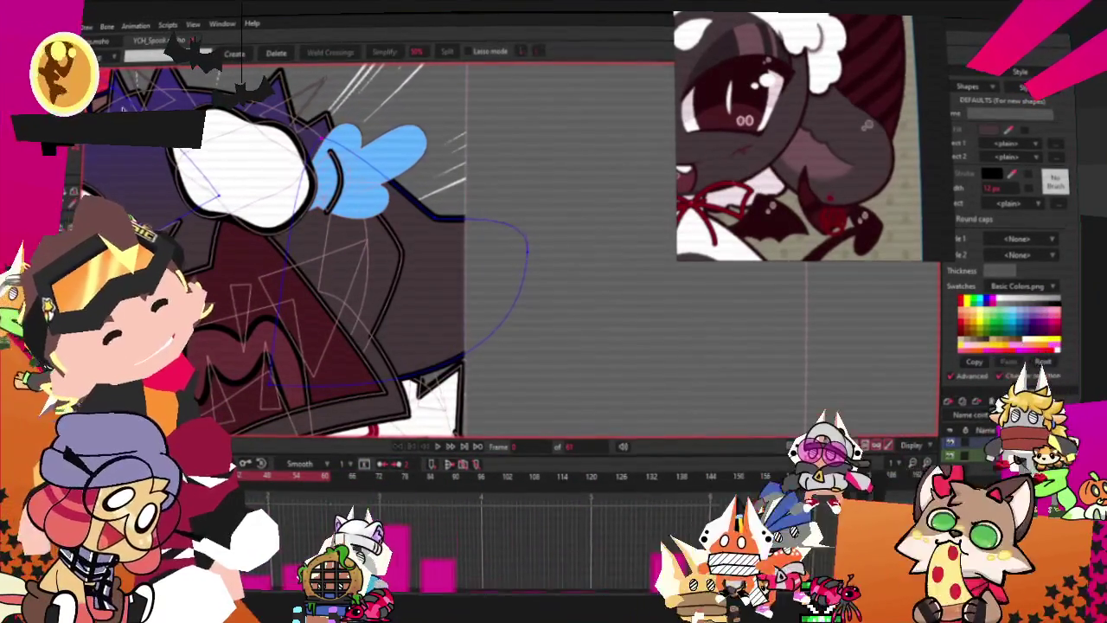
key(c)
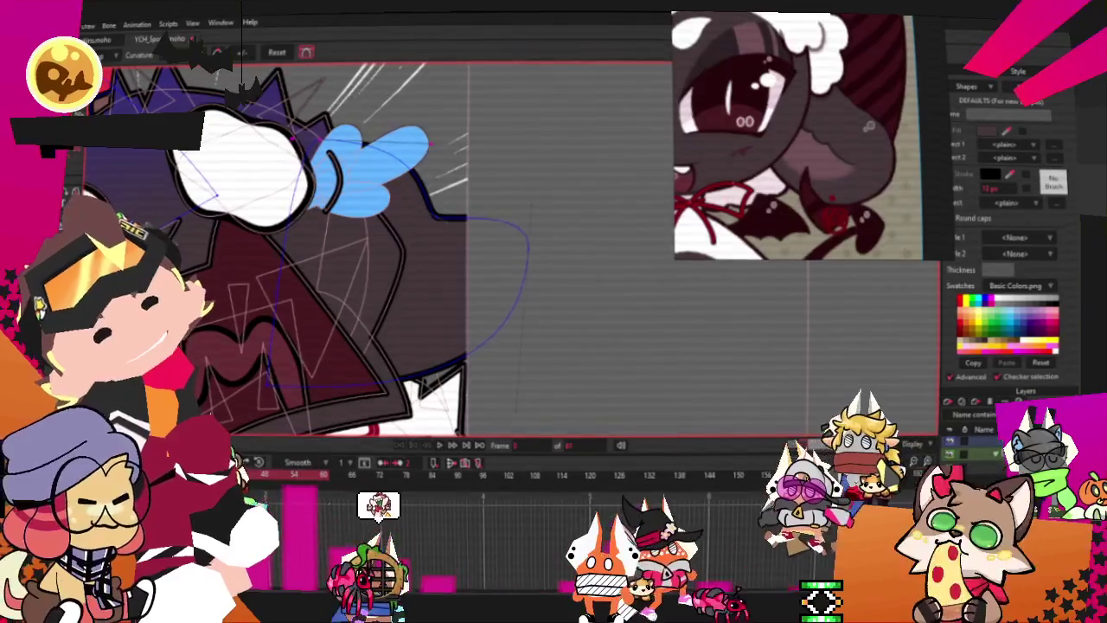
key(t)
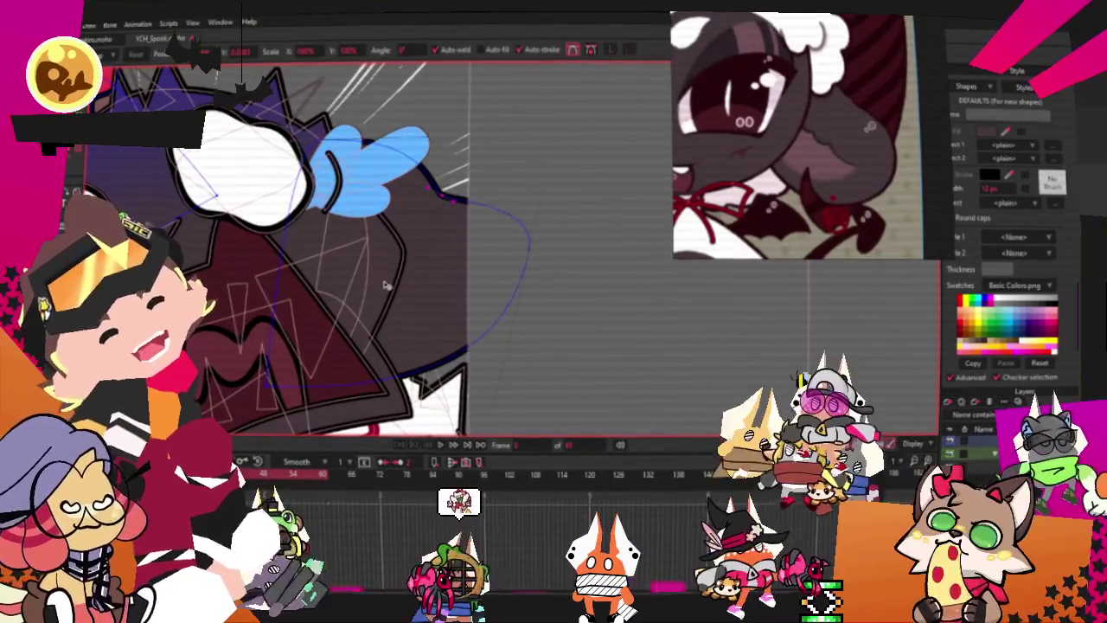
Step: Pull the outline's lower curve downward and reshape its curve right of the head
drag(415, 252, 486, 411)
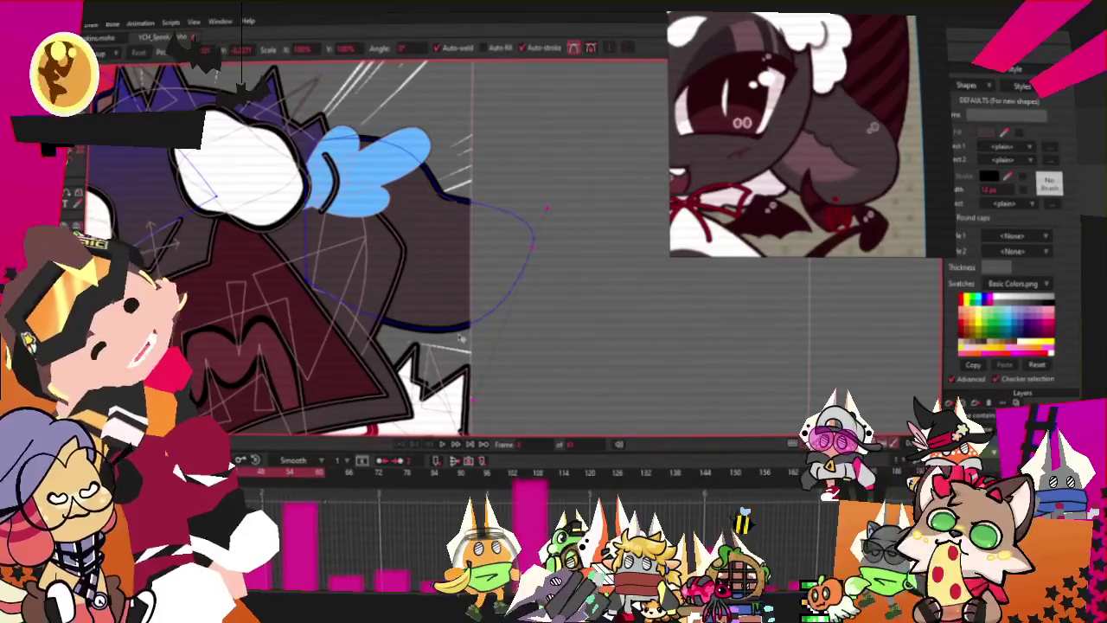
scroll(442, 206, up, 1)
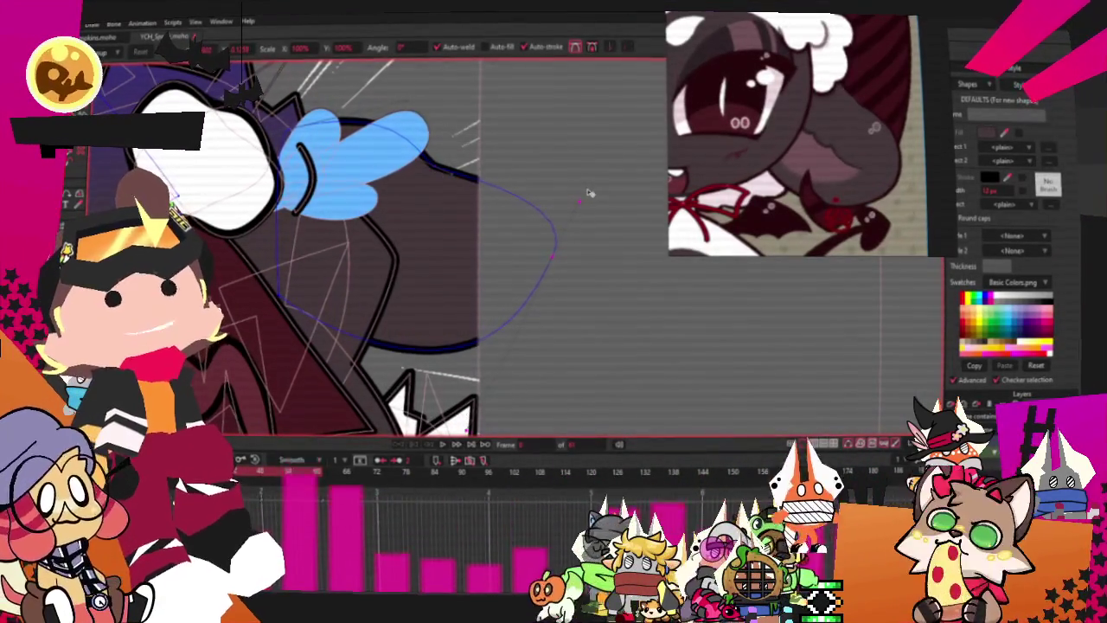
drag(588, 193, 537, 236)
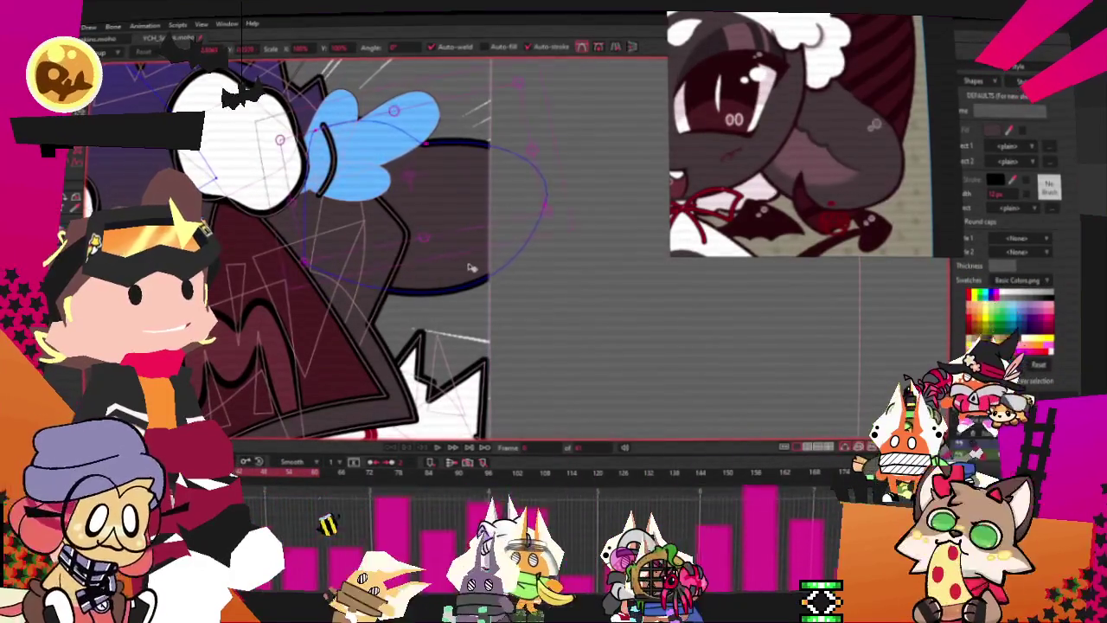
scroll(445, 255, down, 3)
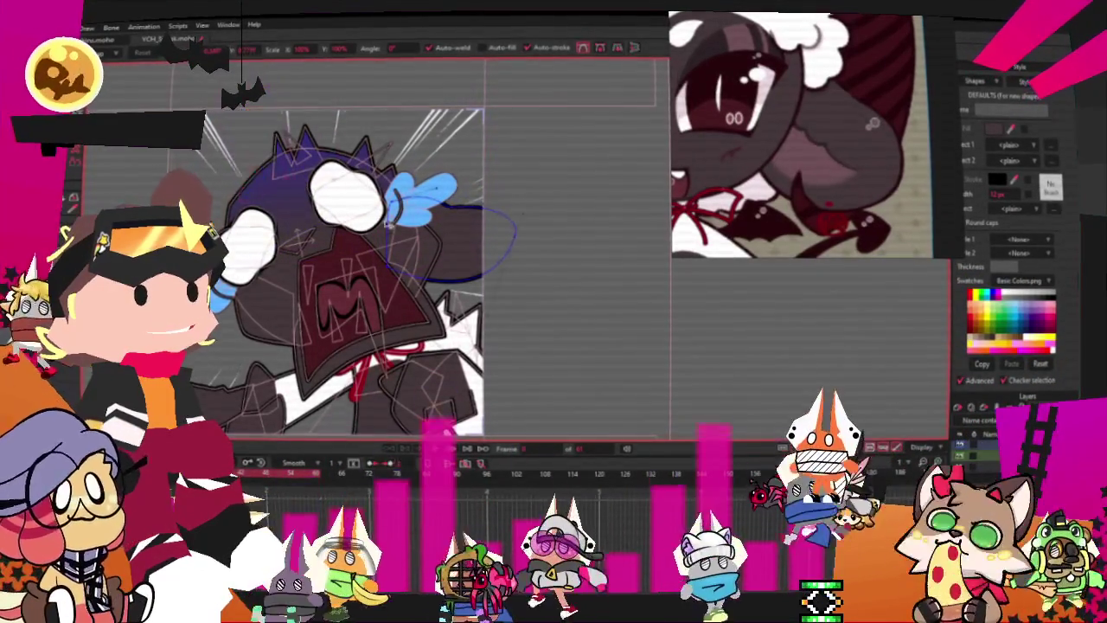
scroll(467, 258, up, 2)
scroll(467, 257, up, 2)
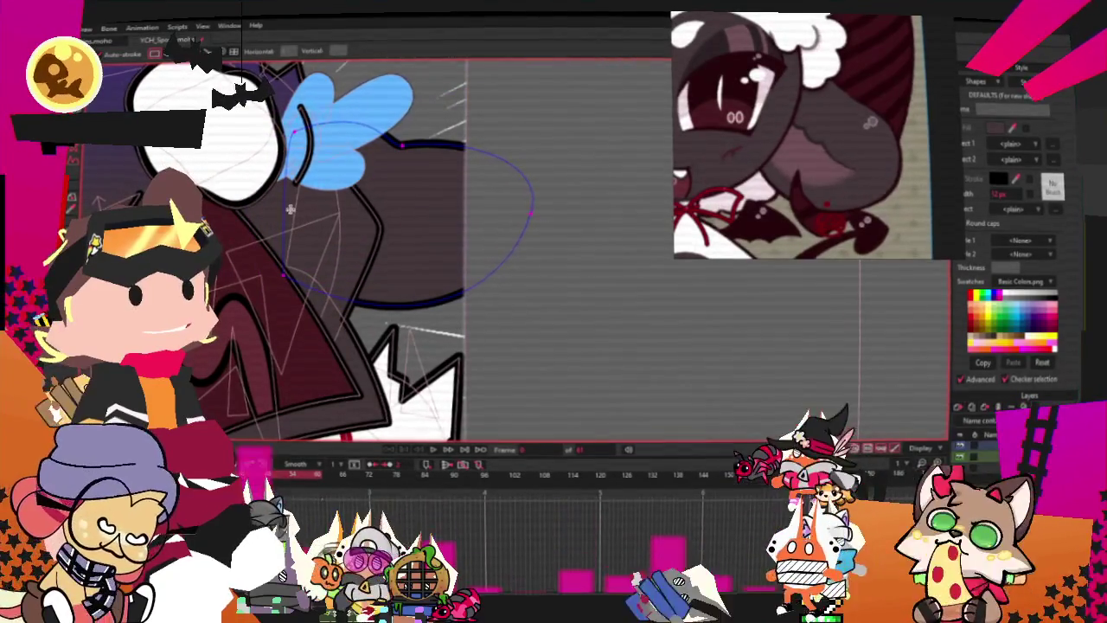
Step: Select the dark shape right of the head and zoom in on it
key(g)
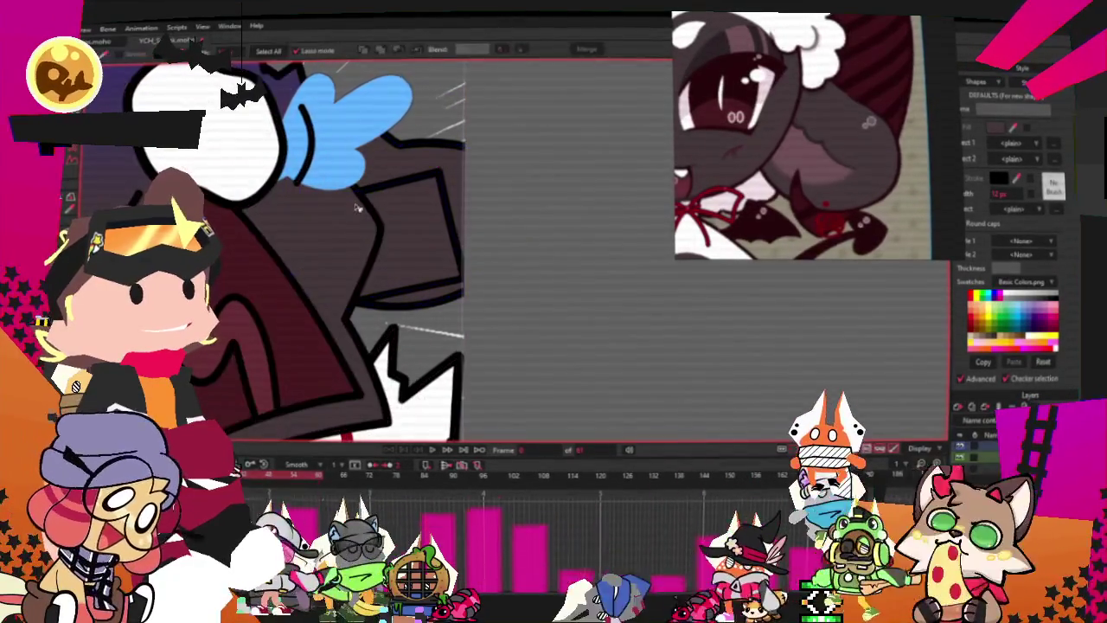
click(340, 205)
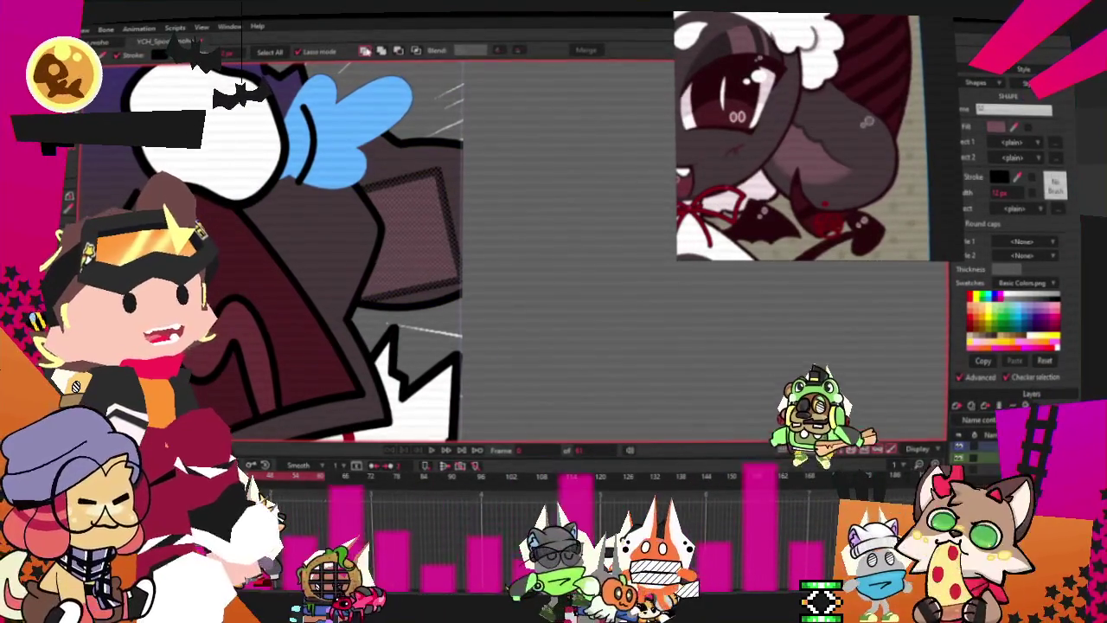
scroll(432, 242, up, 2)
scroll(449, 252, up, 3)
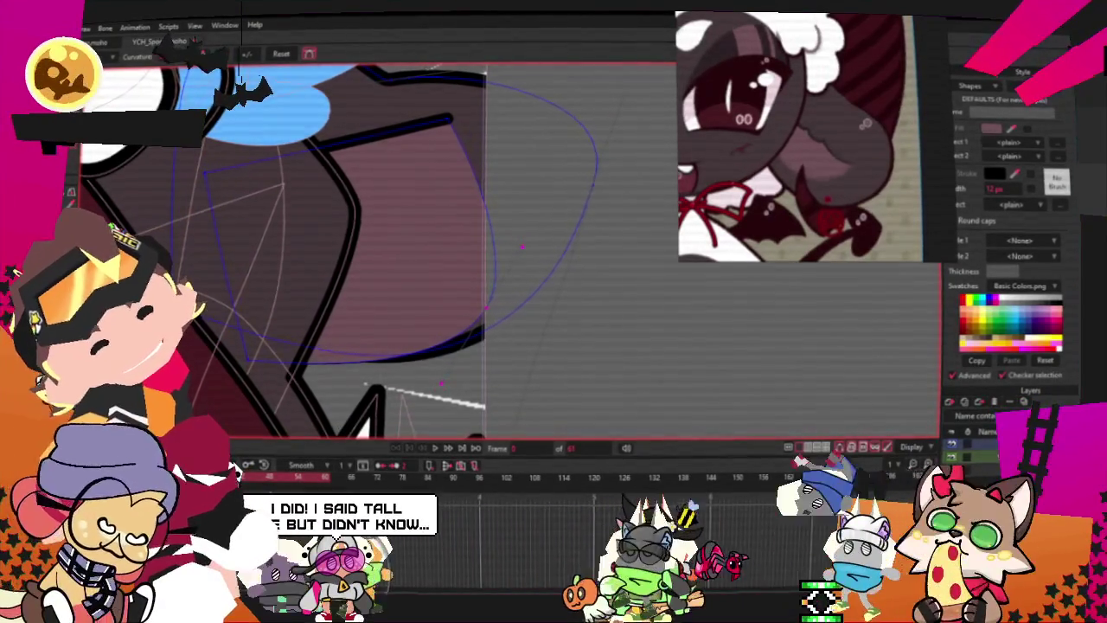
Step: Move the dark stroke's point further down and make a pointed corner on the curve
key(t)
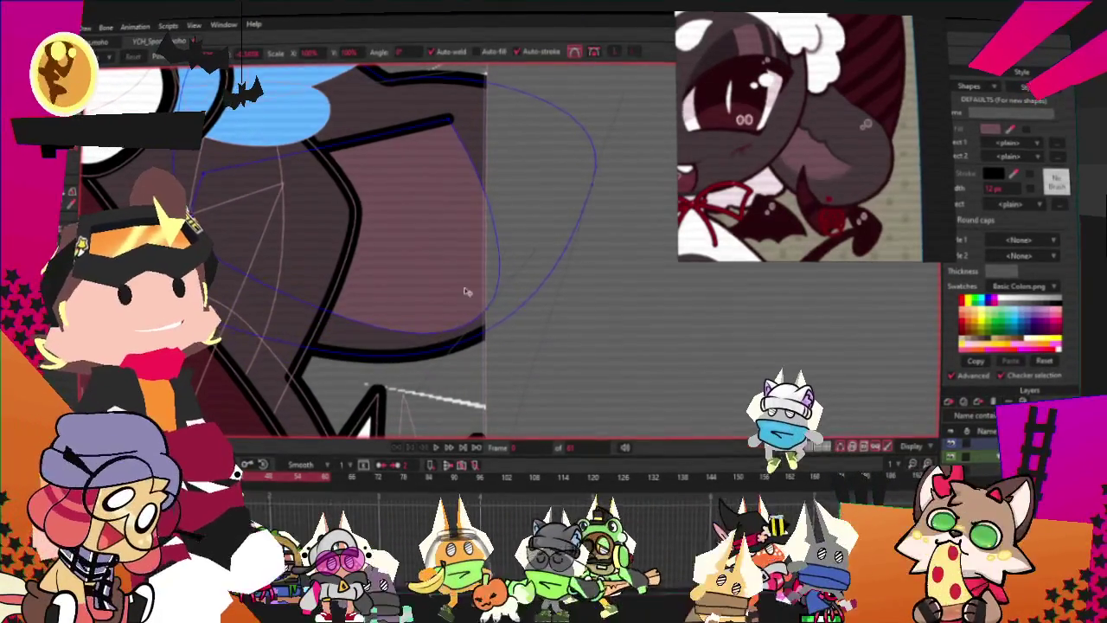
drag(473, 177, 400, 279)
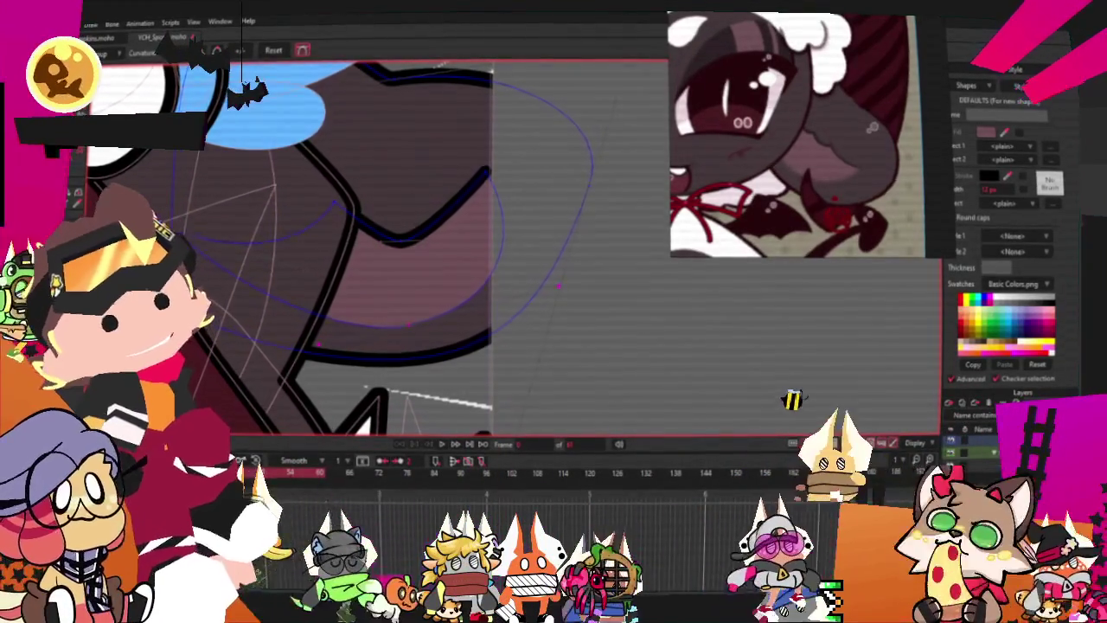
key(t)
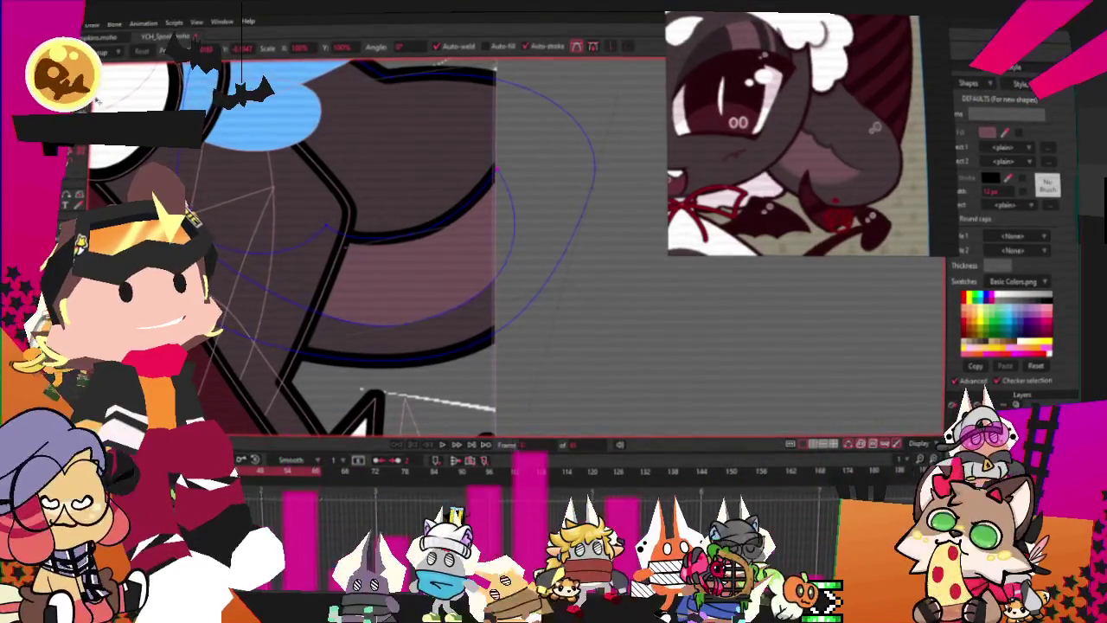
key(c)
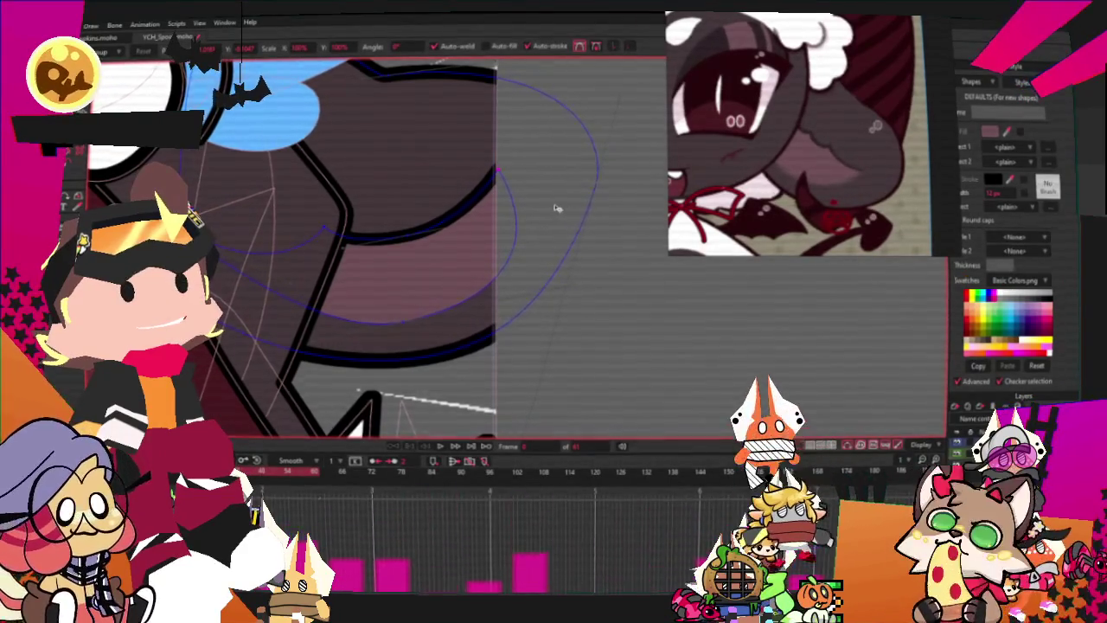
drag(564, 210, 529, 164)
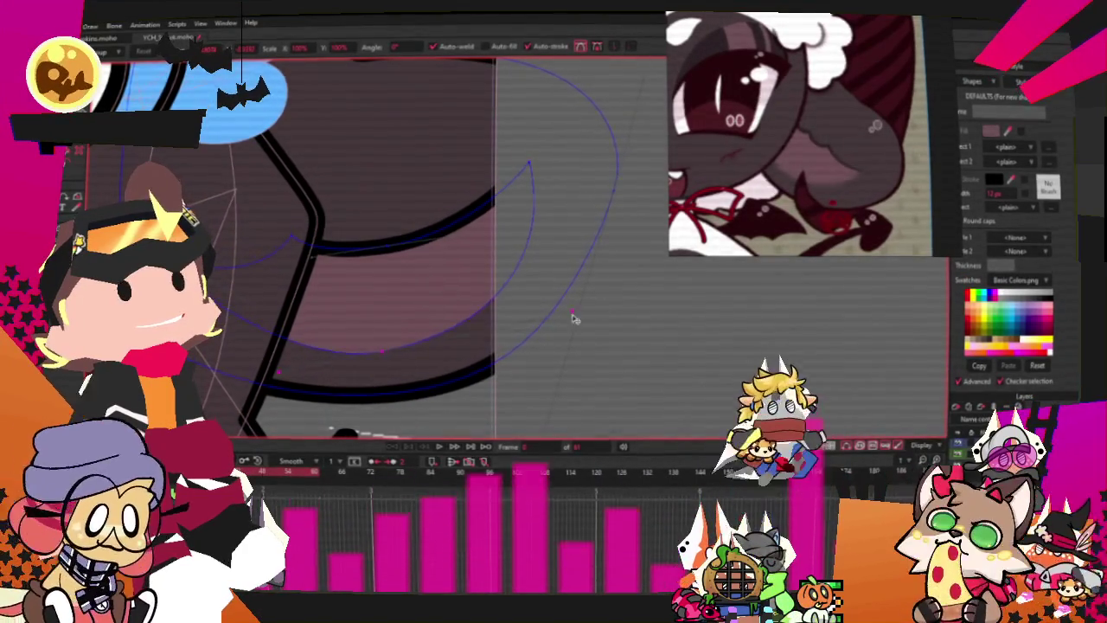
scroll(338, 274, down, 1)
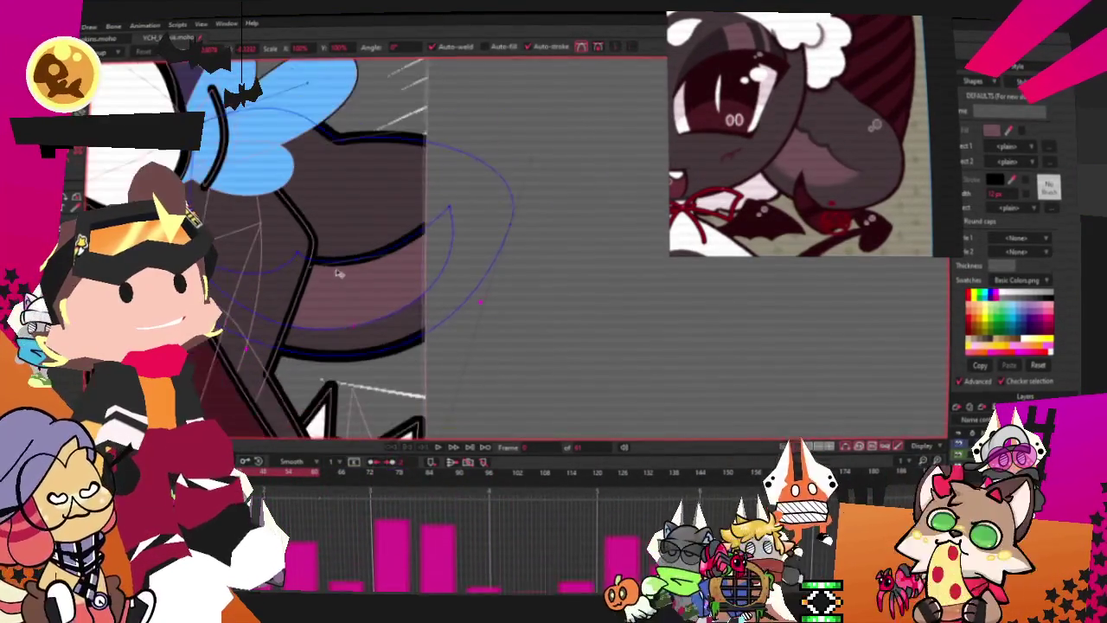
scroll(338, 273, up, 1)
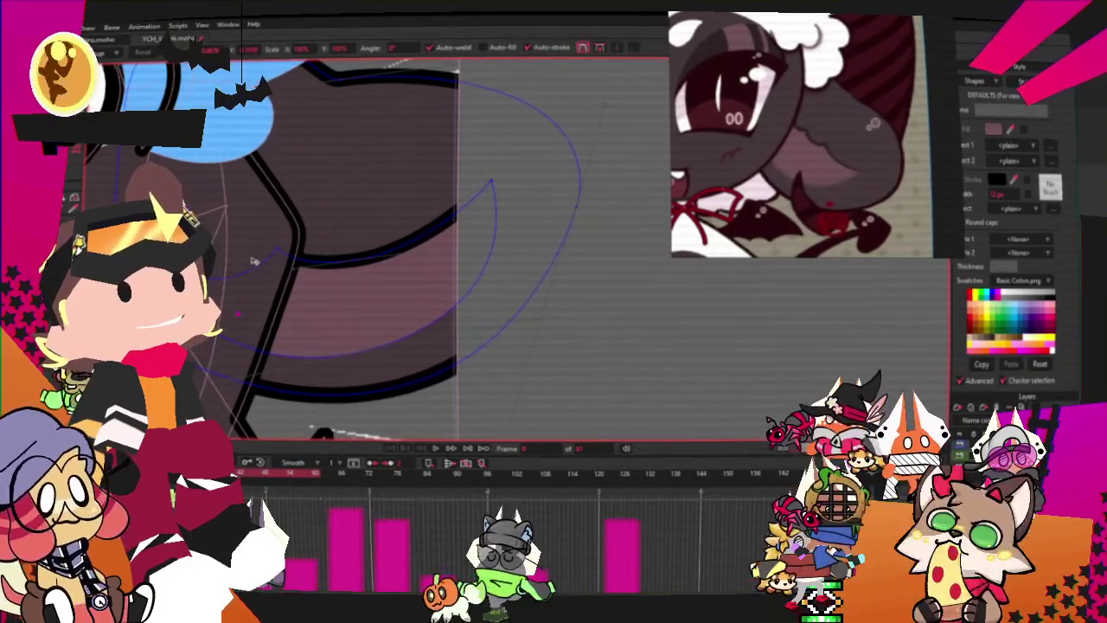
scroll(511, 300, down, 1)
scroll(497, 274, down, 2)
scroll(497, 273, down, 2)
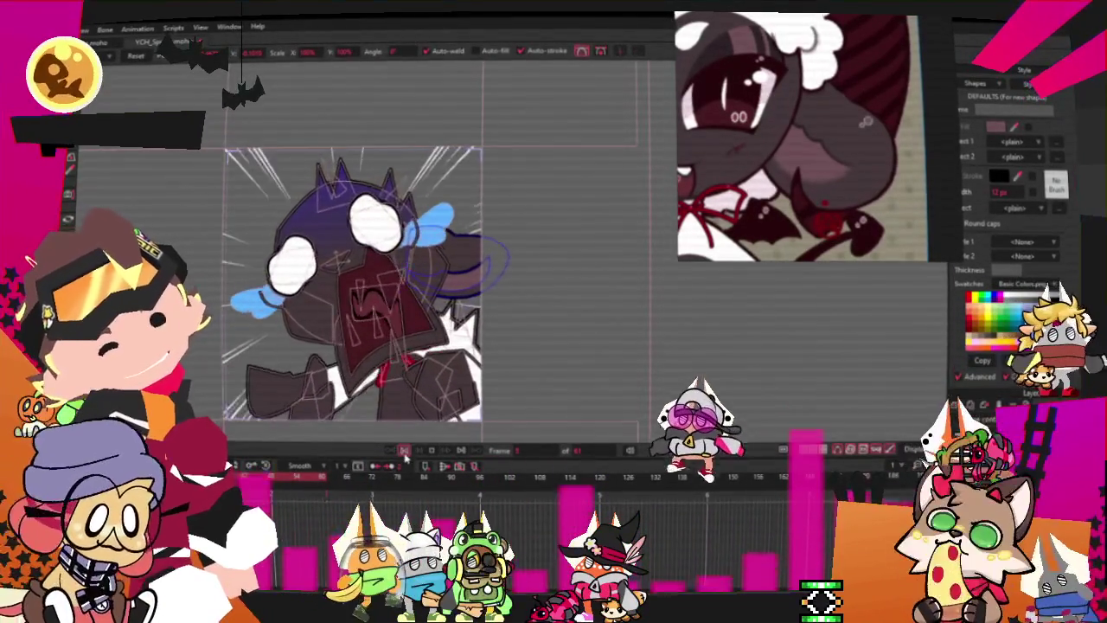
scroll(457, 232, up, 3)
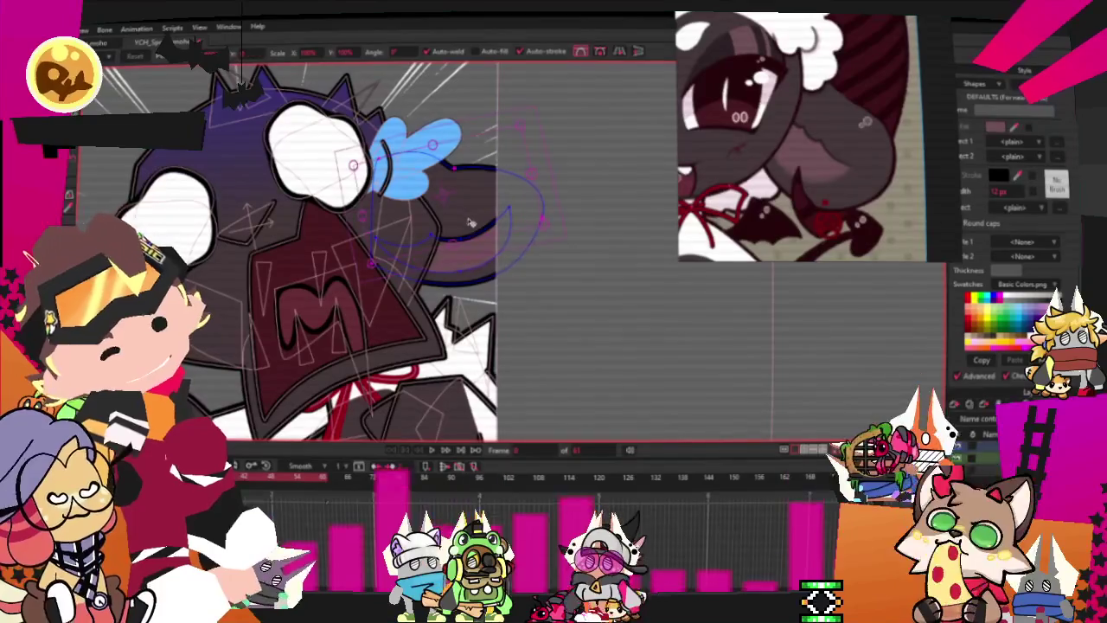
Step: Play the head animation, then stop playback
click(618, 52)
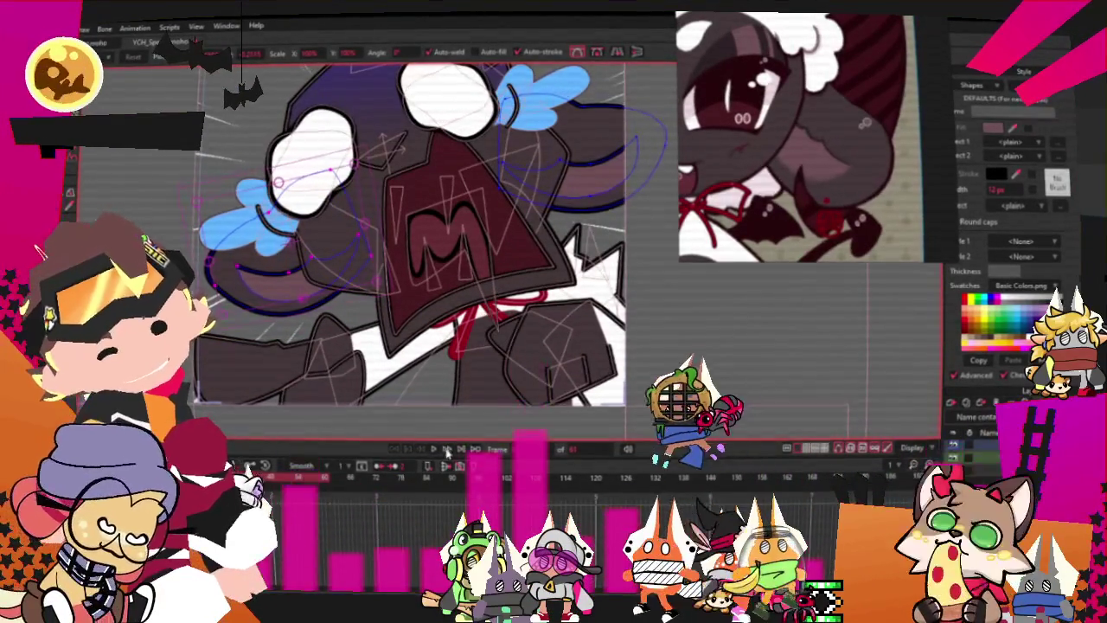
scroll(435, 317, down, 2)
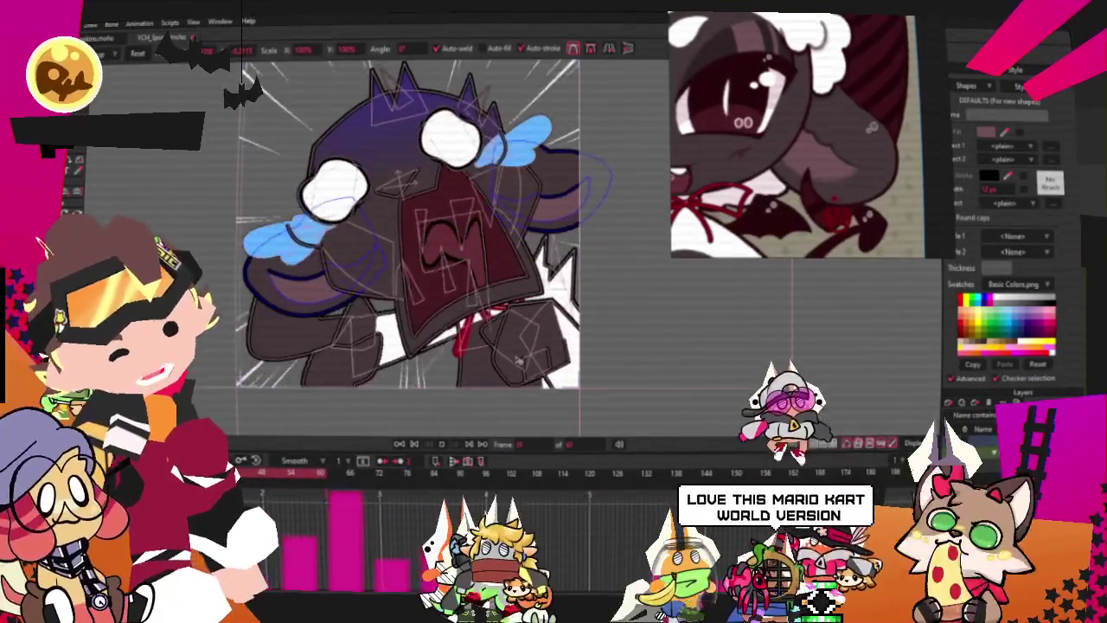
click(414, 445)
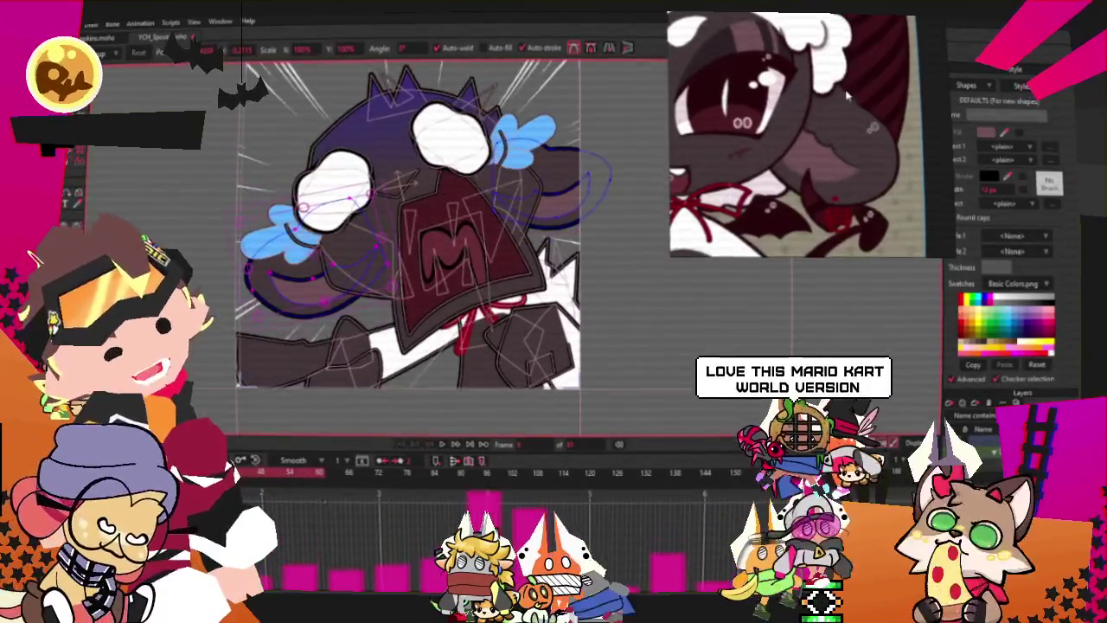
scroll(465, 222, down, 3)
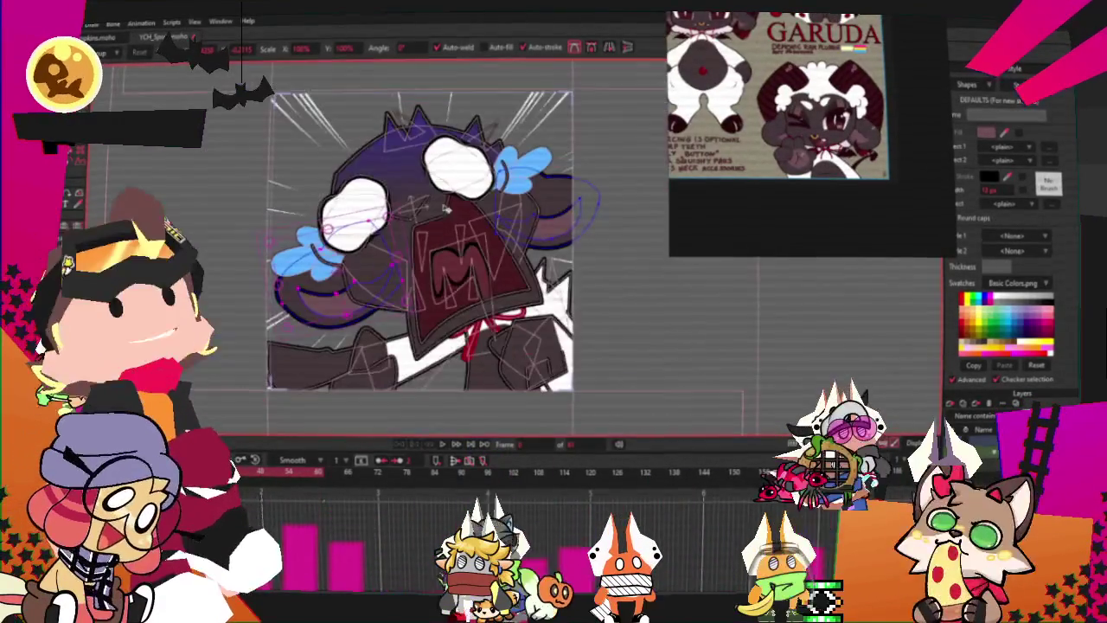
Step: Pick out the white paper shape behind the ram, then clear the selection
key(s)
scroll(295, 237, down, 2)
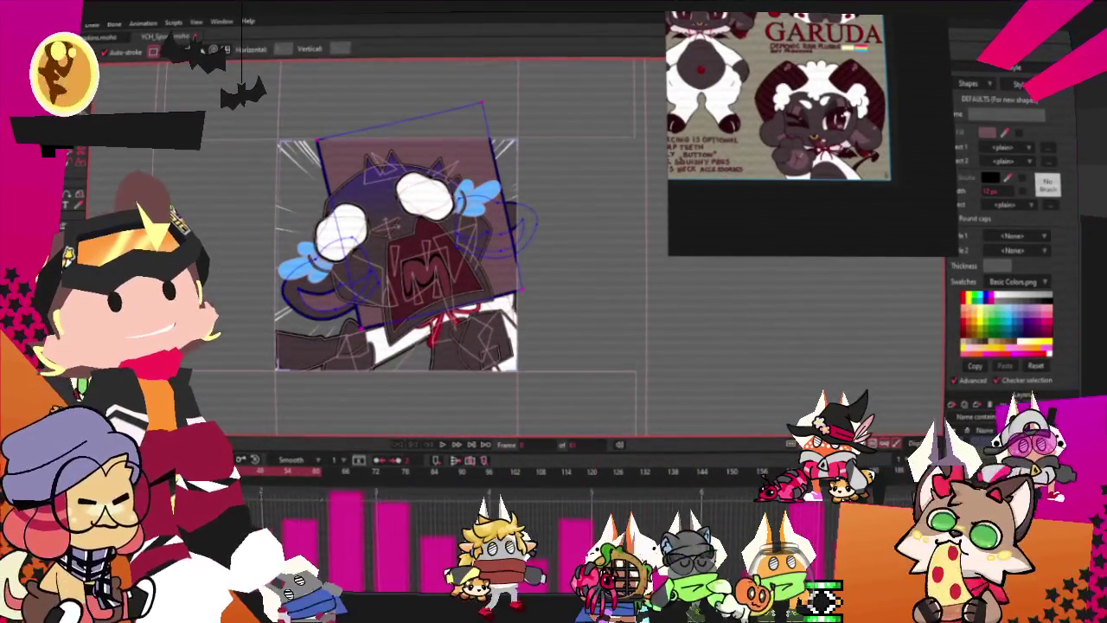
key(g)
click(482, 143)
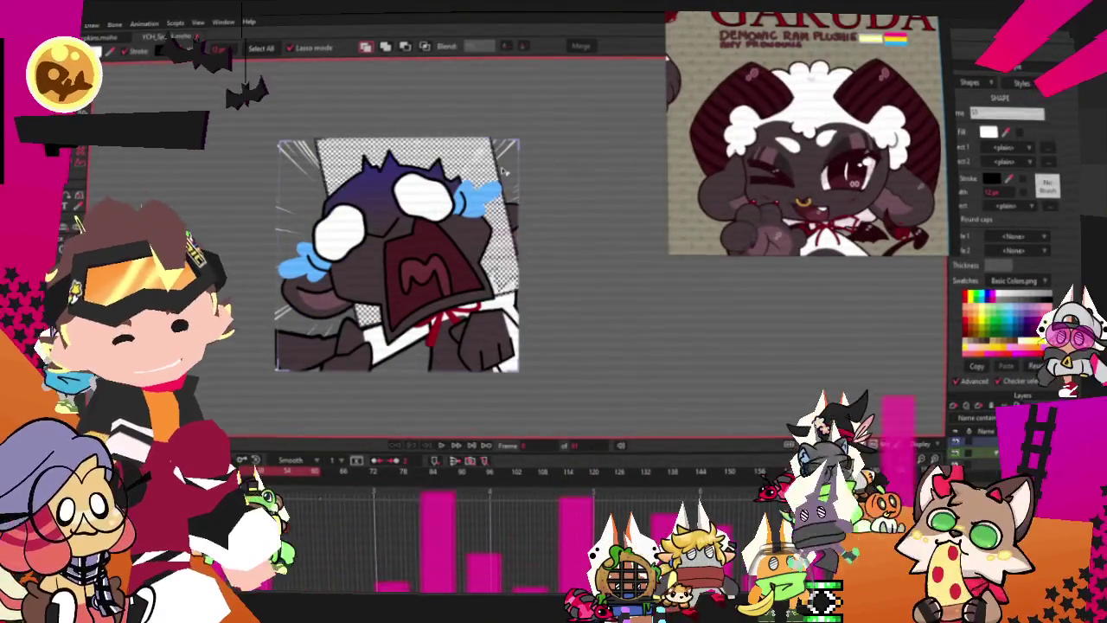
click(525, 201)
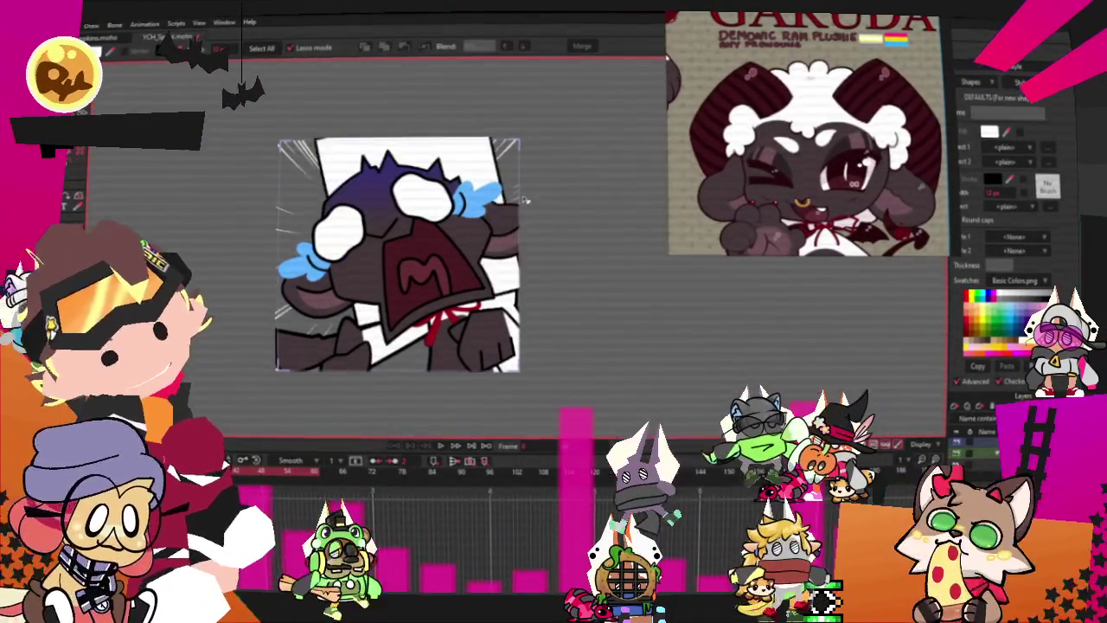
Step: Rotate all points of the paper rectangle counter-clockwise and play to check the tilt
key(t)
scroll(389, 183, up, 2)
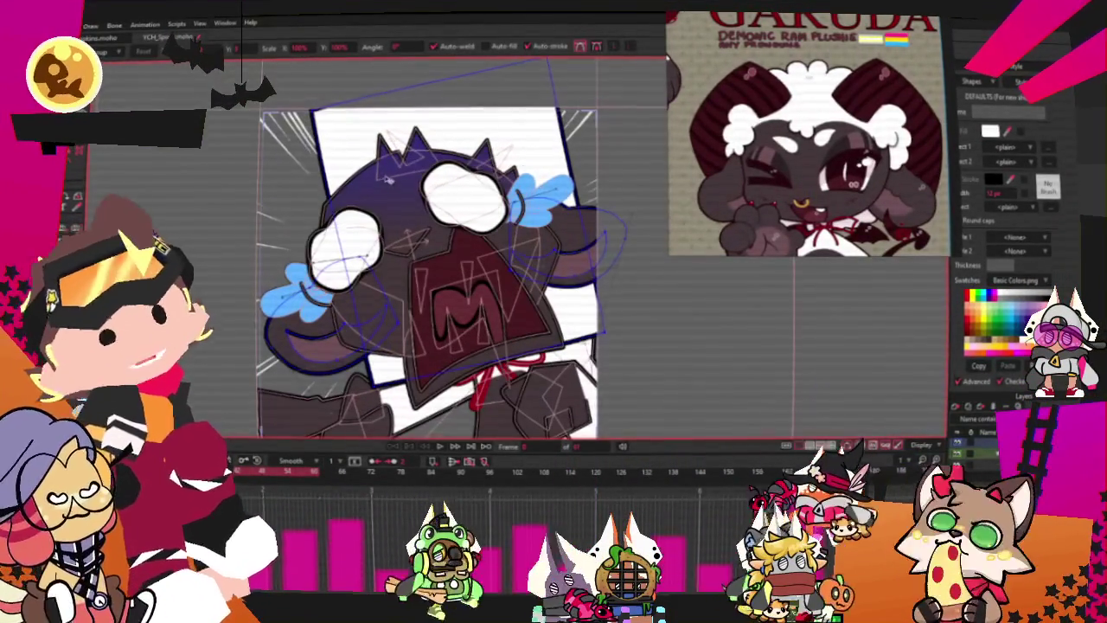
key(ctrl+a)
drag(313, 111, 281, 115)
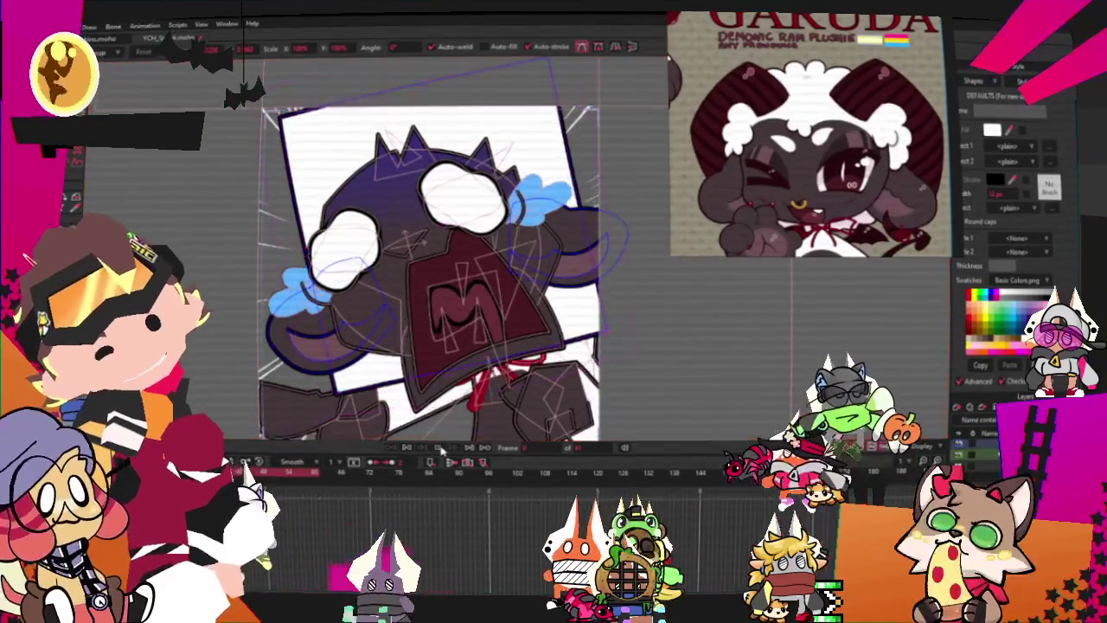
scroll(467, 285, down, 3)
mouse_move(554, 123)
mouse_down()
mouse_move(532, 103)
mouse_move(546, 114)
mouse_up()
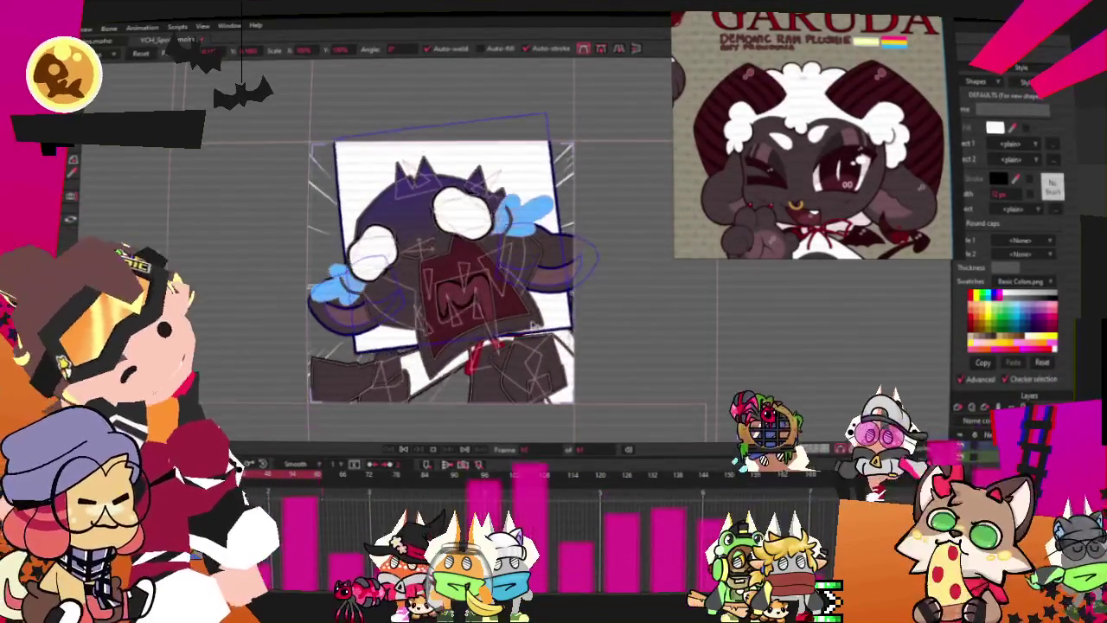
click(403, 450)
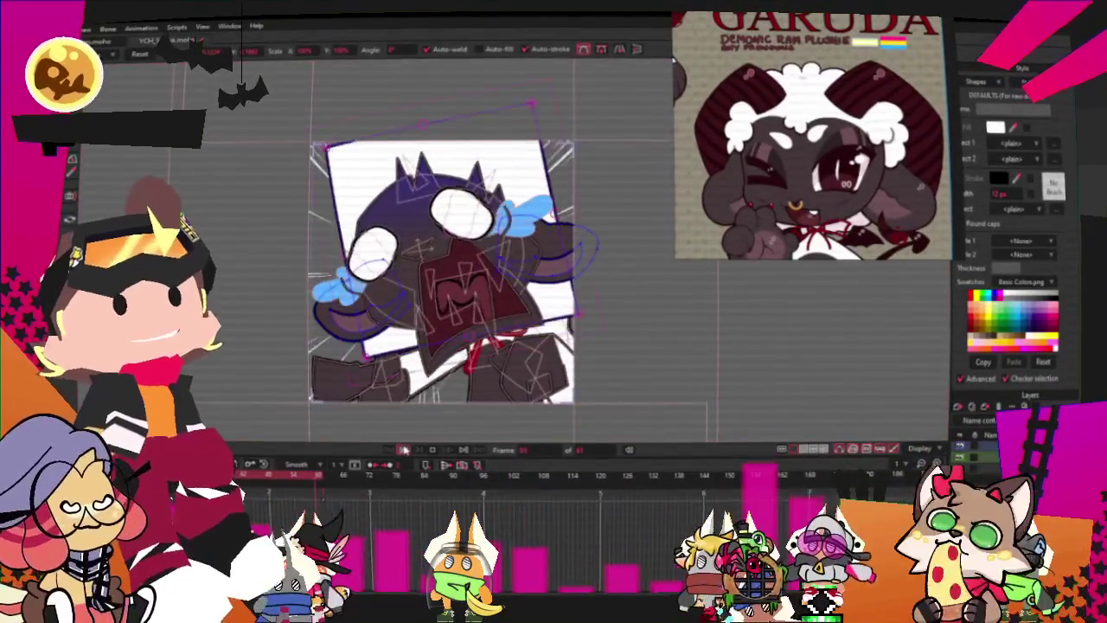
scroll(511, 258, up, 3)
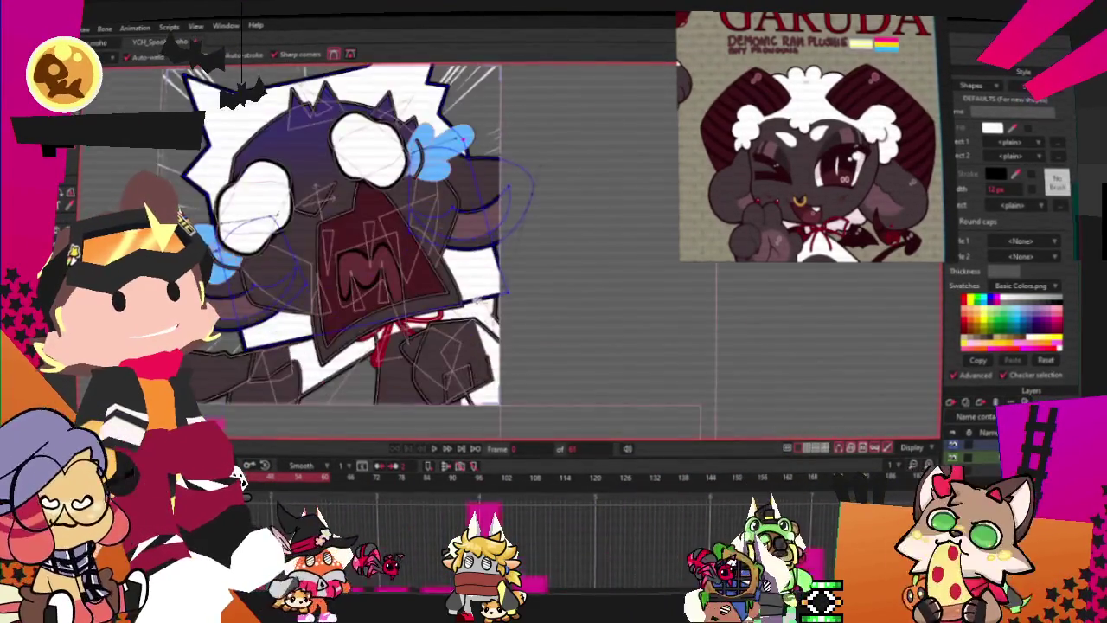
Step: Extend the white wool outline on the right side of the head
drag(504, 225, 463, 258)
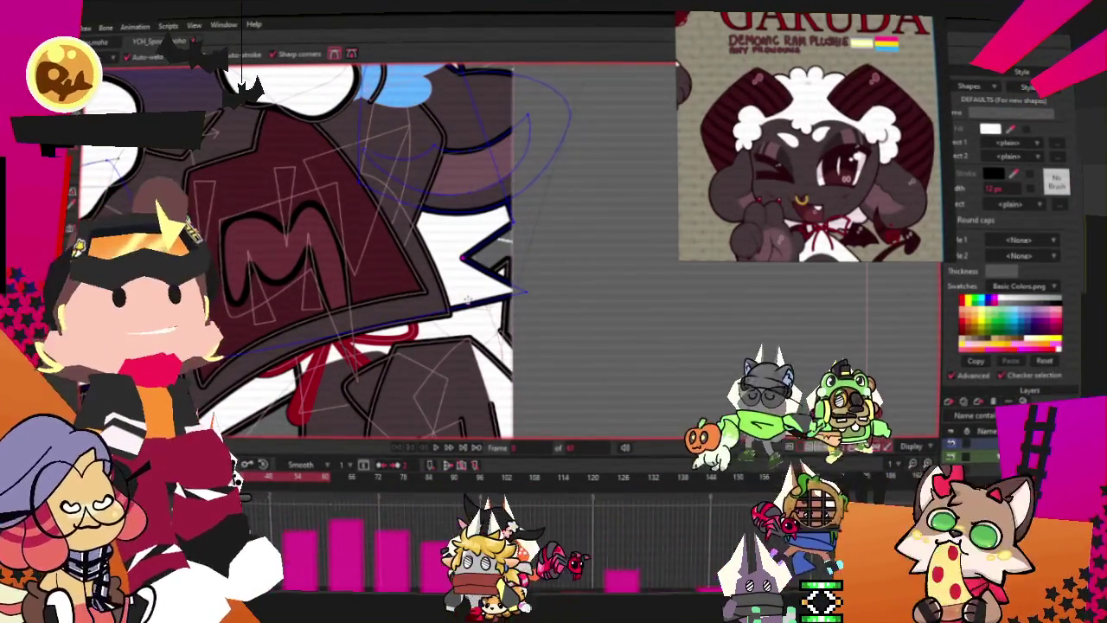
scroll(244, 241, down, 3)
scroll(244, 241, up, 5)
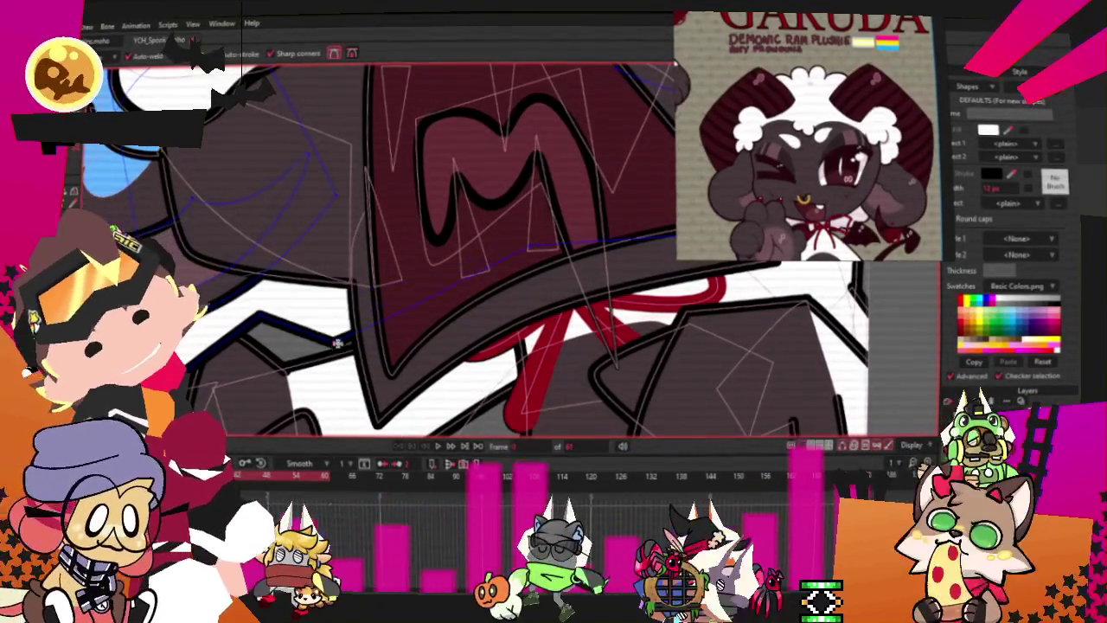
Step: Smooth the curvature of the white wool outline's lower edge
key(c)
scroll(464, 364, down, 3)
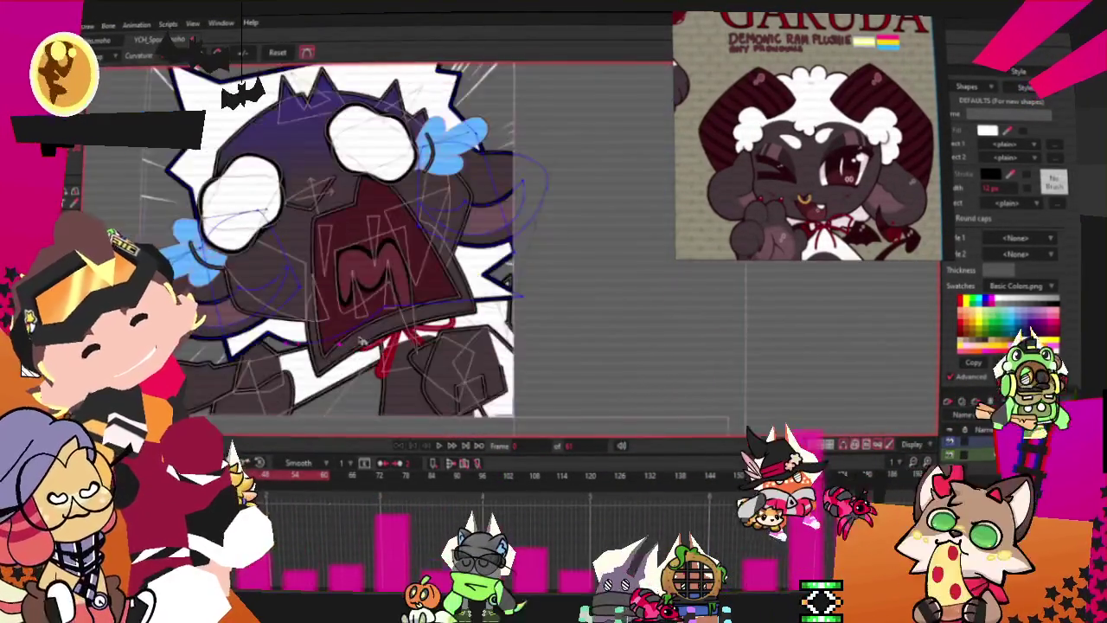
scroll(424, 228, up, 4)
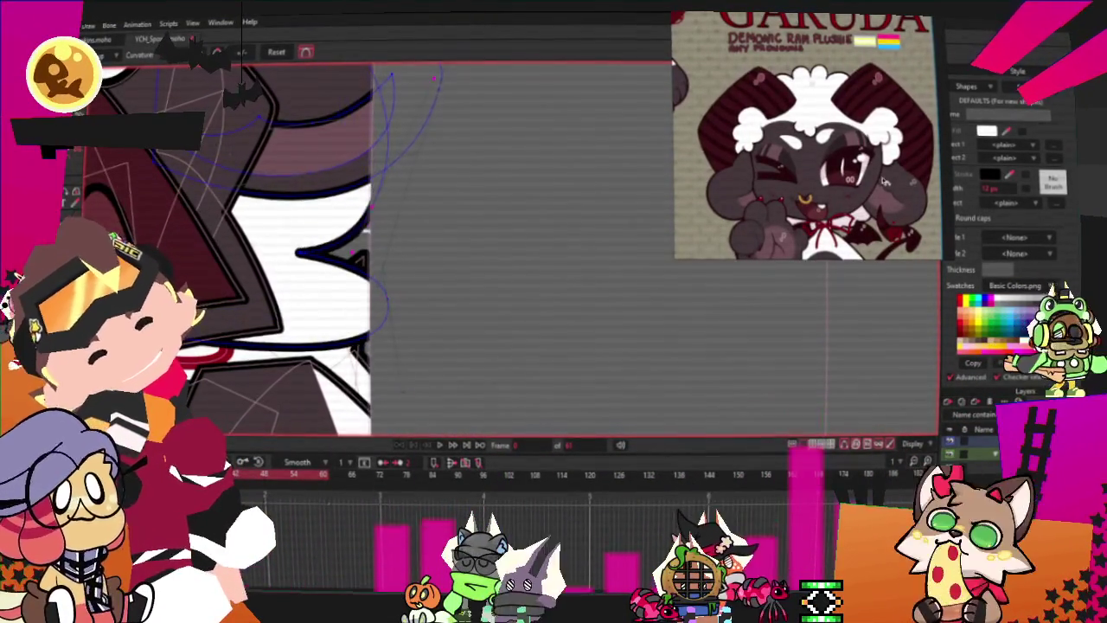
scroll(492, 338, down, 3)
scroll(295, 326, up, 3)
scroll(295, 325, up, 2)
drag(295, 325, 550, 364)
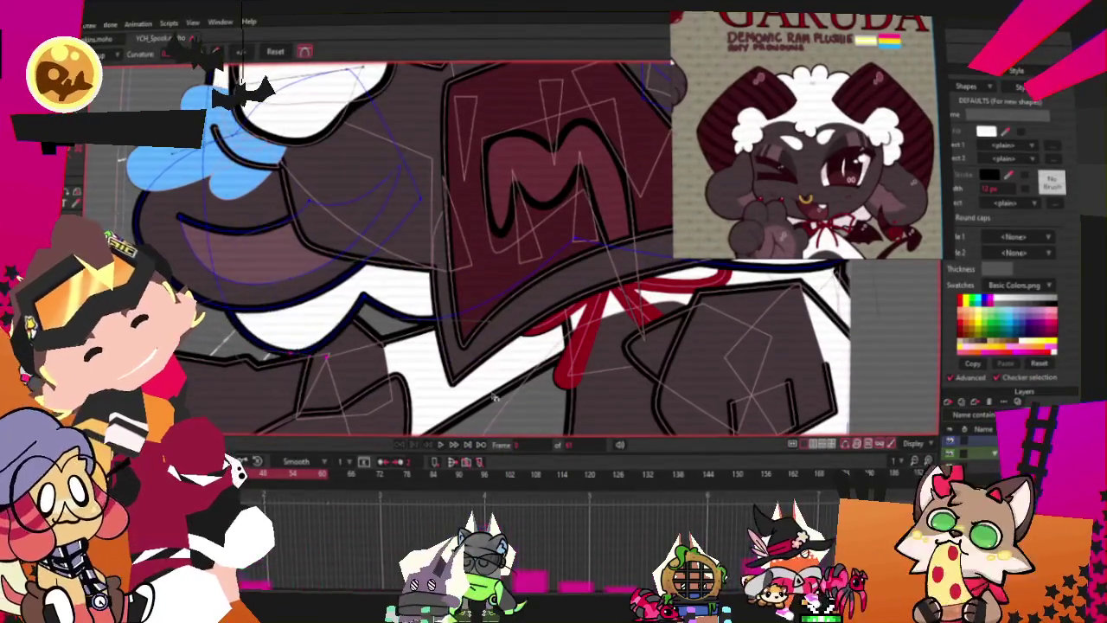
scroll(309, 277, down, 2)
scroll(309, 276, down, 3)
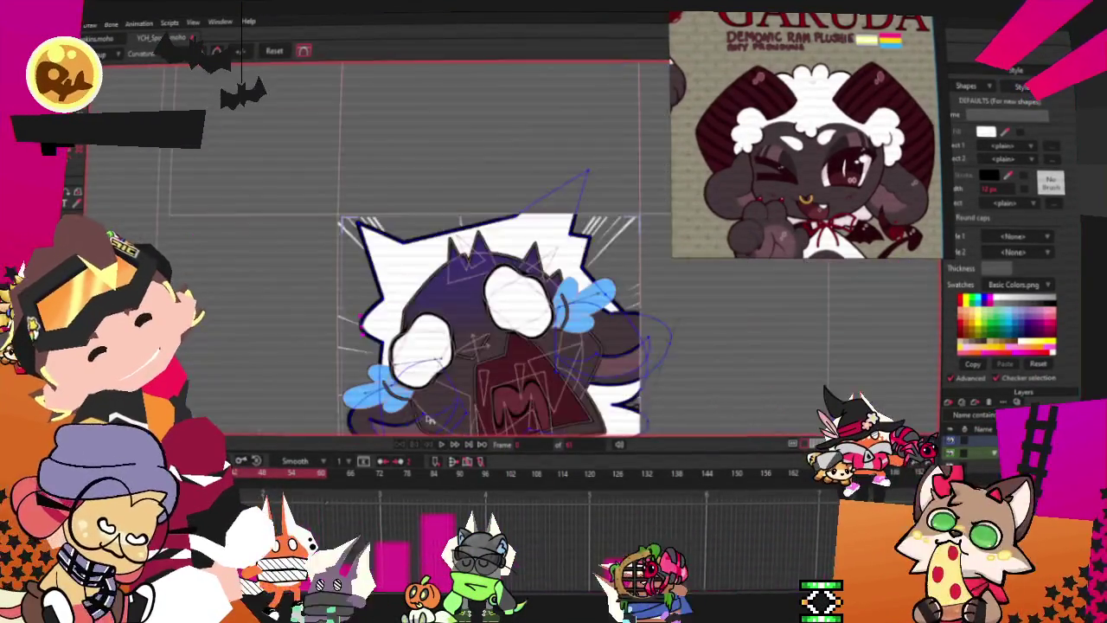
scroll(372, 220, up, 2)
scroll(380, 202, down, 3)
scroll(430, 202, up, 3)
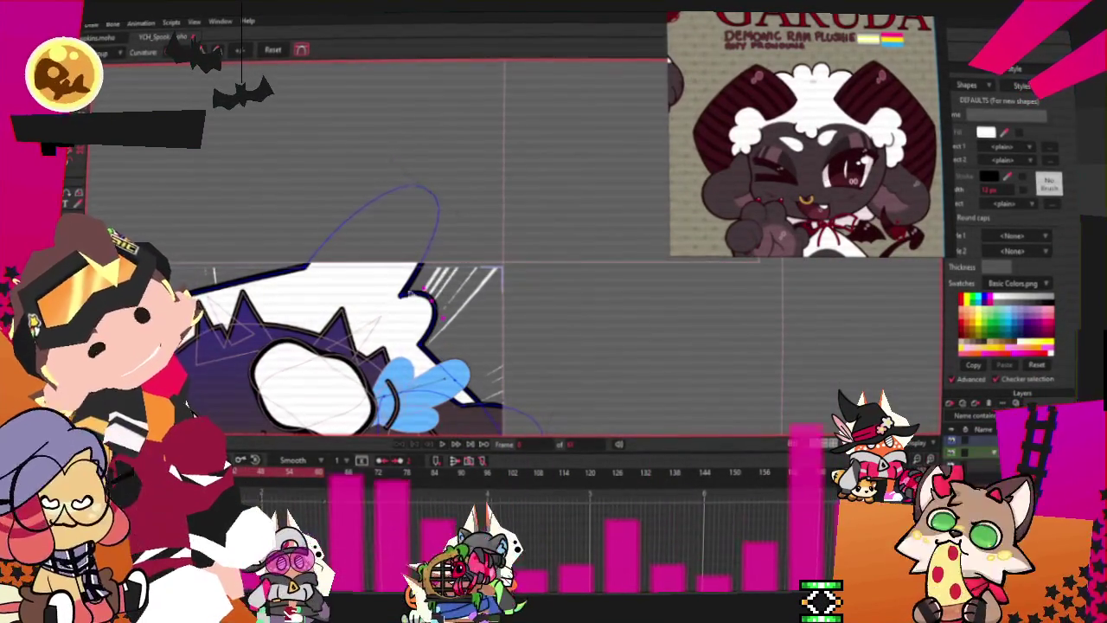
scroll(320, 291, down, 3)
key(t)
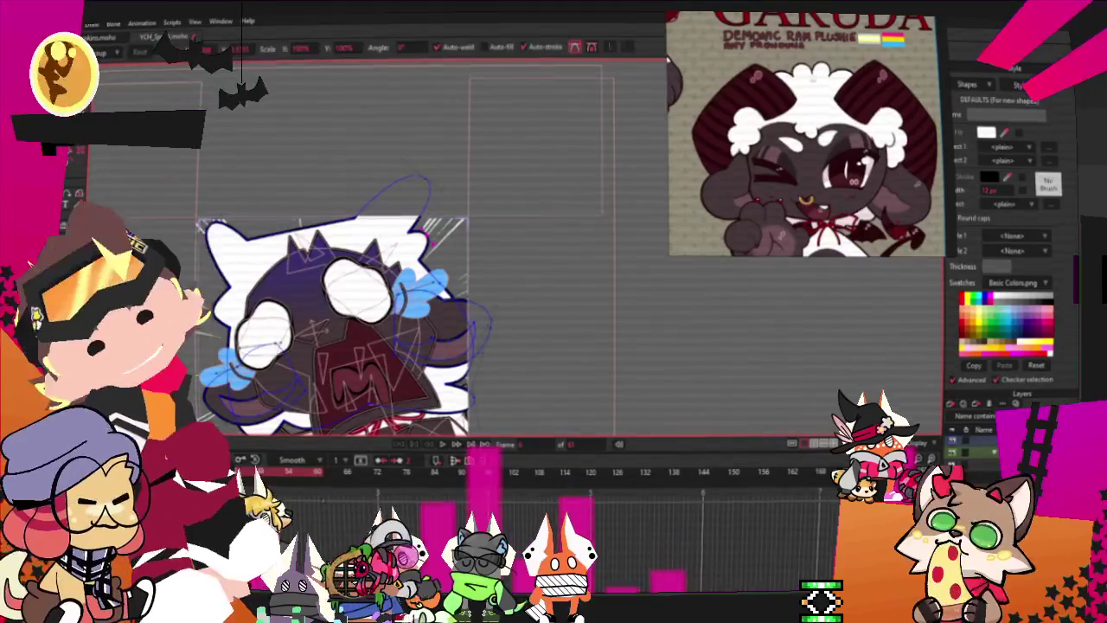
scroll(329, 216, up, 3)
scroll(337, 229, up, 2)
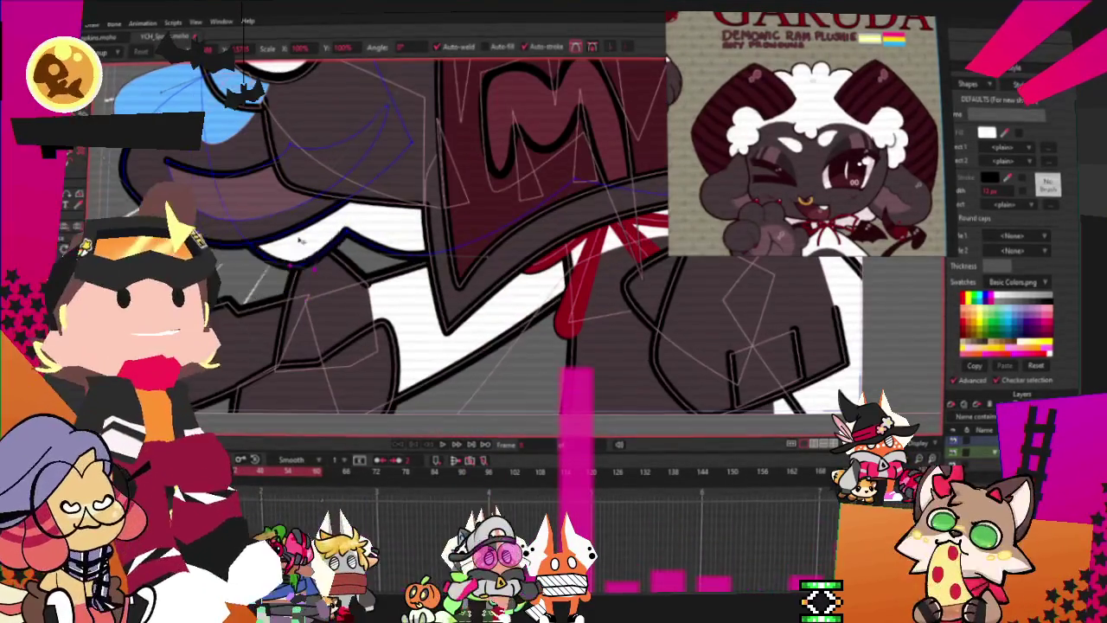
scroll(311, 331, down, 2)
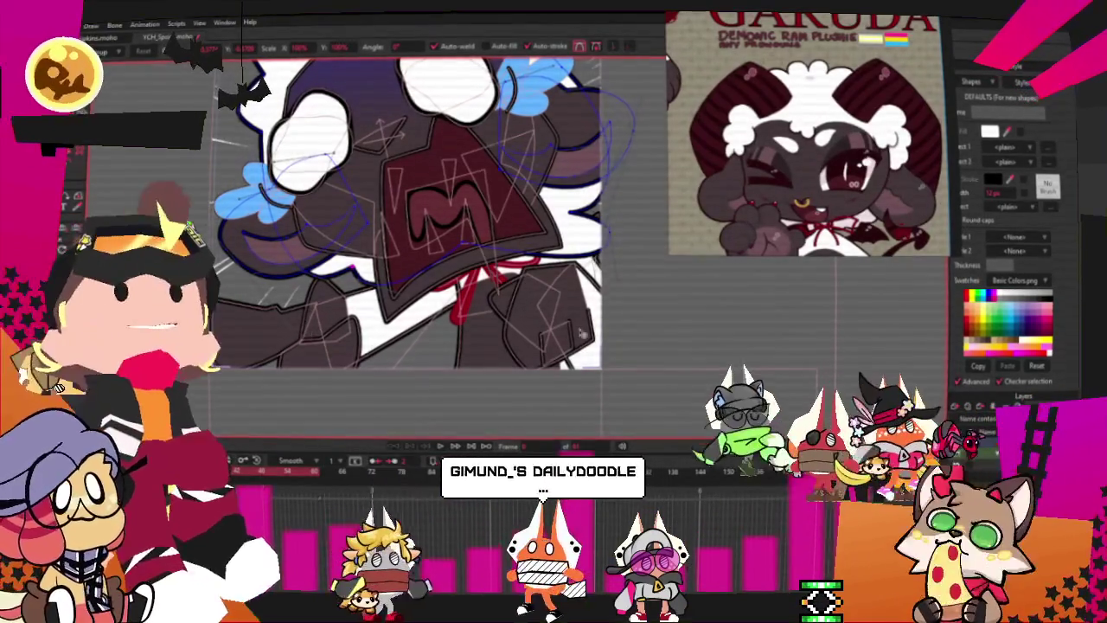
Step: With the Curvature tool (C), pick the point on the top edge of the white wool outline
scroll(576, 302, up, 1)
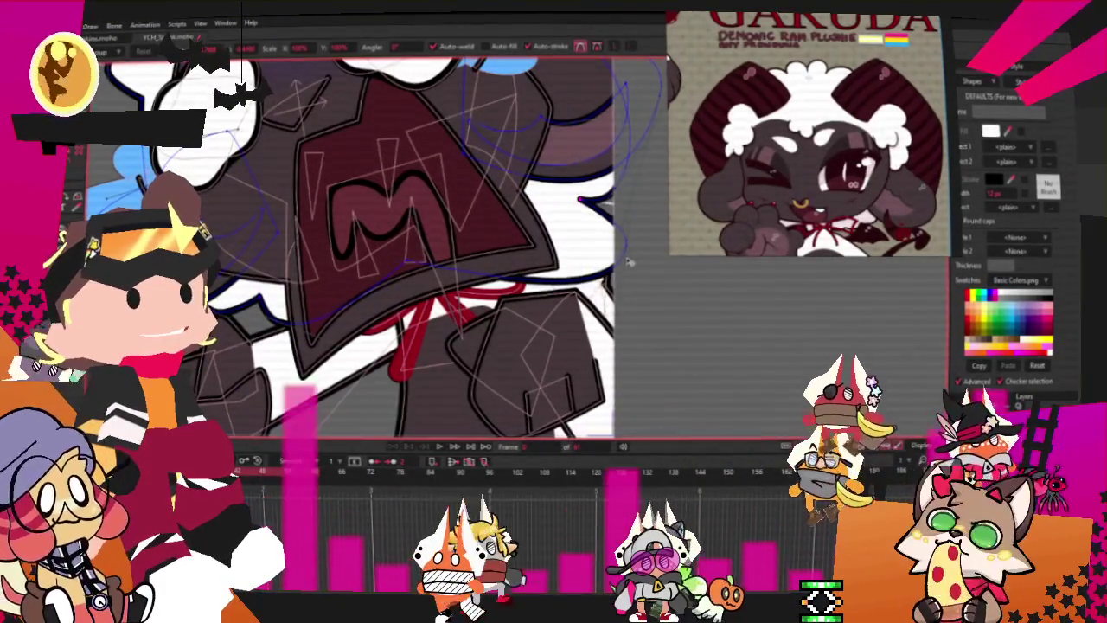
scroll(583, 248, down, 2)
scroll(608, 251, up, 3)
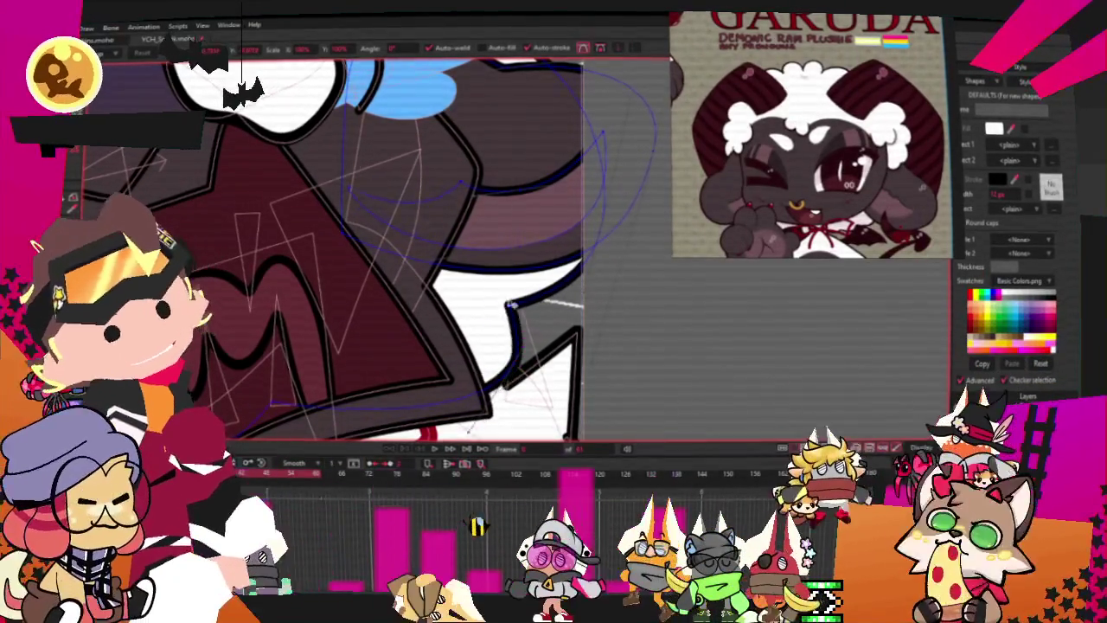
scroll(583, 262, down, 1)
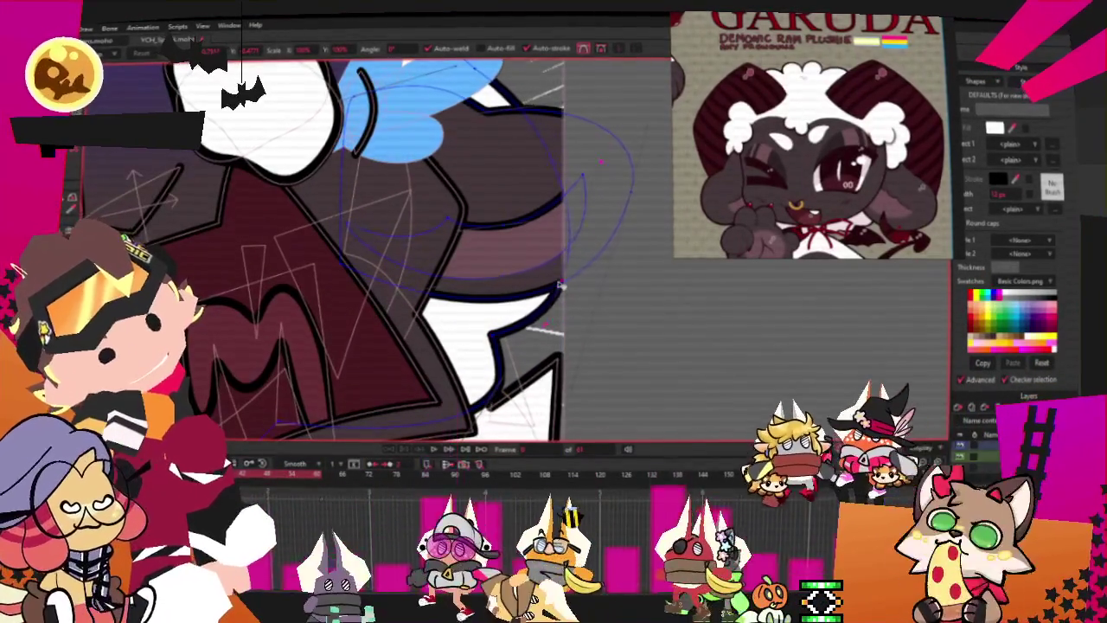
scroll(550, 285, down, 3)
scroll(500, 195, up, 3)
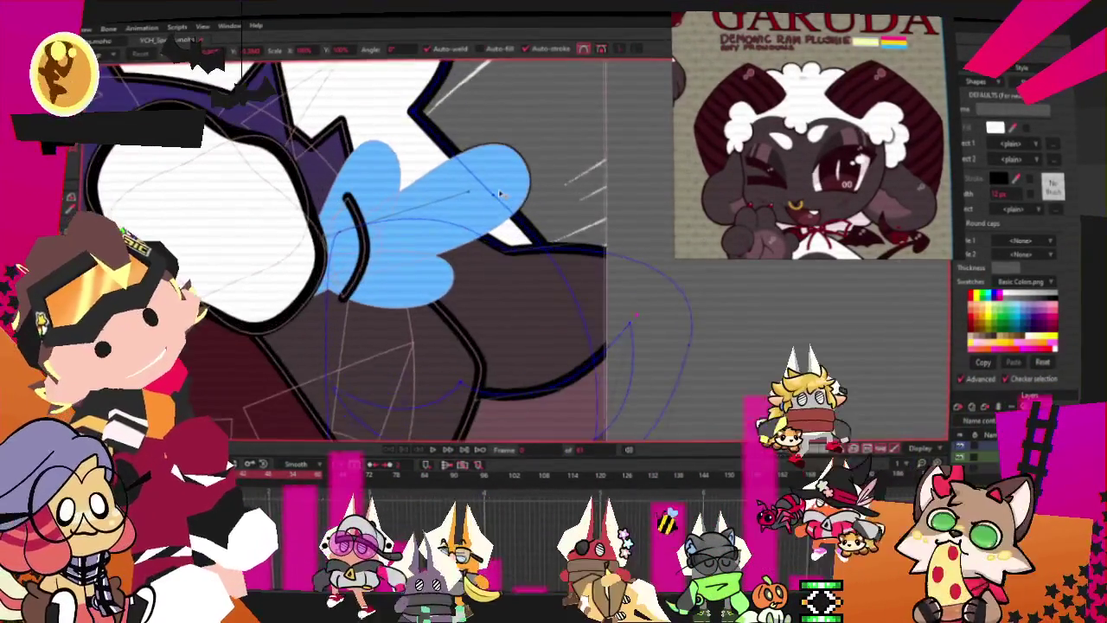
scroll(448, 273, down, 1)
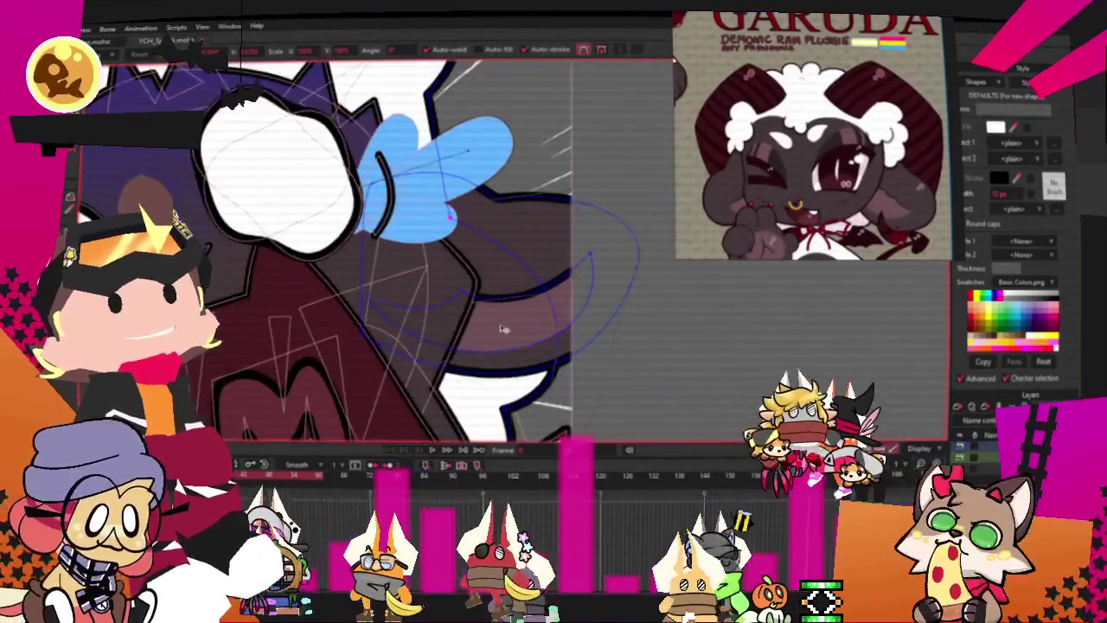
scroll(458, 208, down, 2)
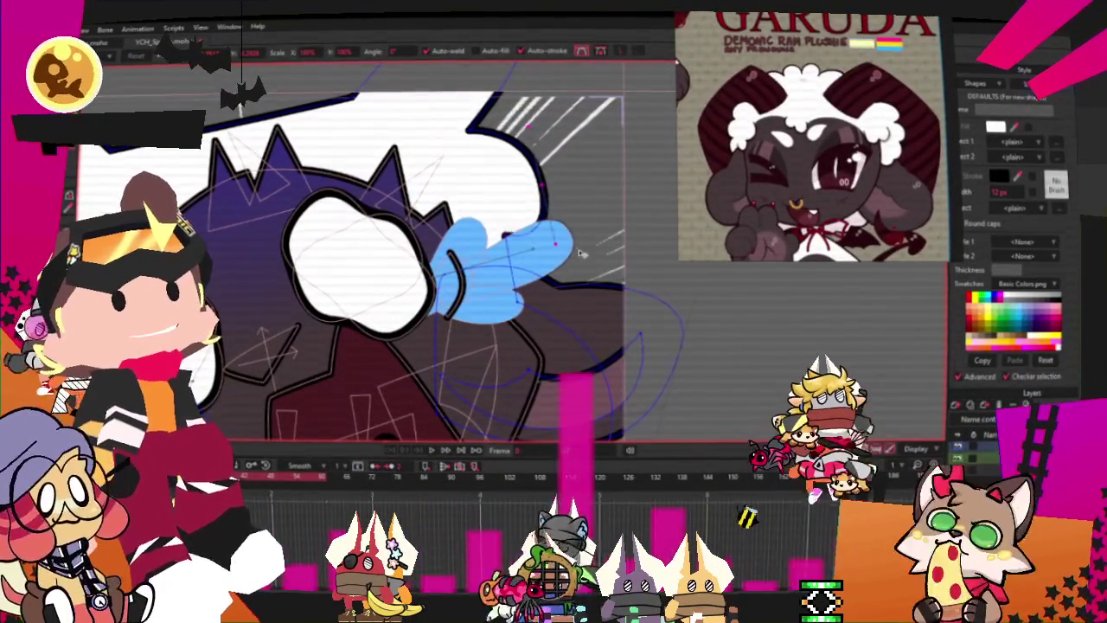
scroll(576, 239, up, 2)
scroll(520, 187, down, 2)
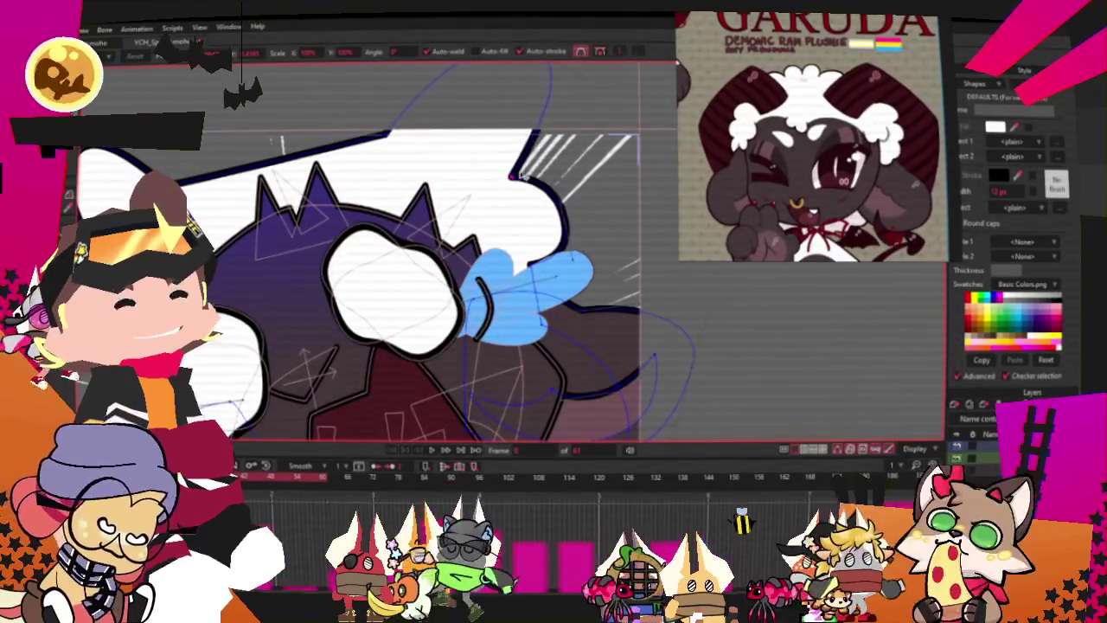
scroll(519, 173, up, 2)
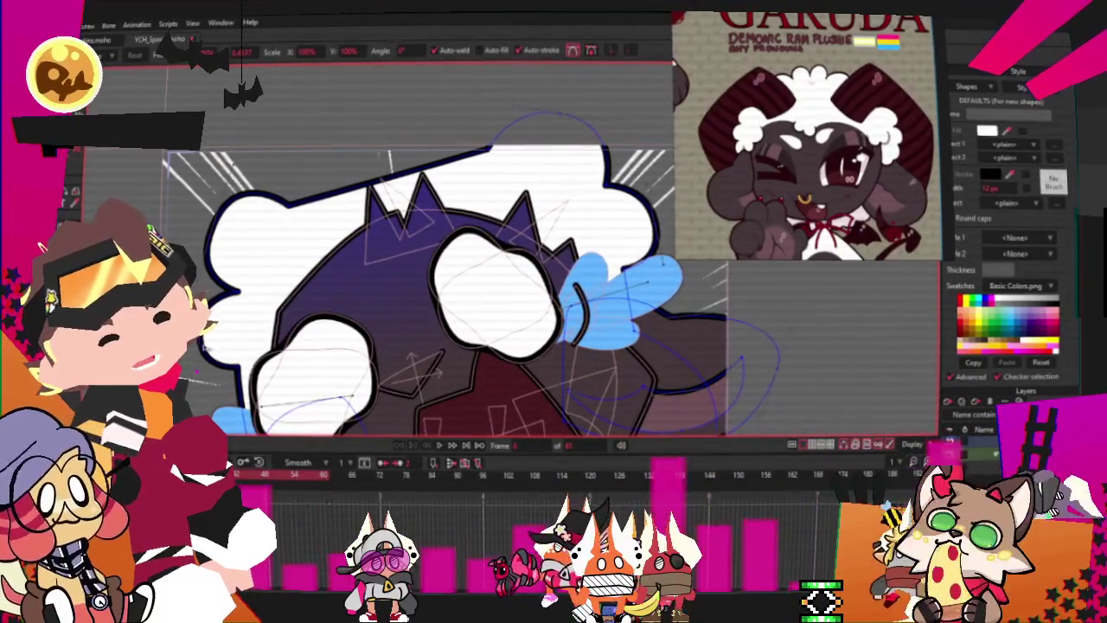
scroll(422, 247, down, 2)
scroll(422, 248, down, 2)
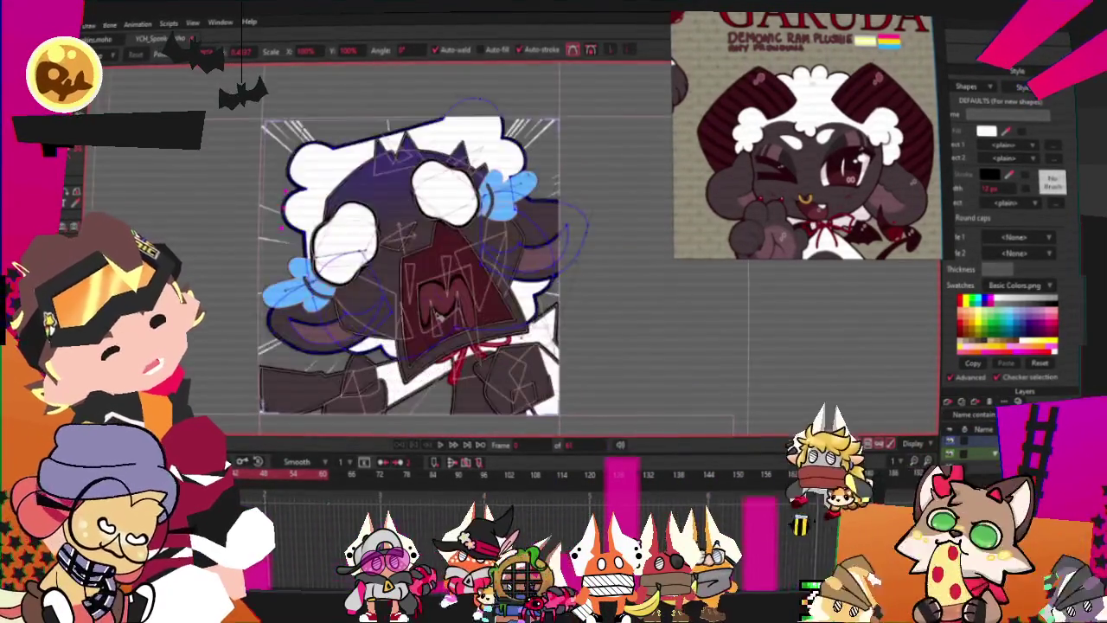
scroll(422, 247, down, 1)
scroll(422, 248, up, 3)
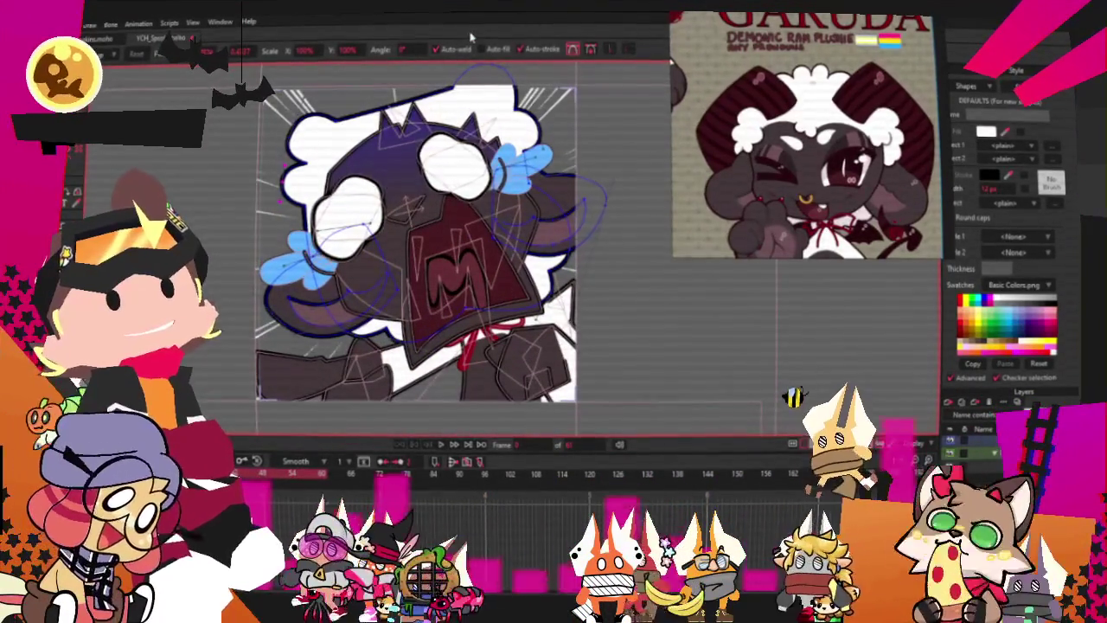
scroll(372, 112, up, 1)
scroll(371, 113, up, 1)
scroll(372, 112, up, 1)
scroll(372, 112, up, 1)
key(c)
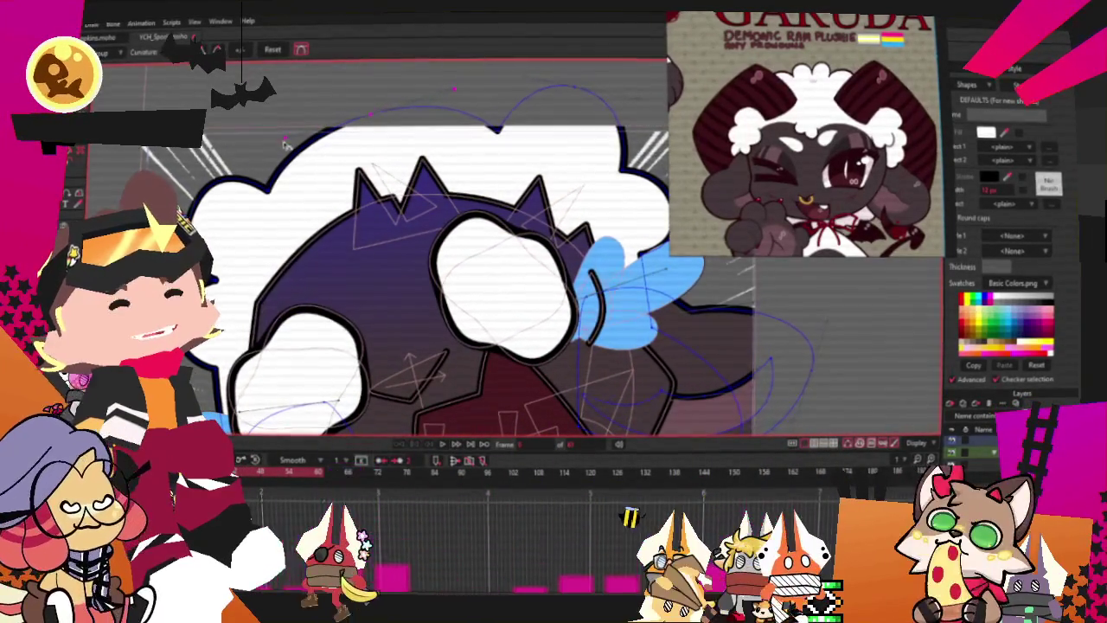
scroll(305, 147, down, 1)
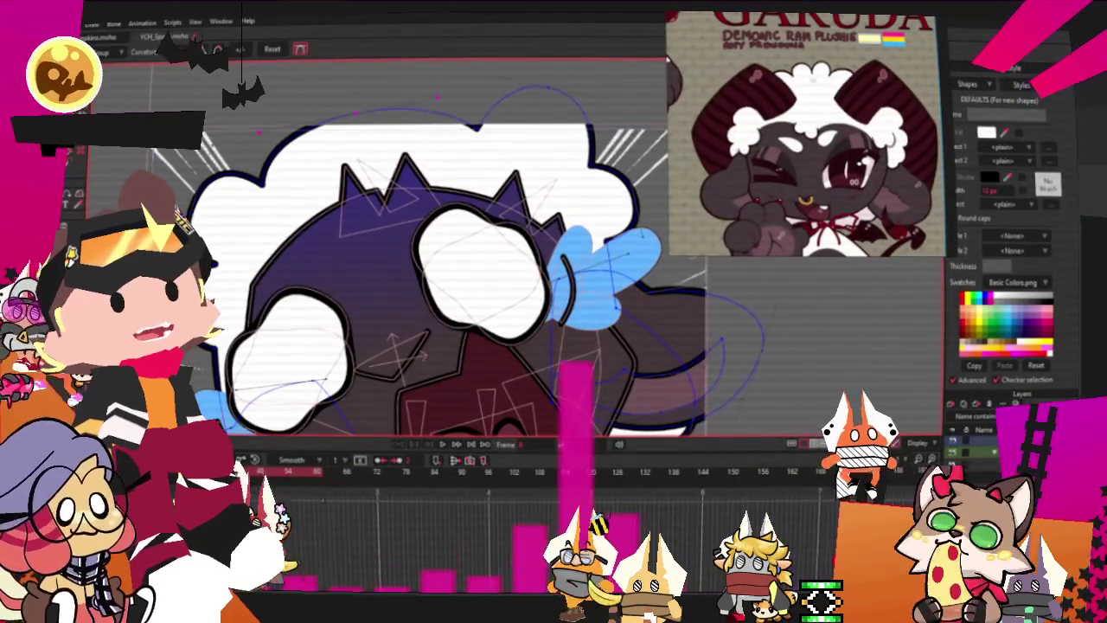
click(478, 127)
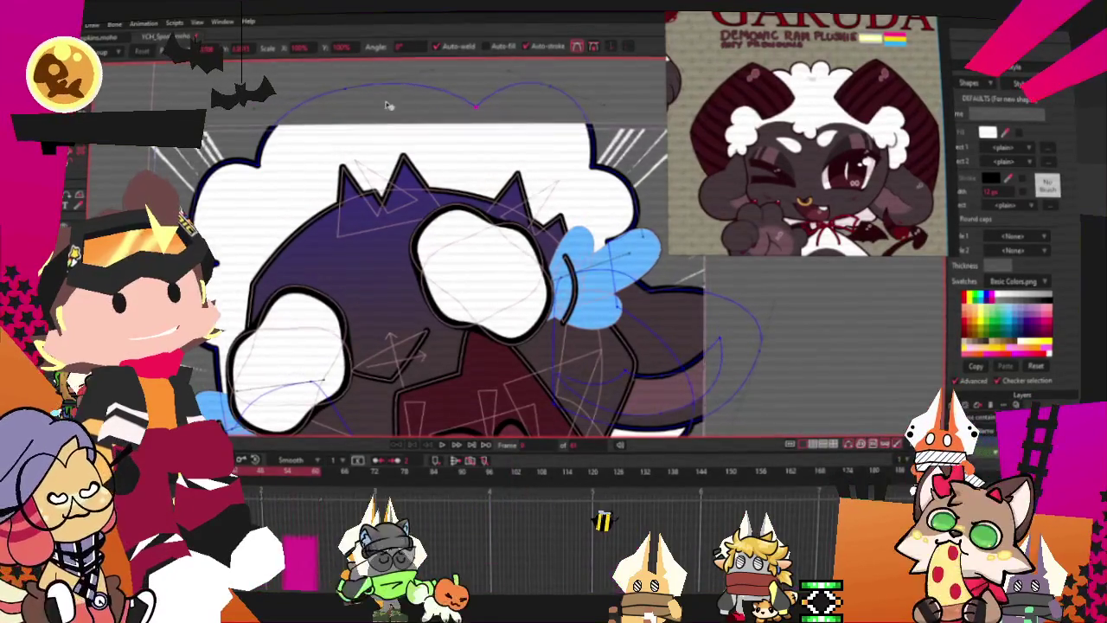
scroll(352, 199, down, 3)
scroll(407, 302, up, 2)
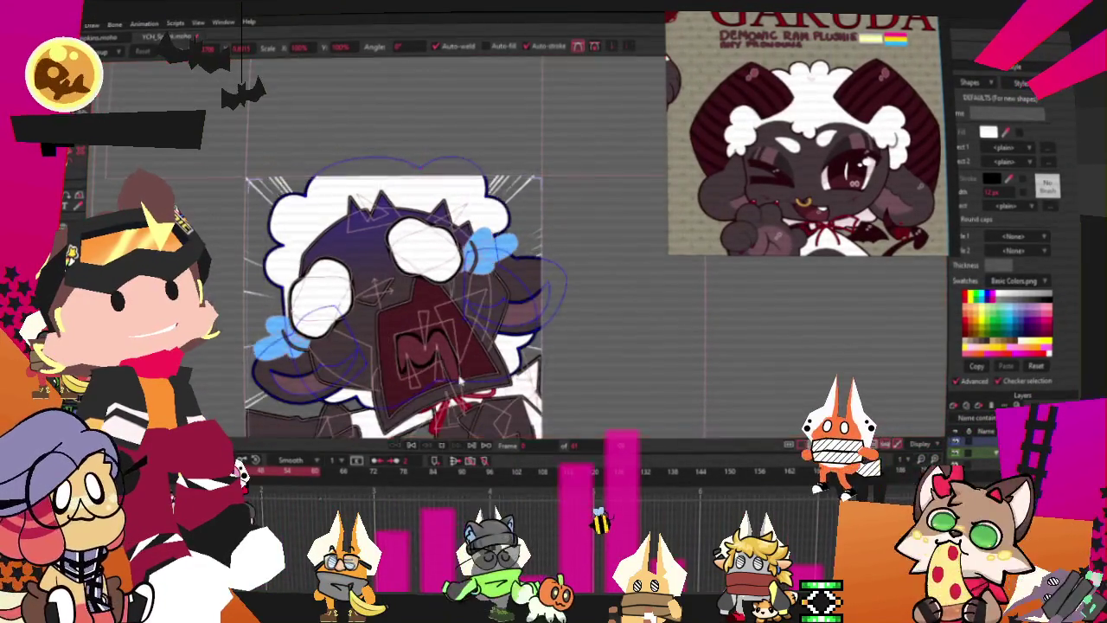
scroll(406, 302, down, 3)
scroll(406, 303, up, 1)
scroll(406, 302, up, 2)
scroll(472, 299, down, 3)
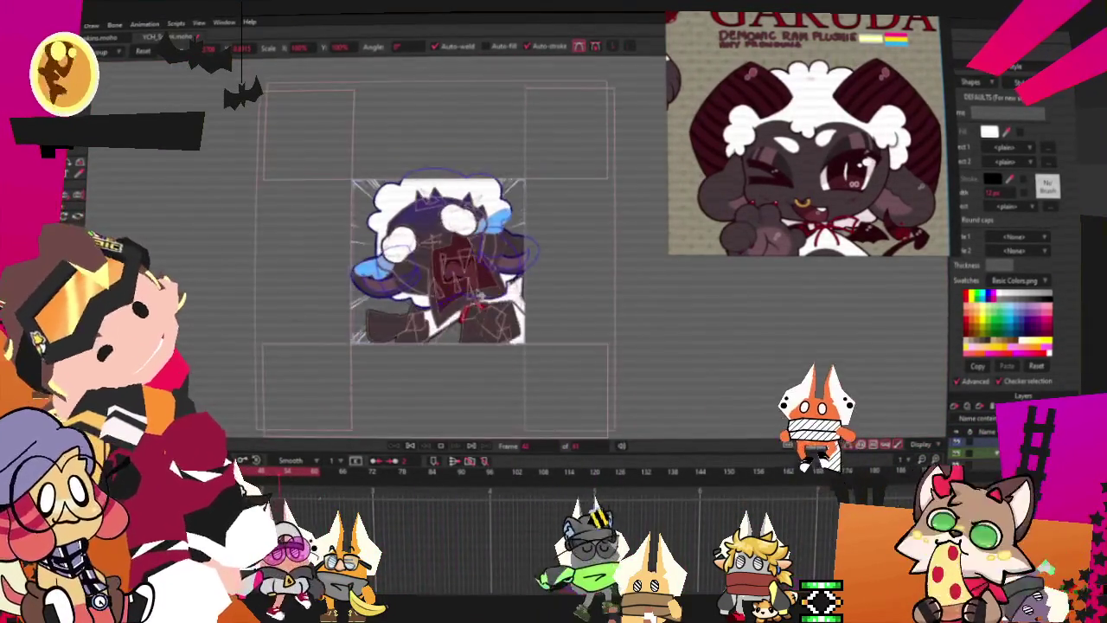
scroll(472, 292, up, 2)
scroll(473, 292, up, 2)
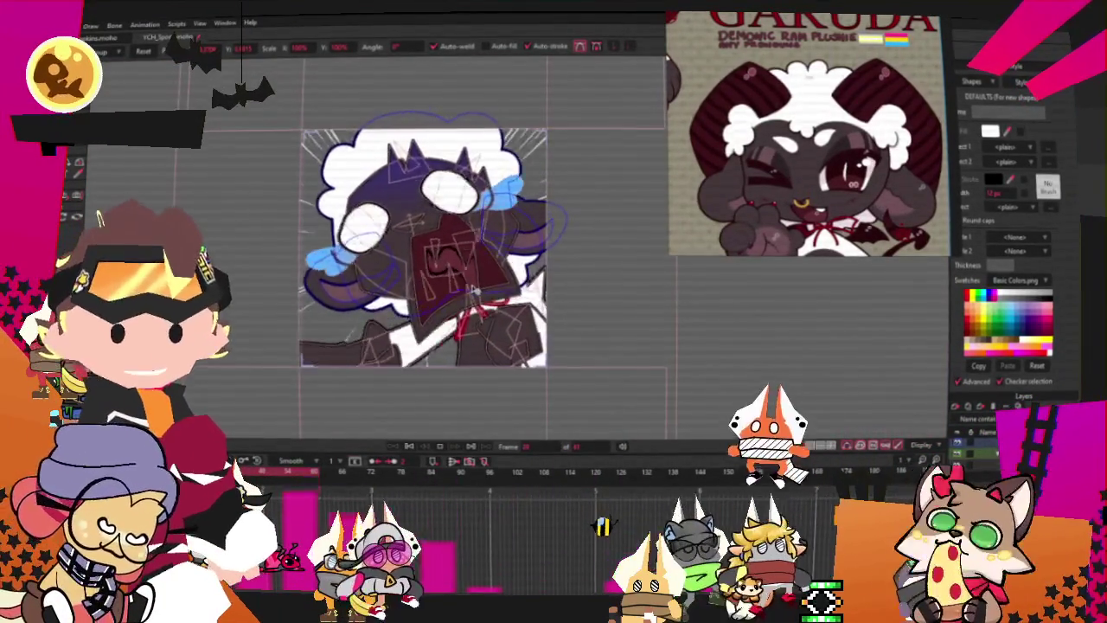
scroll(474, 292, down, 2)
scroll(473, 291, up, 1)
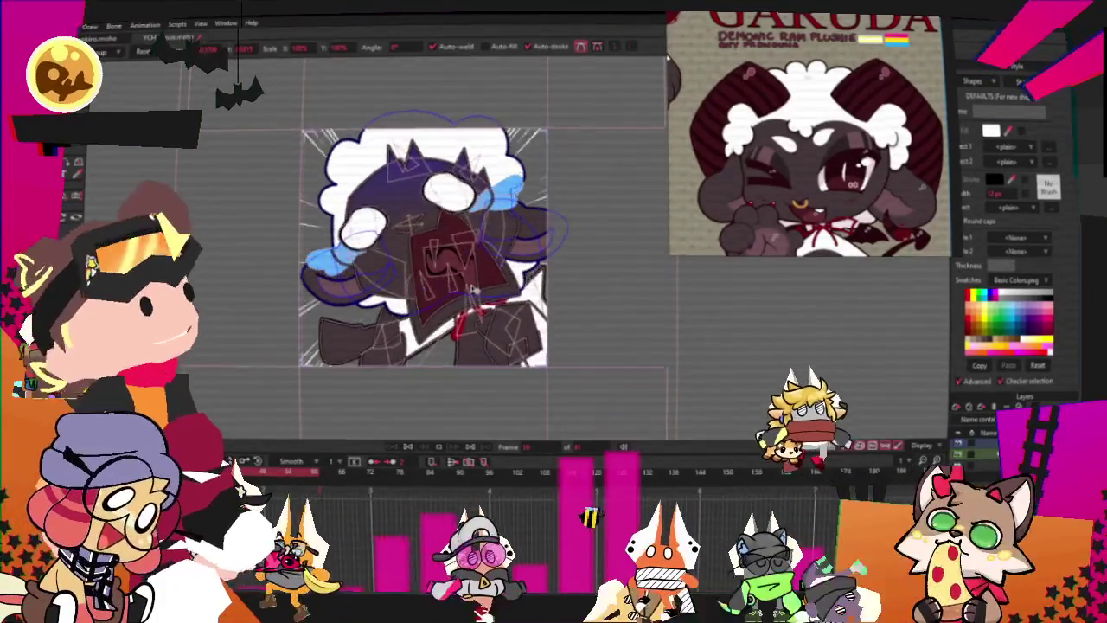
scroll(473, 291, down, 1)
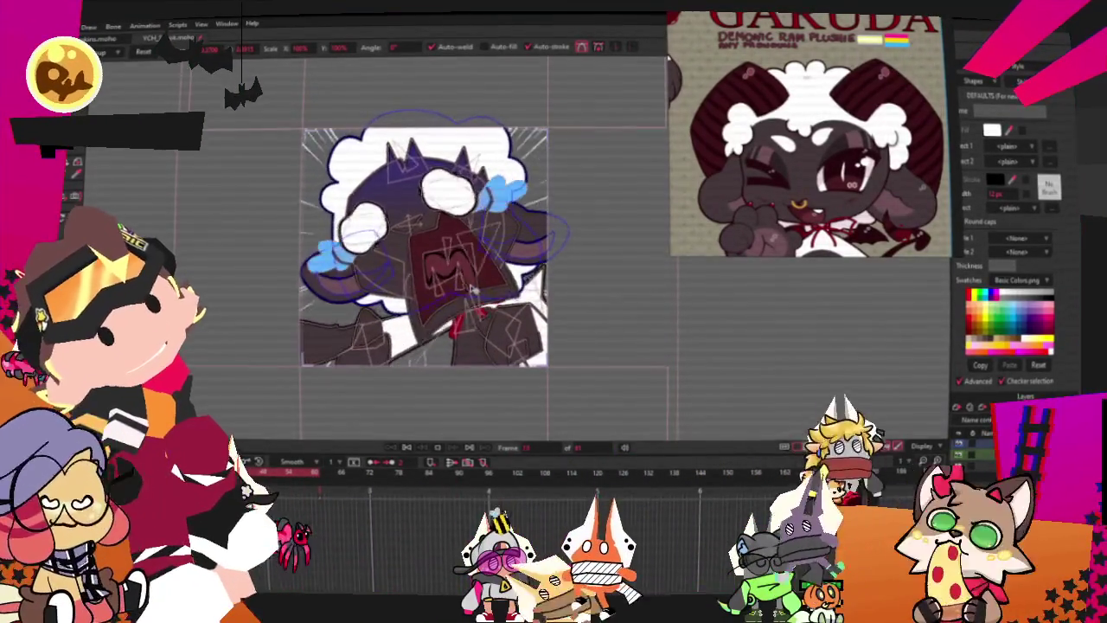
scroll(471, 290, up, 2)
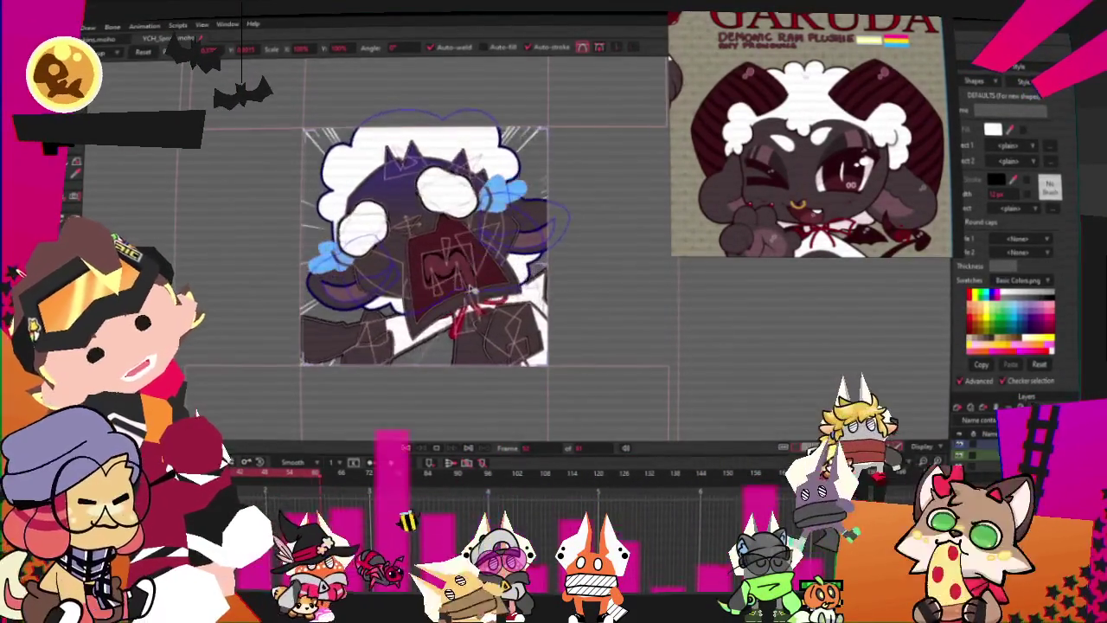
scroll(471, 290, down, 2)
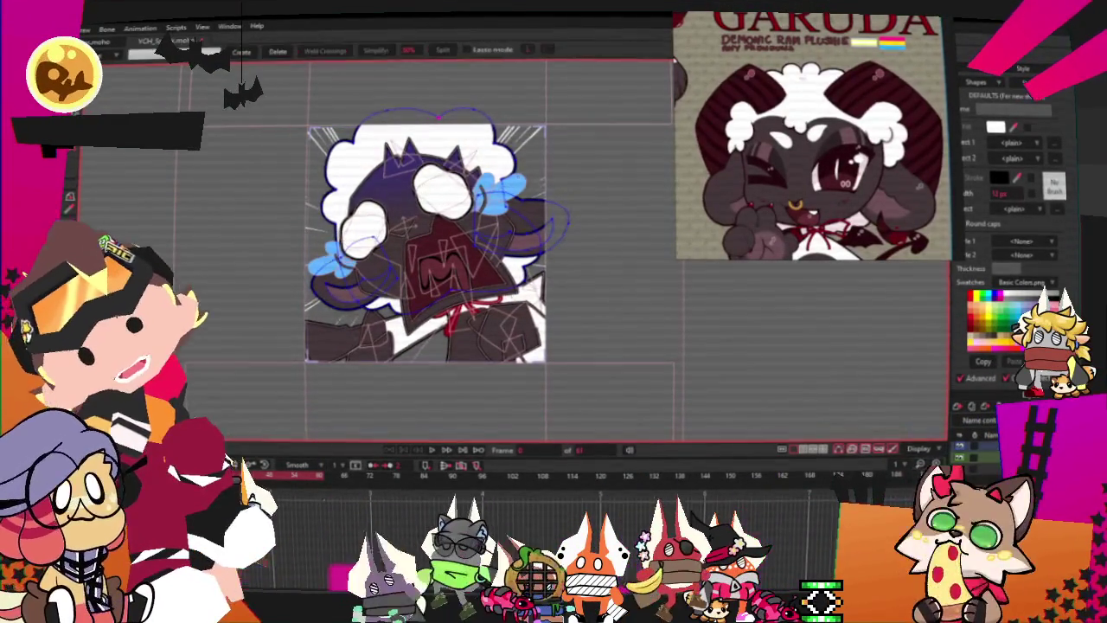
Step: Box-select points on the left, then select the left and top wool outline curves
drag(257, 96, 381, 413)
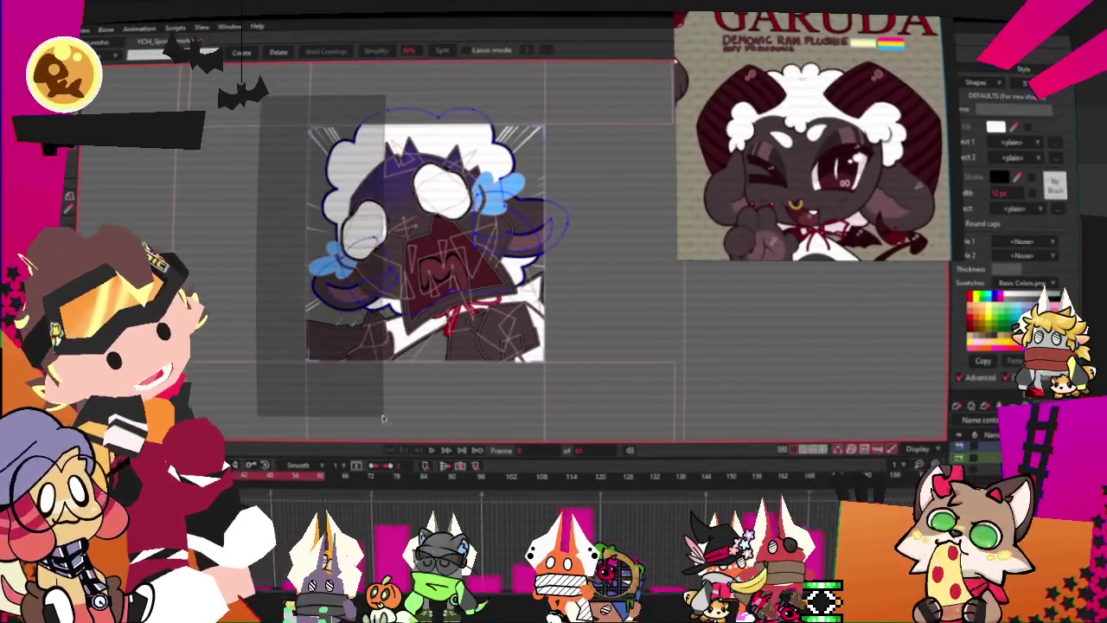
scroll(406, 156, up, 2)
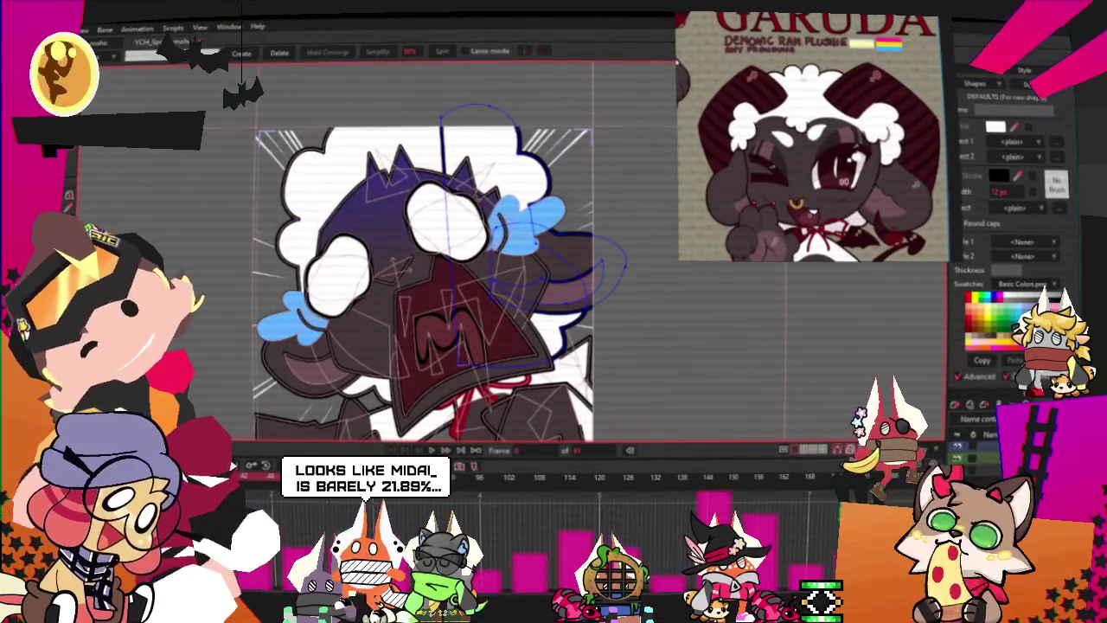
scroll(398, 182, up, 1)
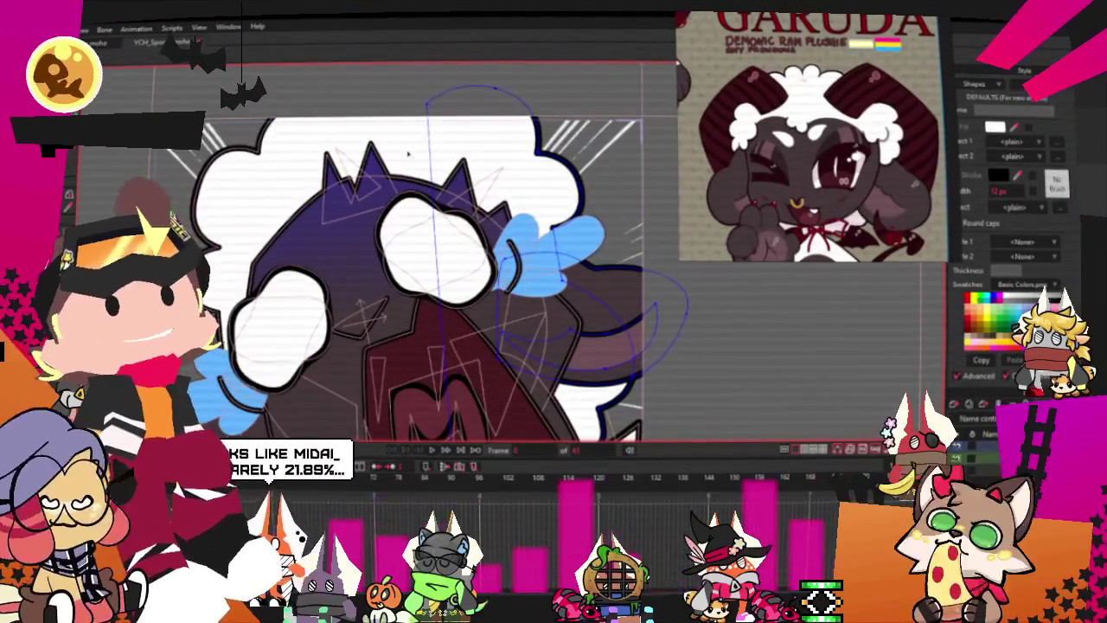
scroll(425, 258, down, 3)
scroll(425, 257, up, 2)
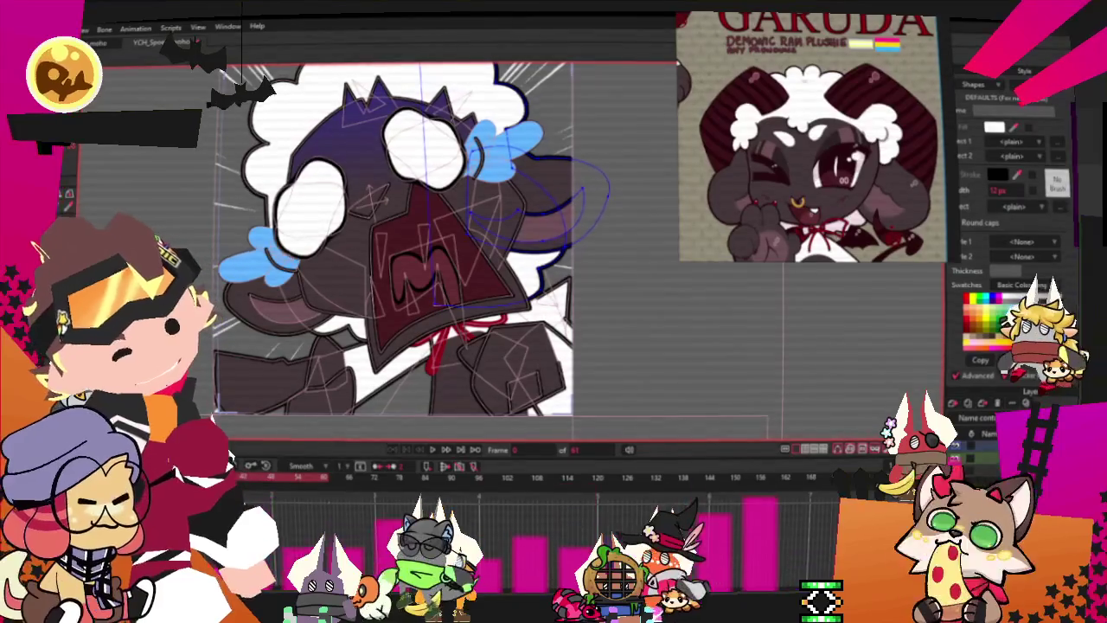
scroll(645, 291, down, 3)
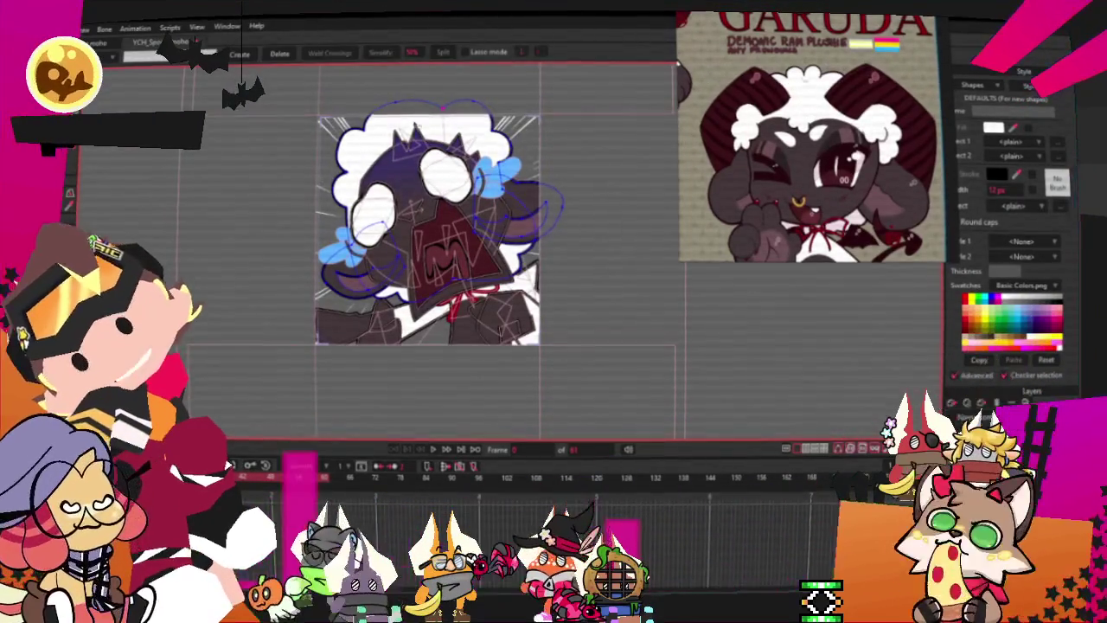
click(446, 104)
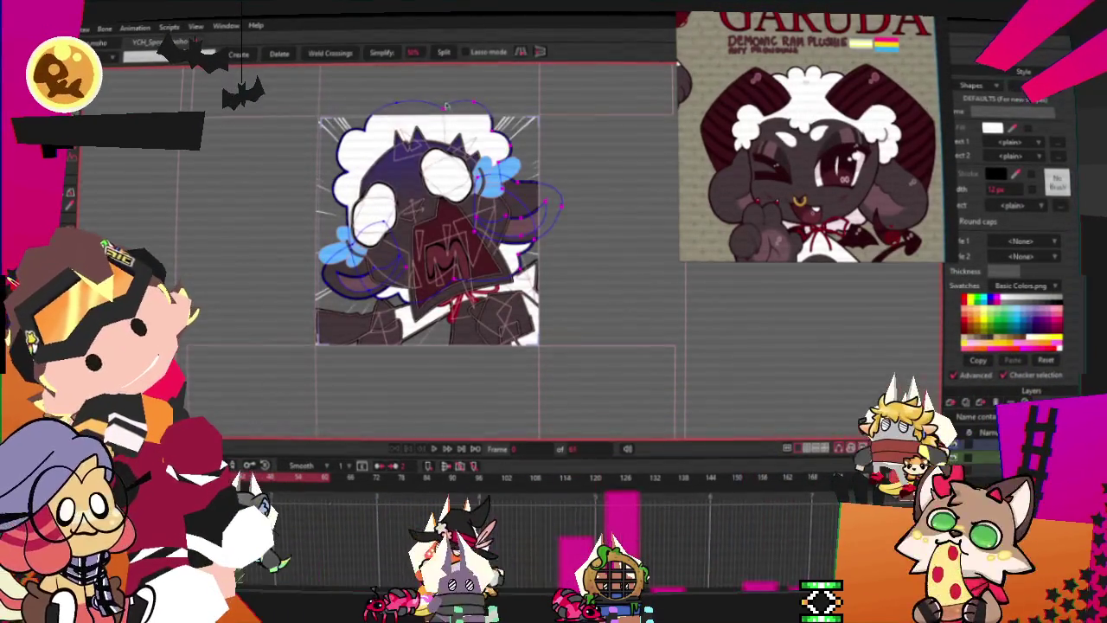
click(525, 205)
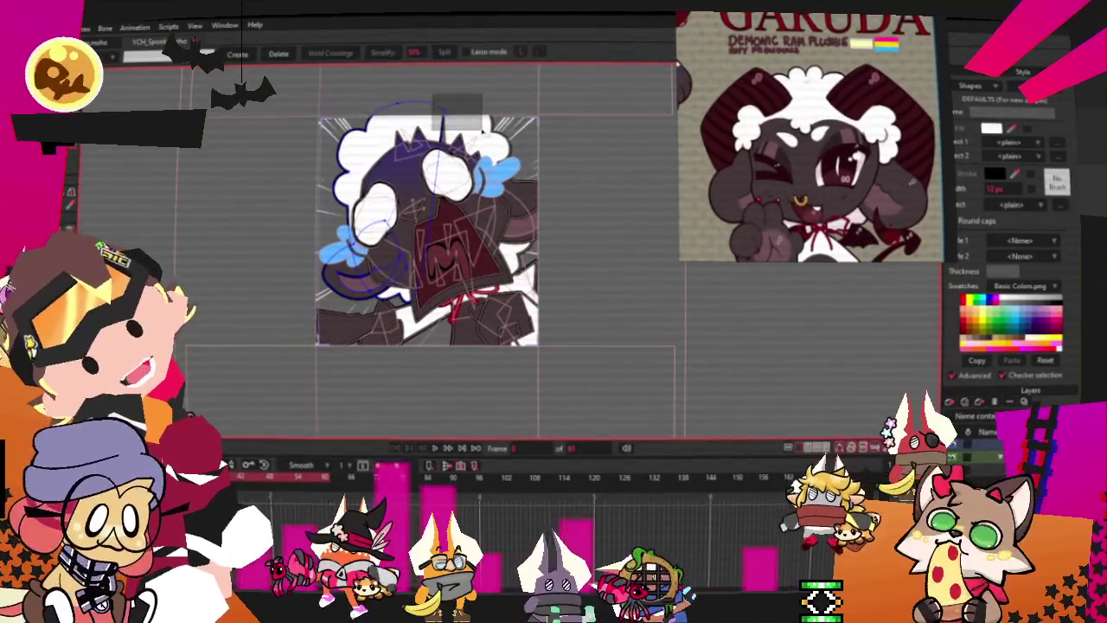
scroll(427, 127, up, 3)
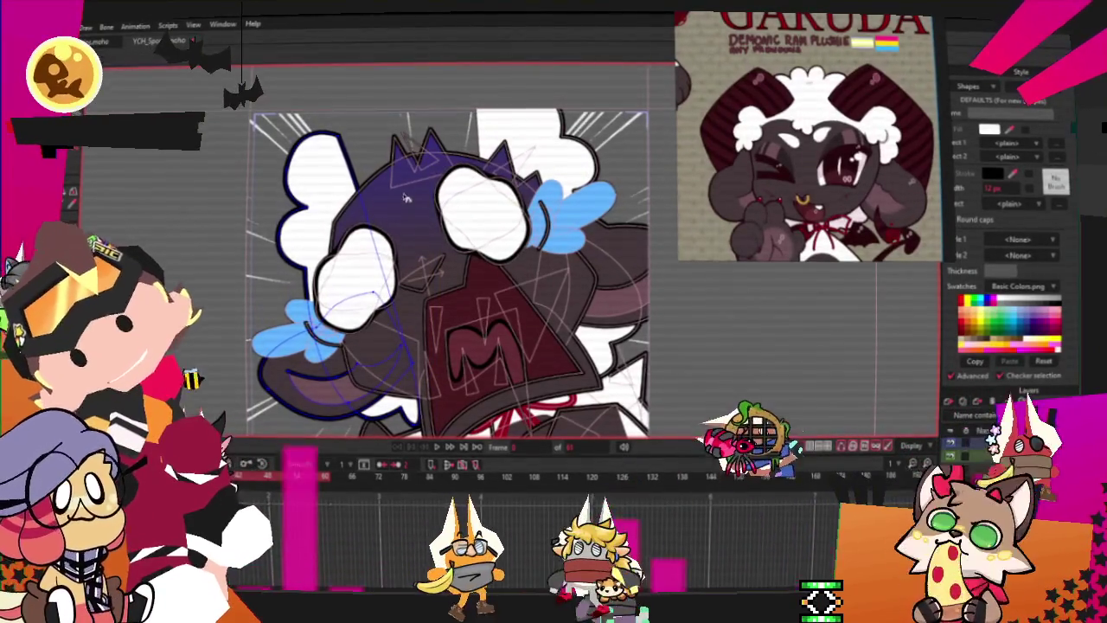
scroll(411, 355, down, 3)
scroll(411, 355, up, 3)
scroll(409, 355, up, 2)
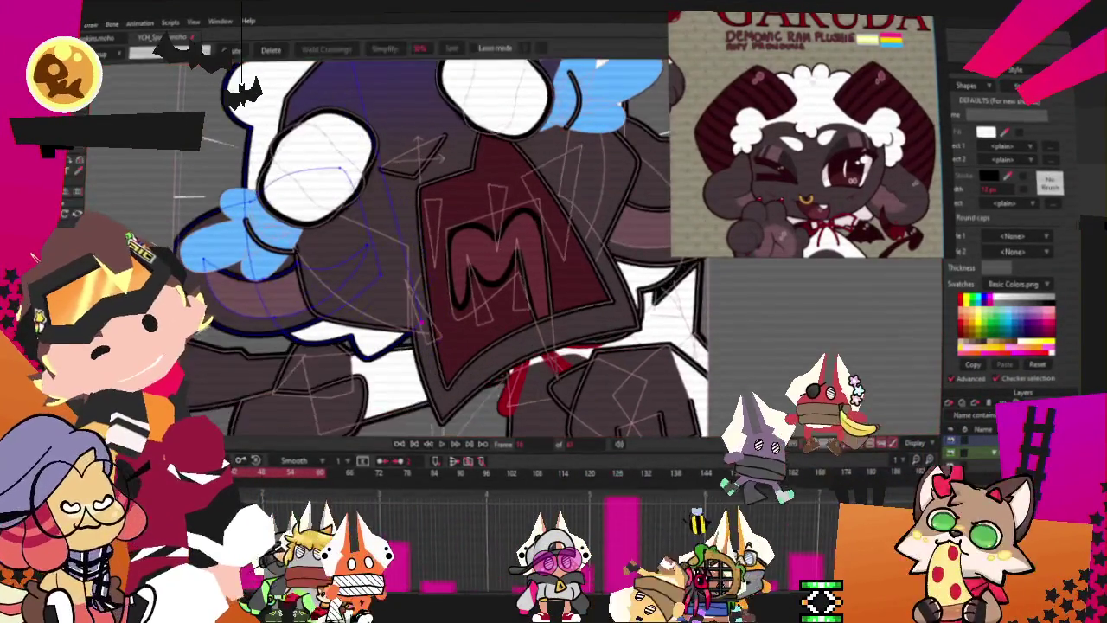
key(m)
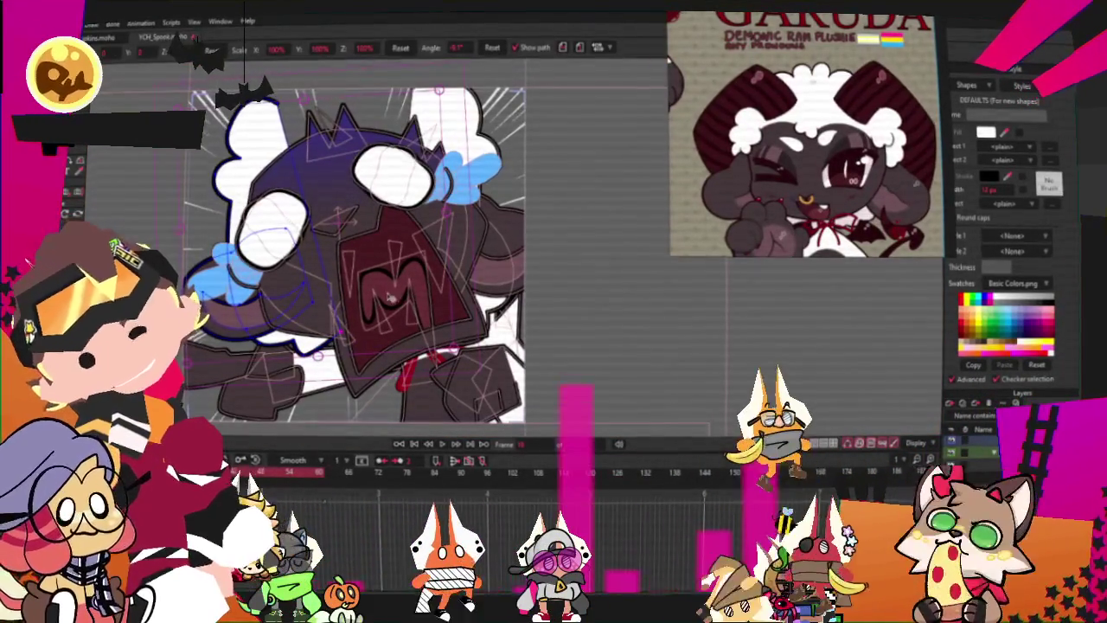
drag(331, 277, 478, 290)
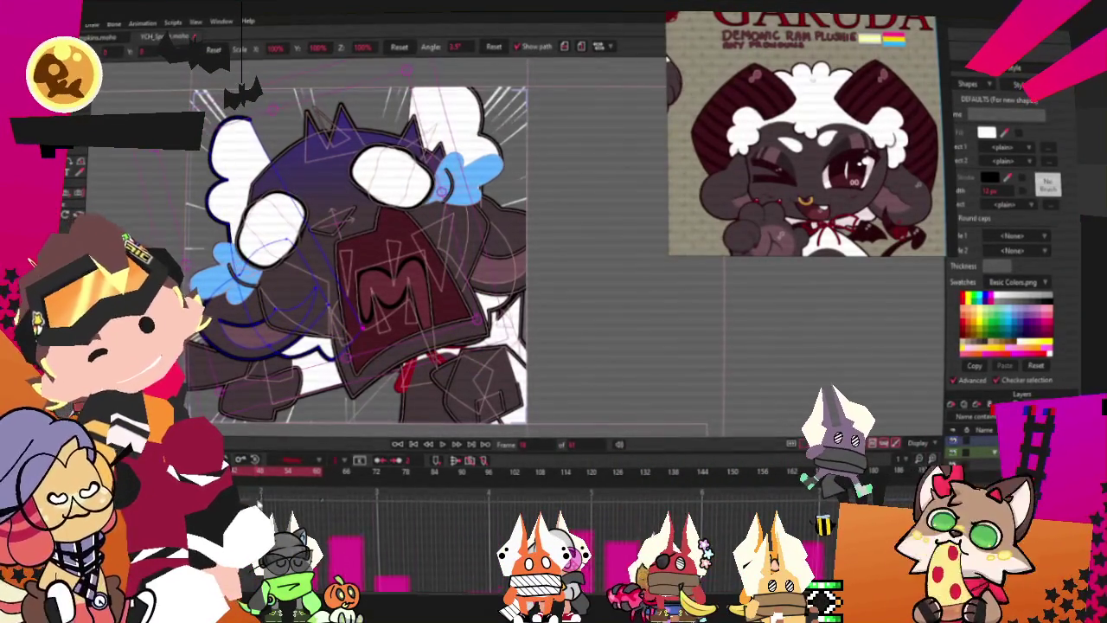
drag(259, 473, 308, 472)
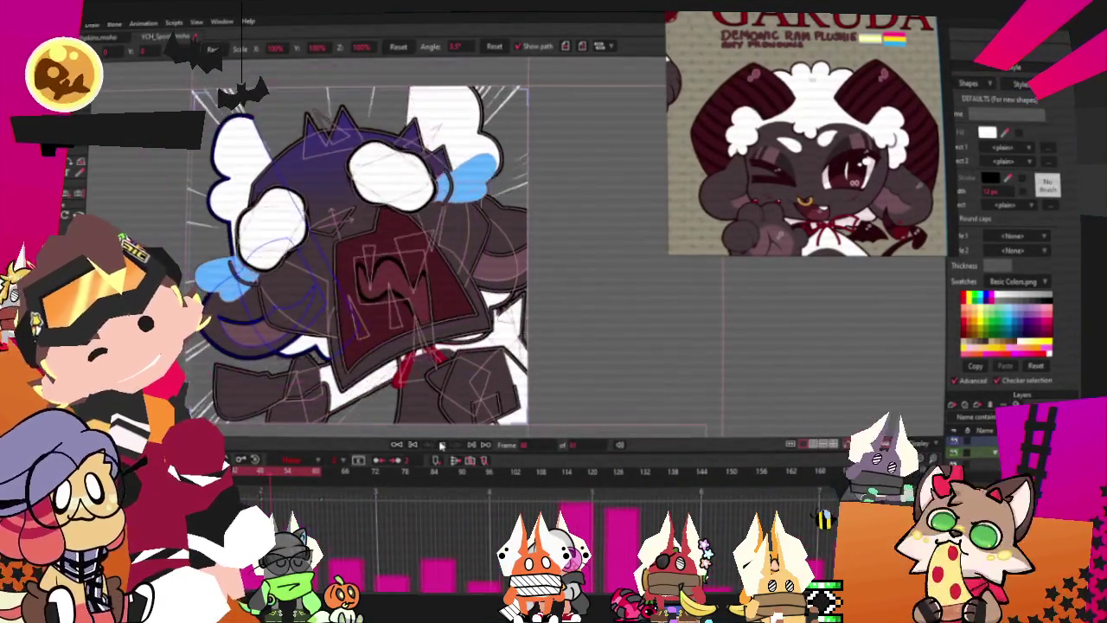
scroll(423, 329, down, 2)
scroll(415, 327, up, 2)
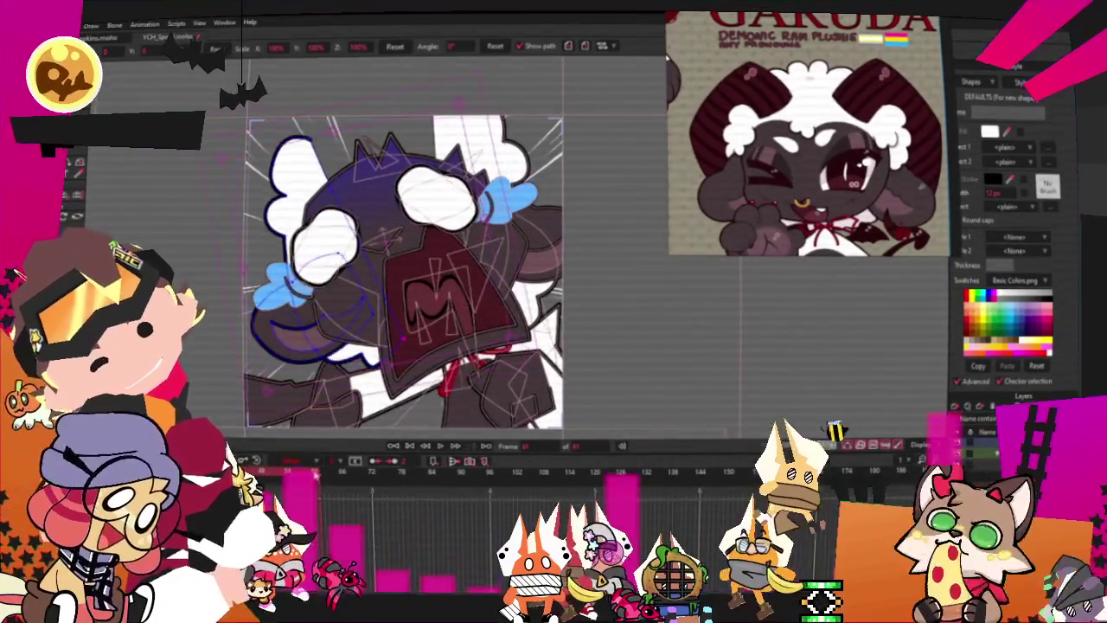
click(467, 463)
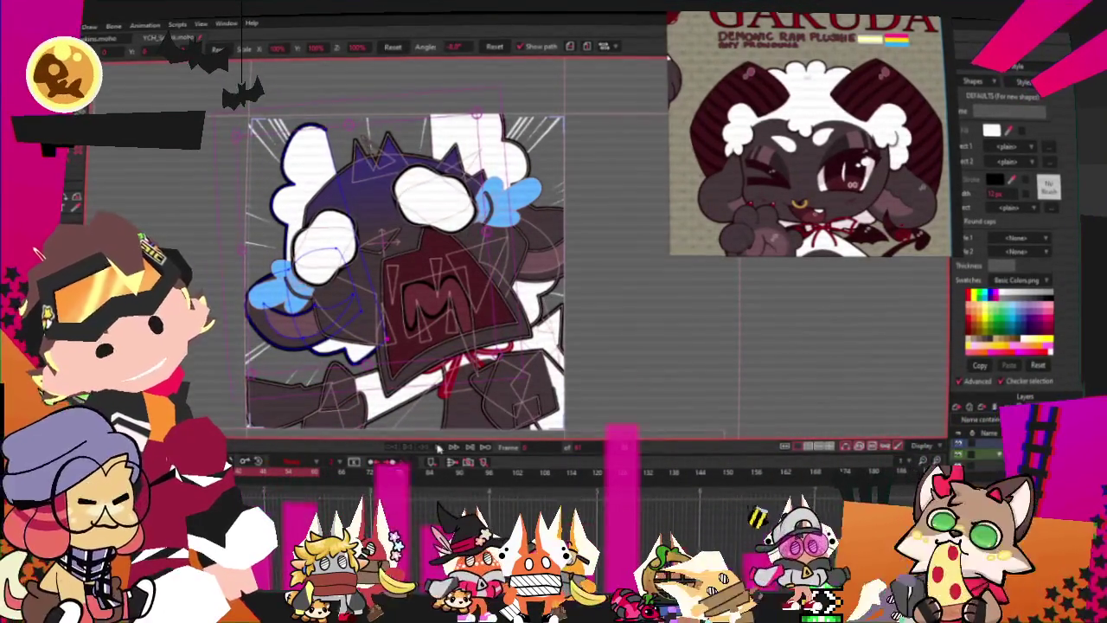
scroll(386, 271, up, 2)
scroll(384, 272, down, 2)
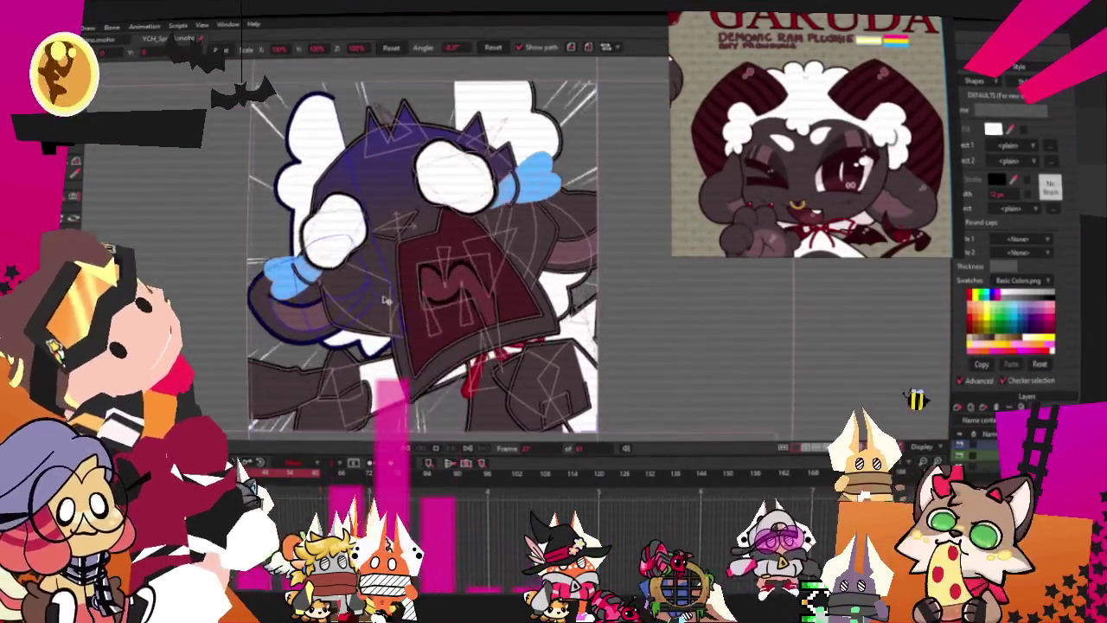
scroll(387, 298, down, 1)
scroll(503, 270, down, 1)
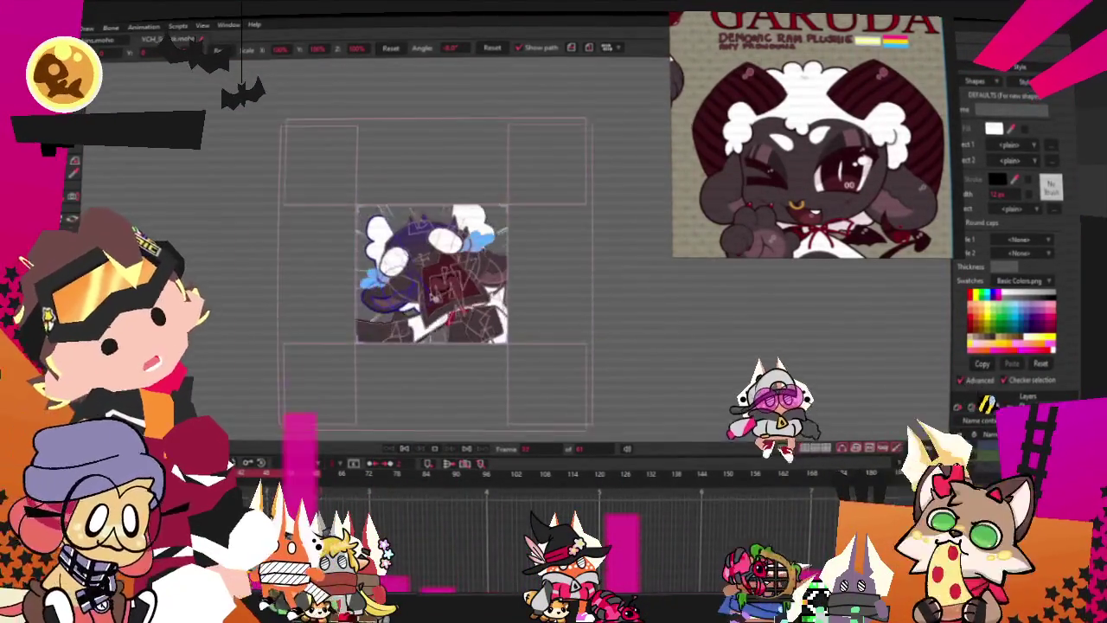
scroll(497, 281, up, 2)
scroll(493, 289, up, 1)
scroll(490, 295, down, 1)
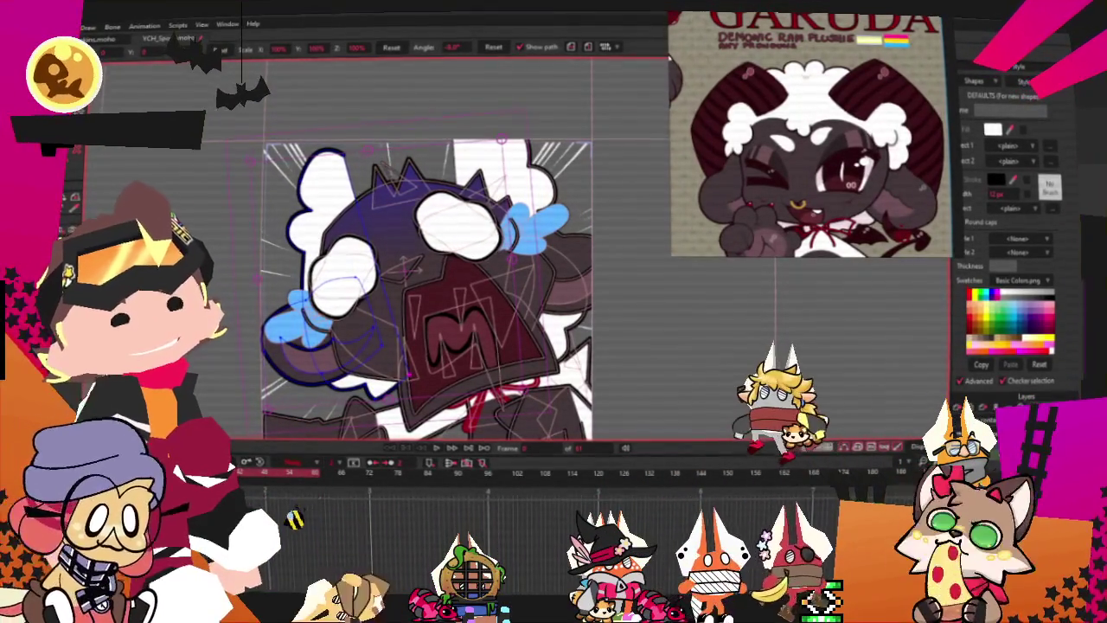
Step: Recentre the ram, select the left wool puff's points and switch to Transform Points
drag(294, 114, 398, 175)
scroll(524, 248, up, 2)
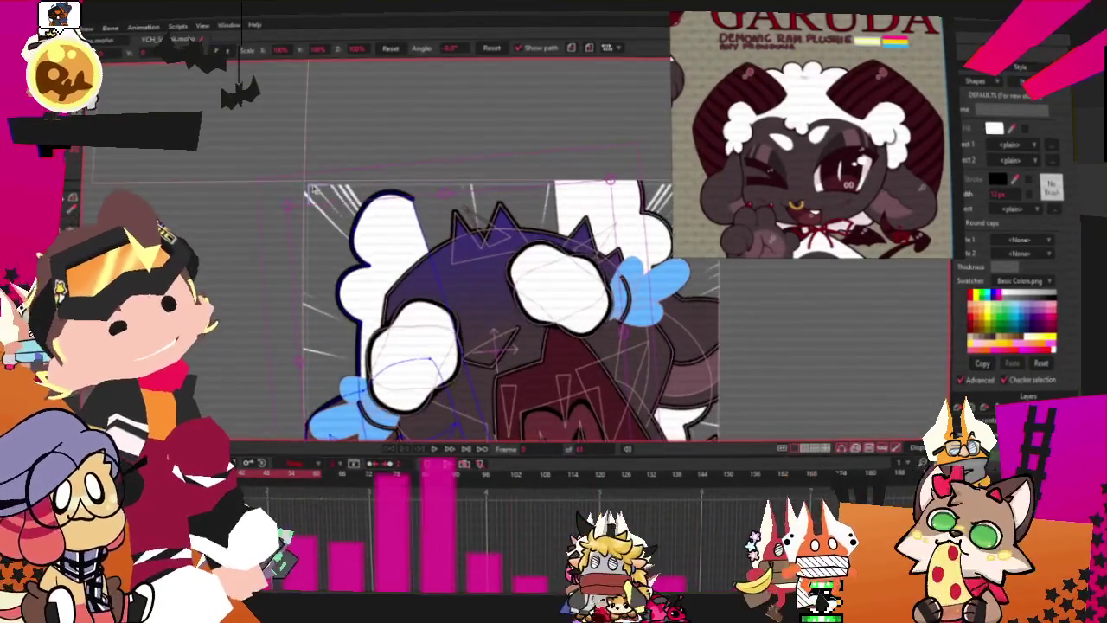
key(g)
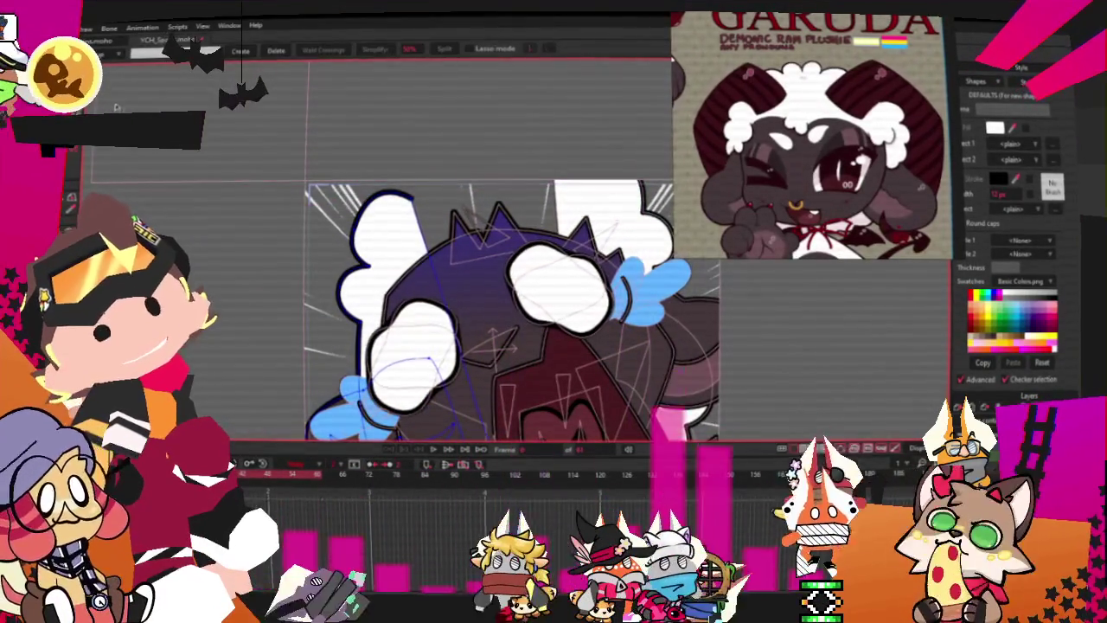
scroll(250, 170, down, 1)
scroll(251, 170, up, 1)
drag(231, 116, 372, 298)
key(t)
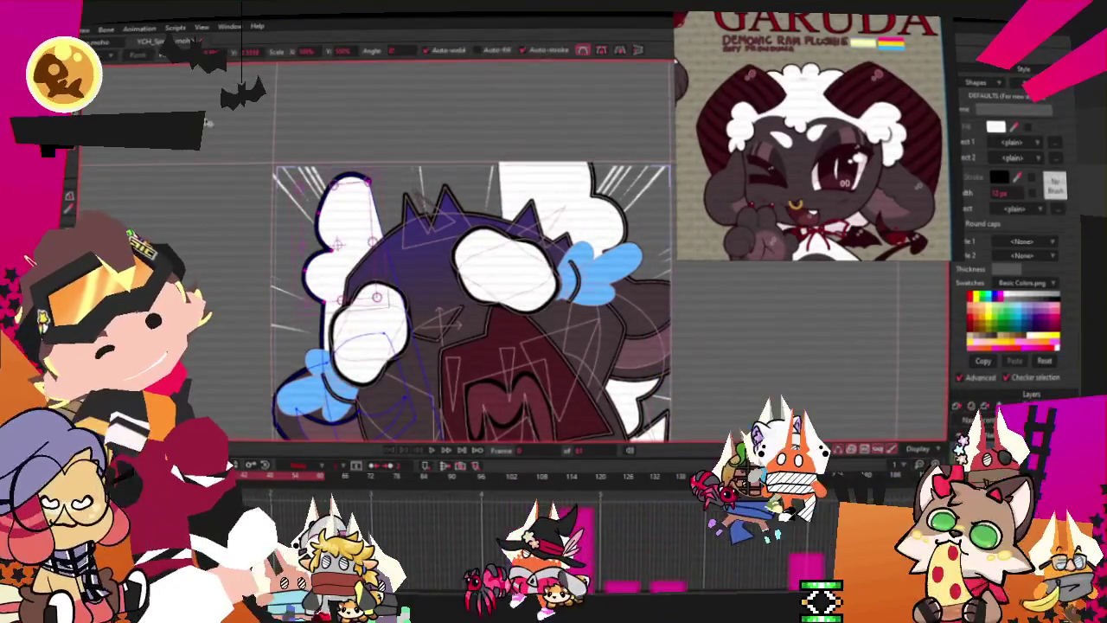
scroll(363, 258, up, 1)
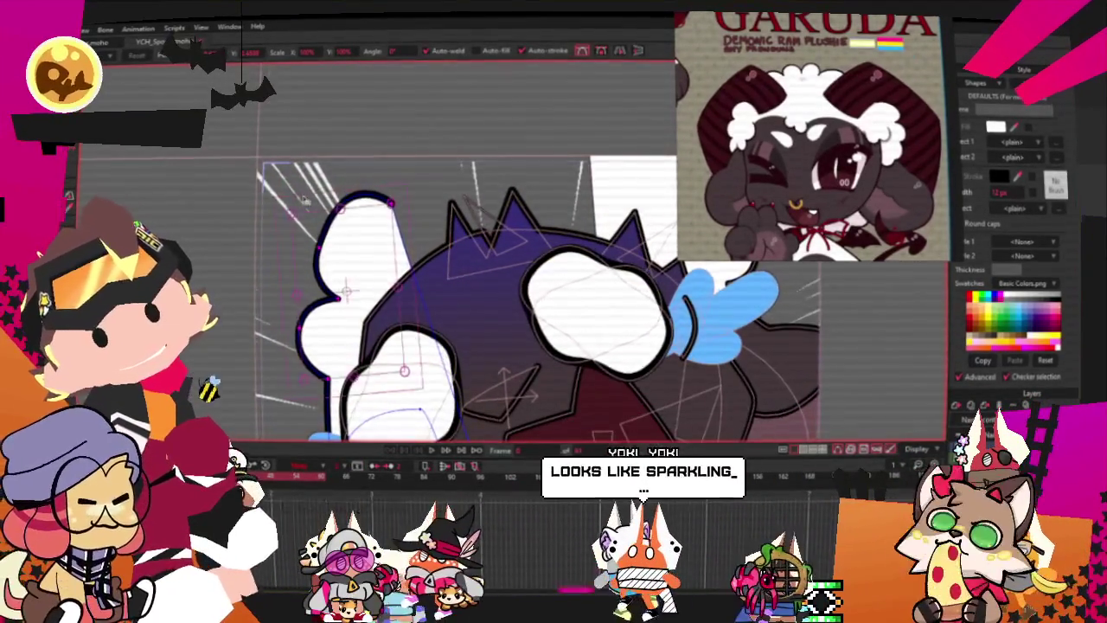
scroll(363, 258, down, 2)
scroll(412, 169, up, 1)
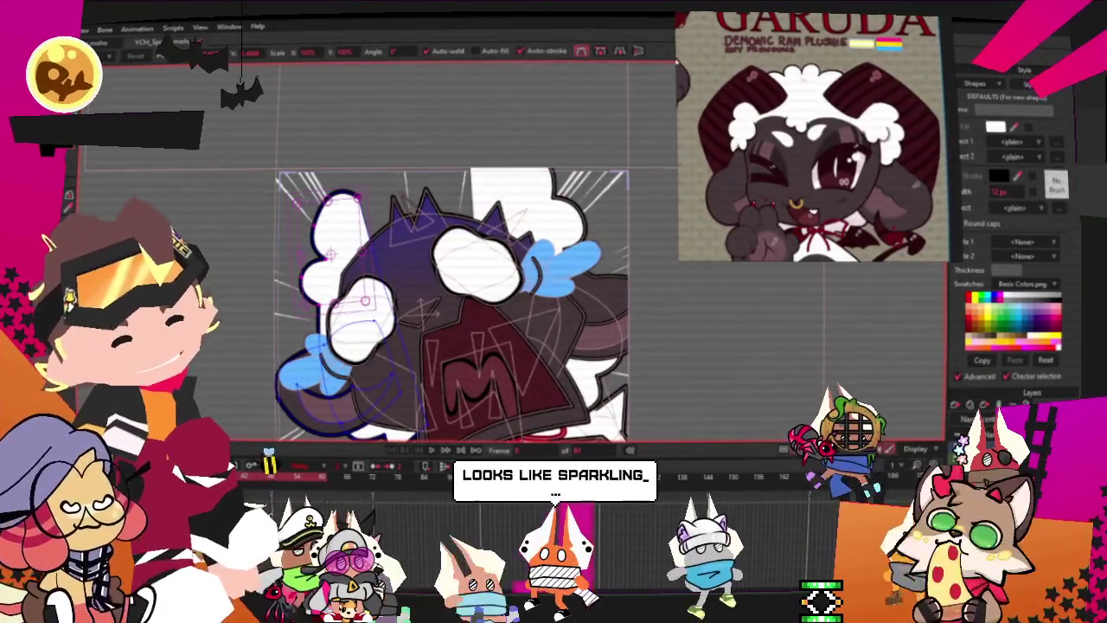
Step: Select the right wool puff's points and zoom in on them for adjustment
click(623, 311)
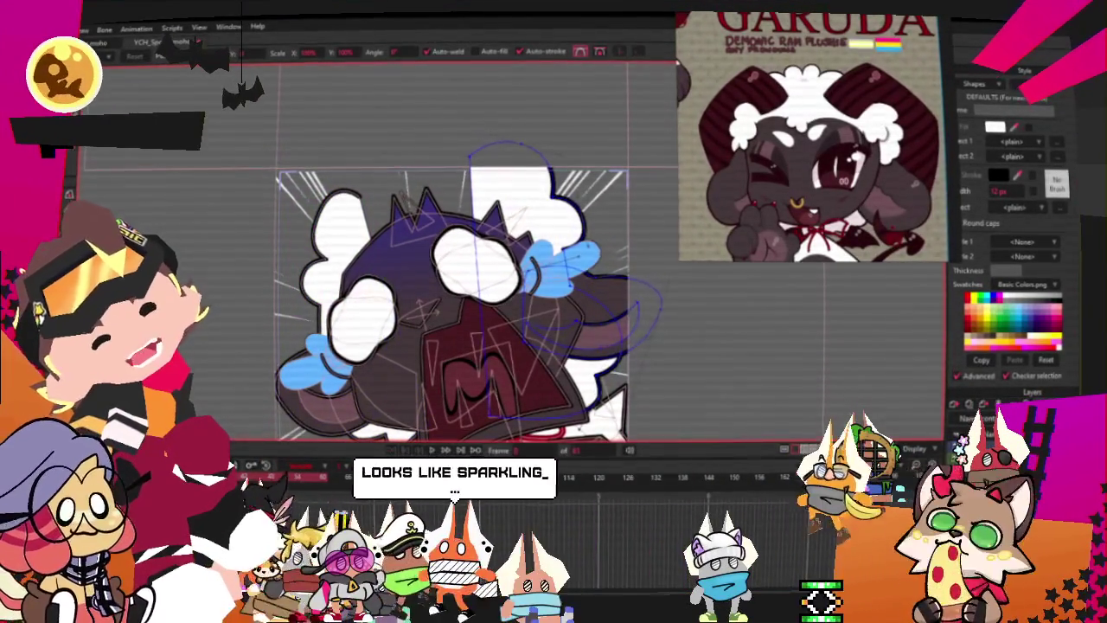
key(g)
drag(383, 93, 637, 255)
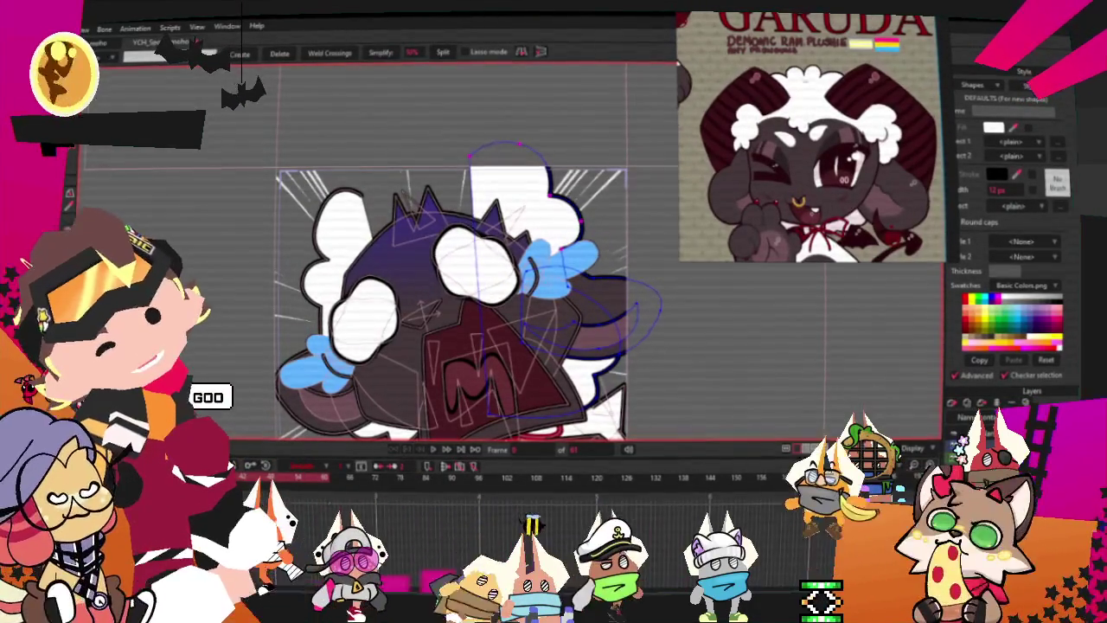
key(ctrl+equal)
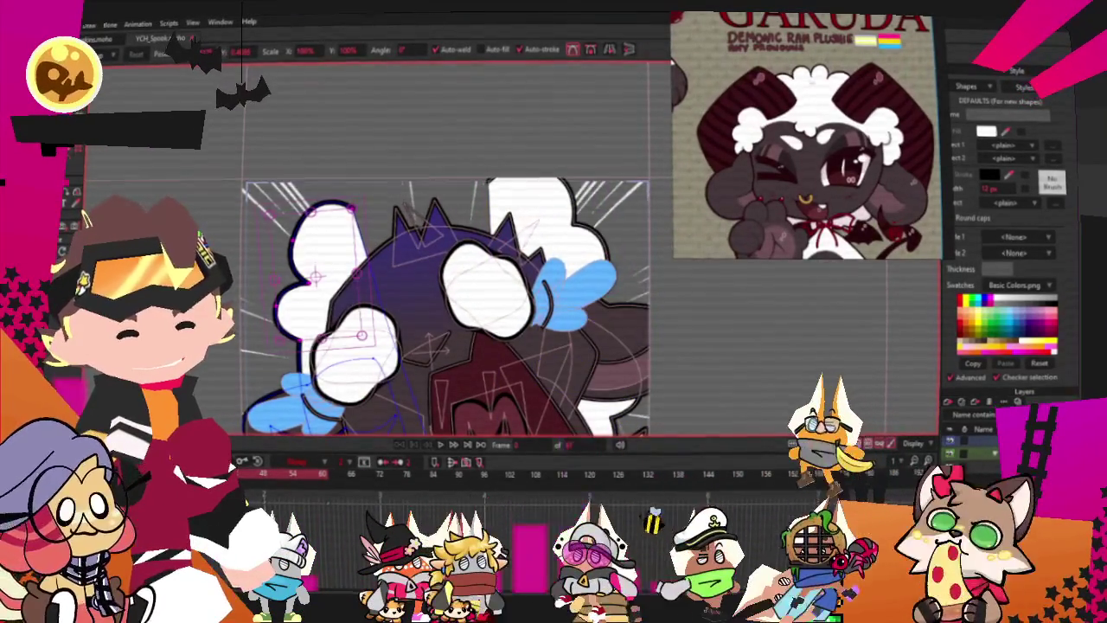
scroll(444, 186, down, 3)
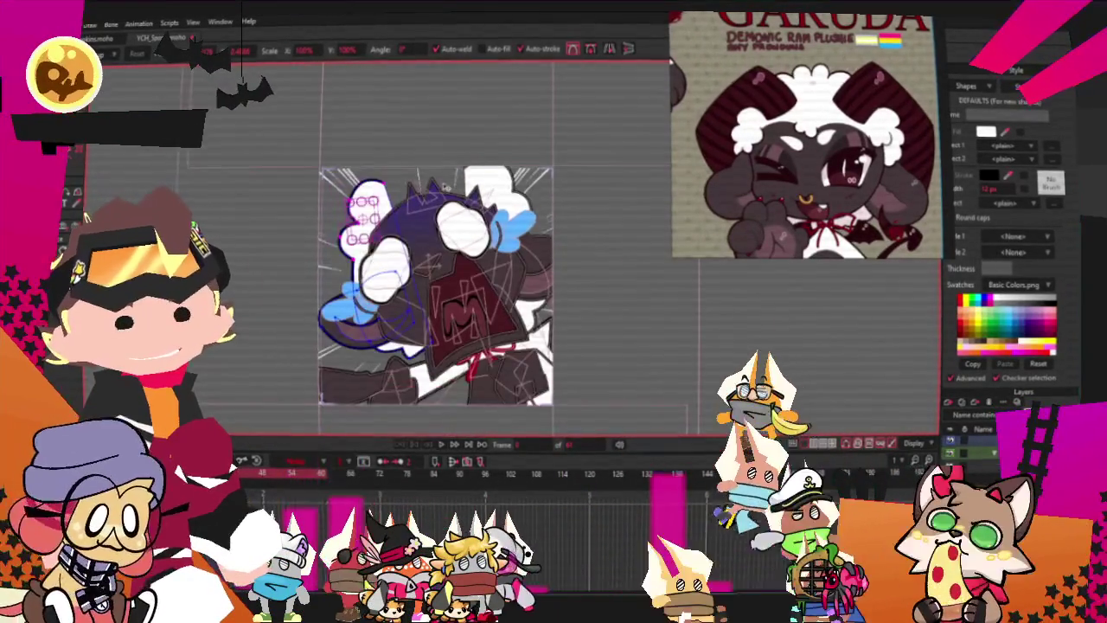
scroll(444, 186, up, 2)
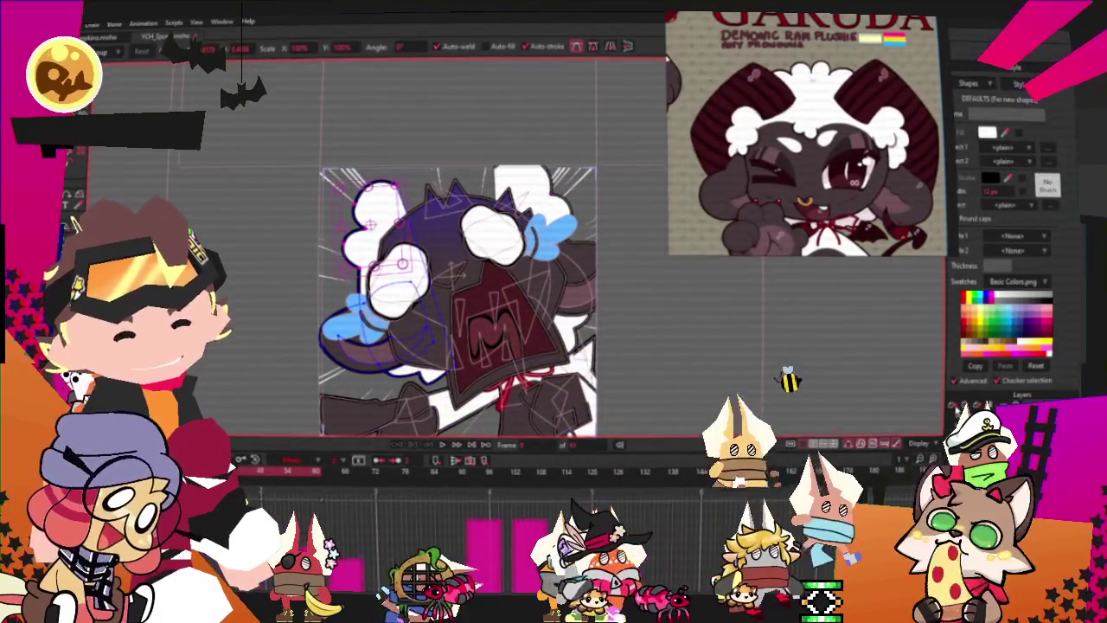
key(g)
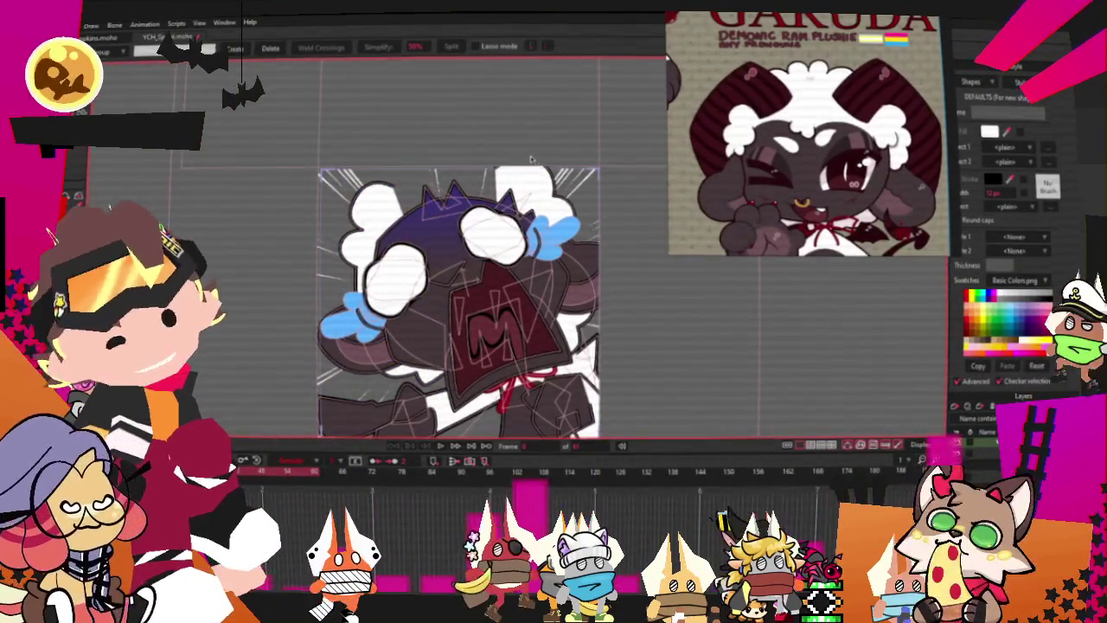
Step: Select the top wool points, stretch them over the head, and bulge the outline upward and outward
scroll(537, 159, up, 2)
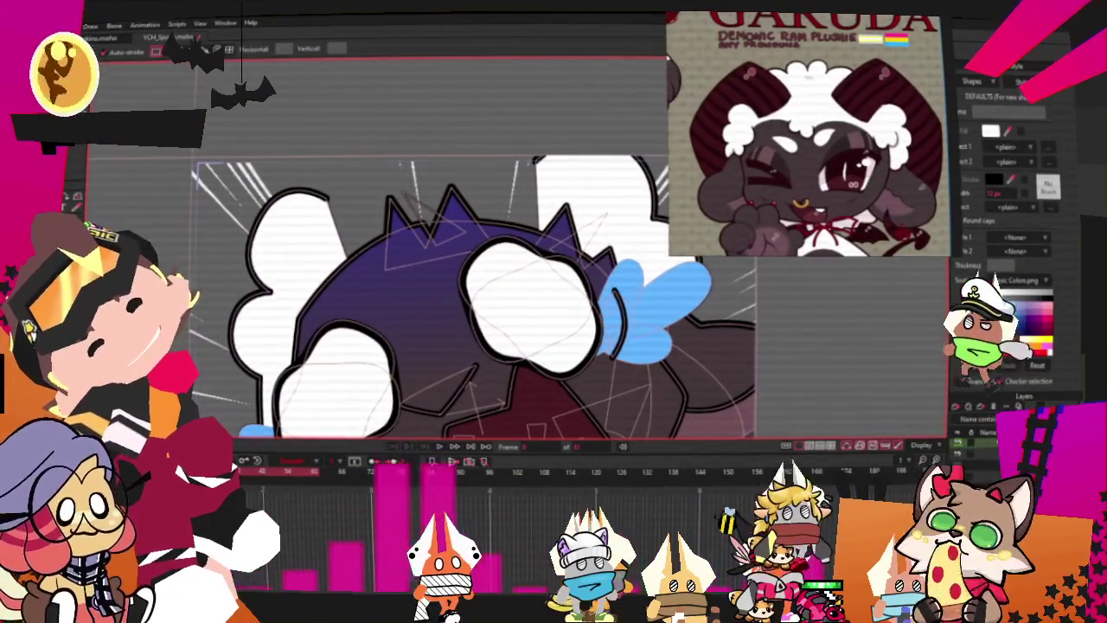
drag(534, 160, 307, 166)
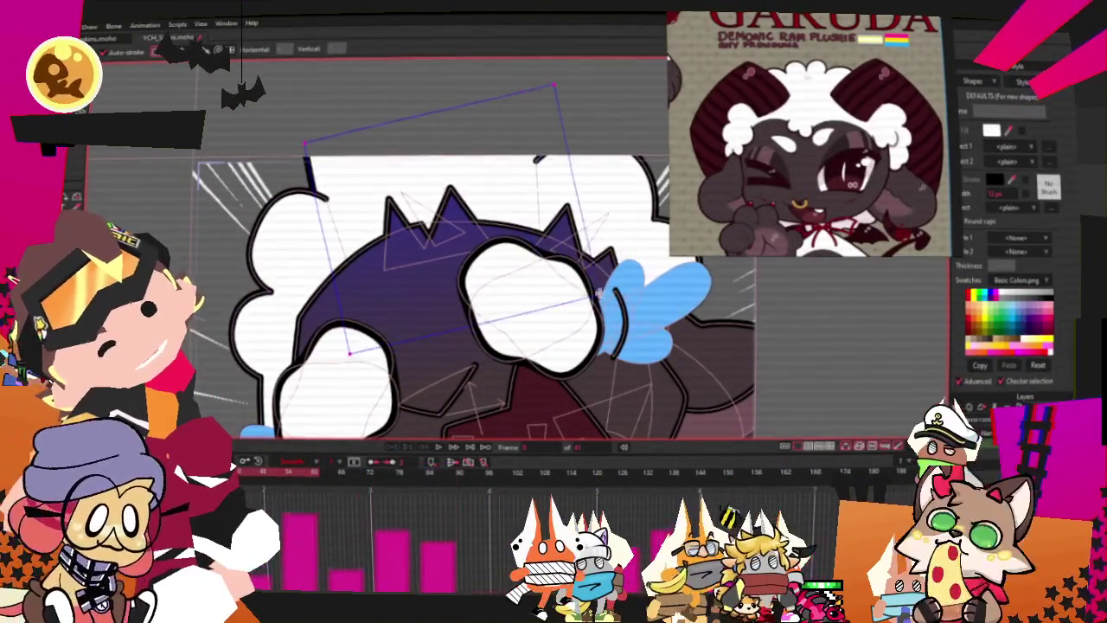
key(t)
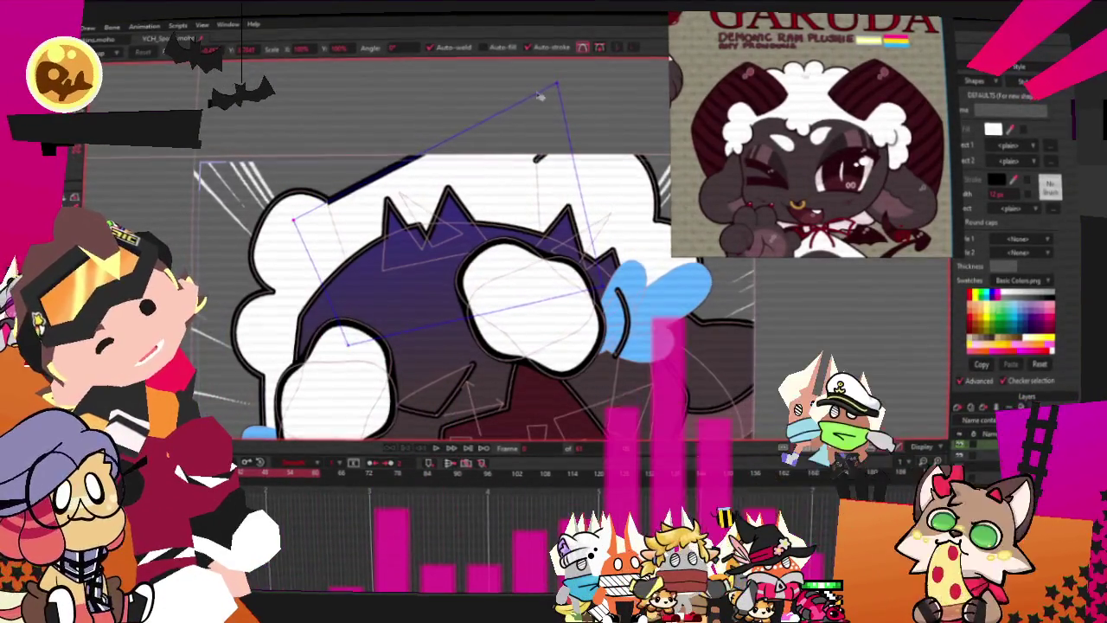
drag(304, 147, 610, 180)
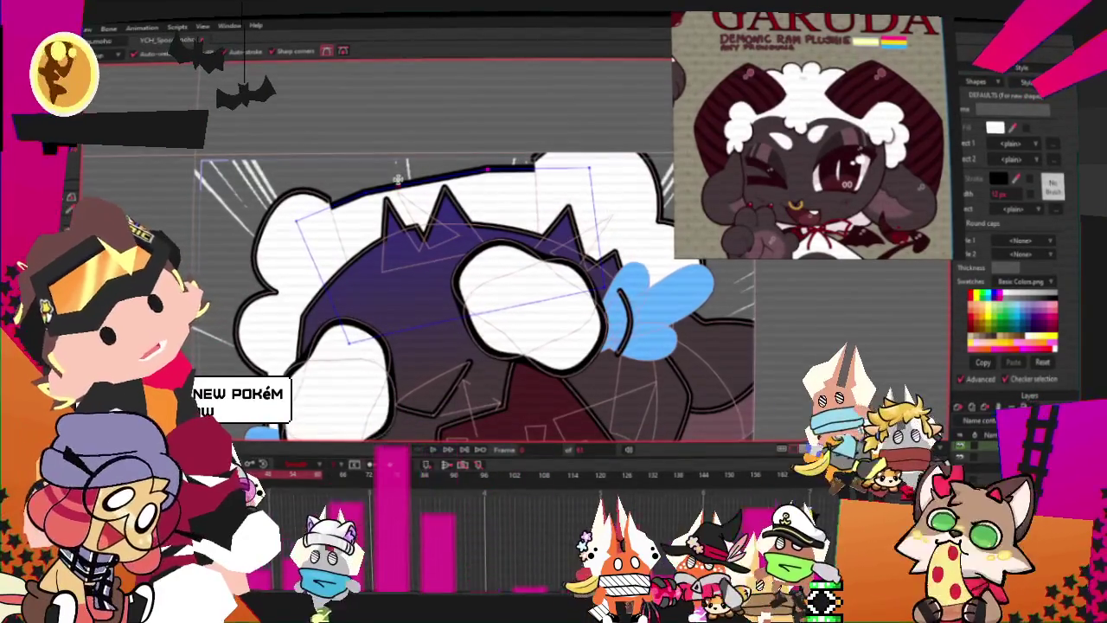
drag(402, 177, 400, 154)
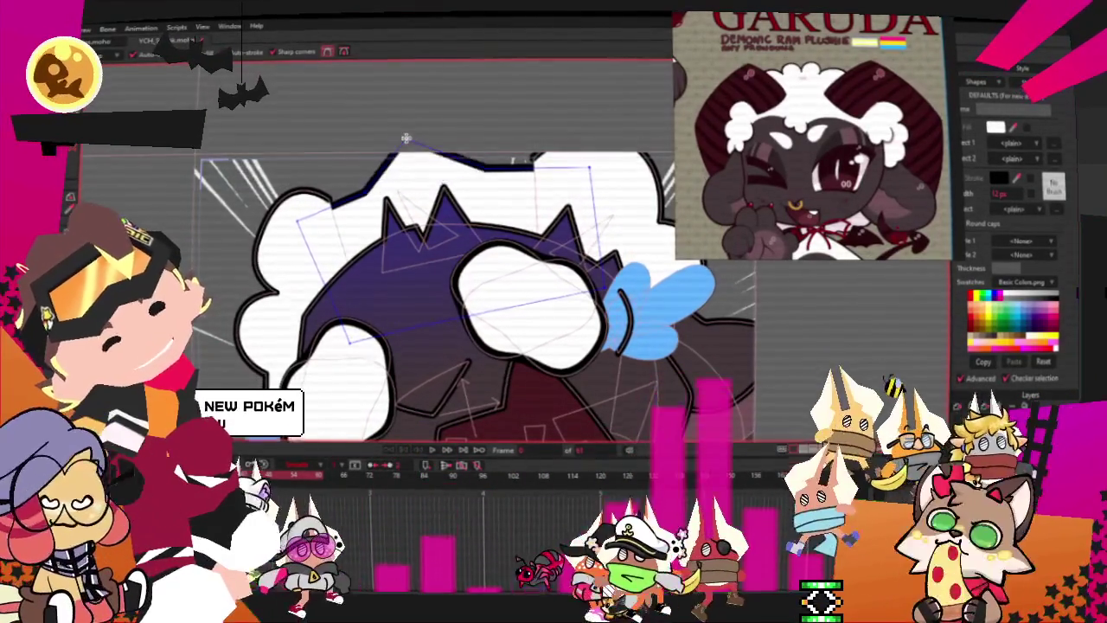
drag(344, 200, 310, 184)
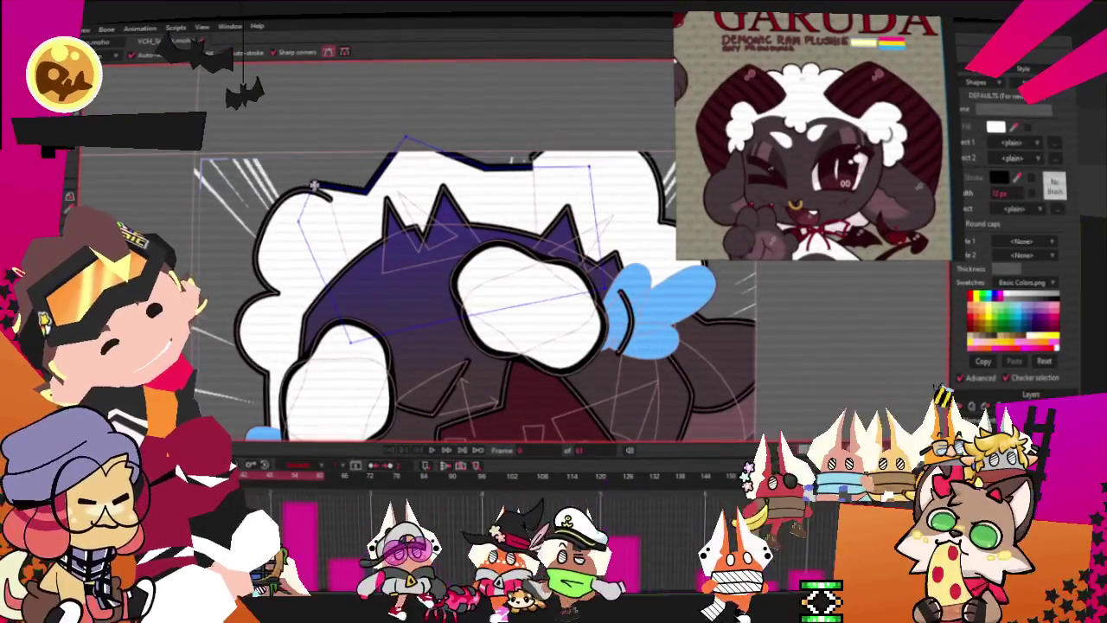
key(c)
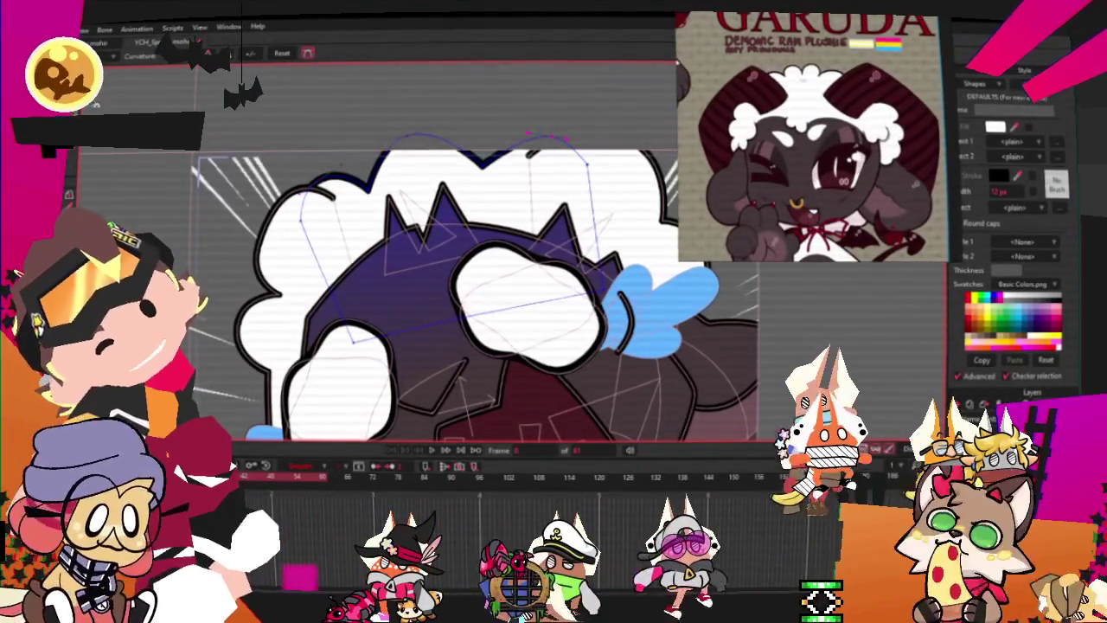
scroll(294, 192, up, 2)
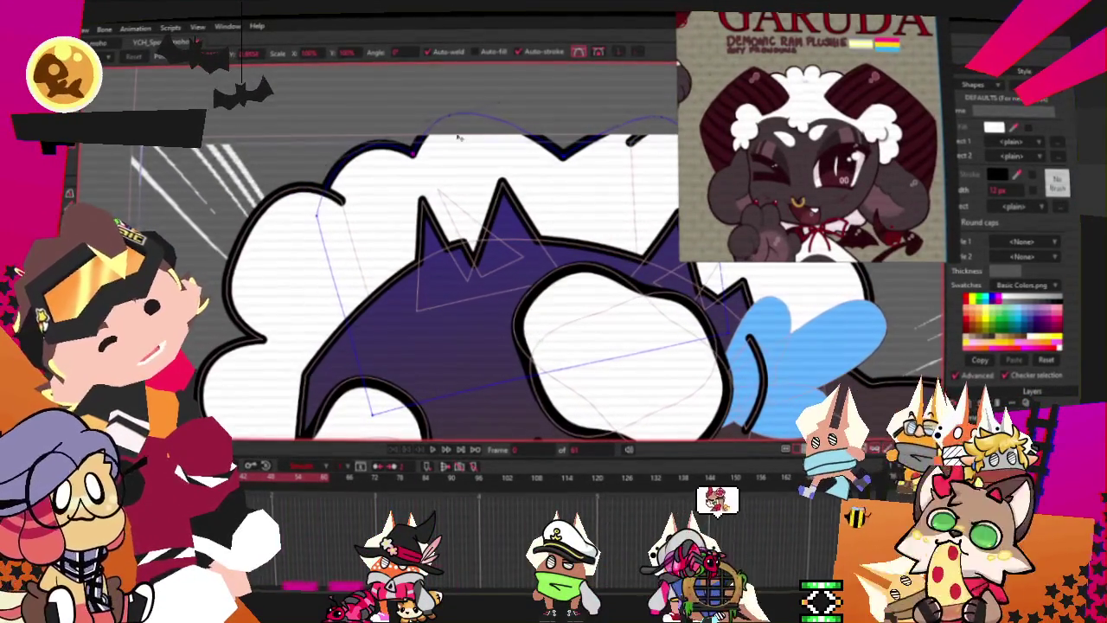
scroll(570, 135, down, 2)
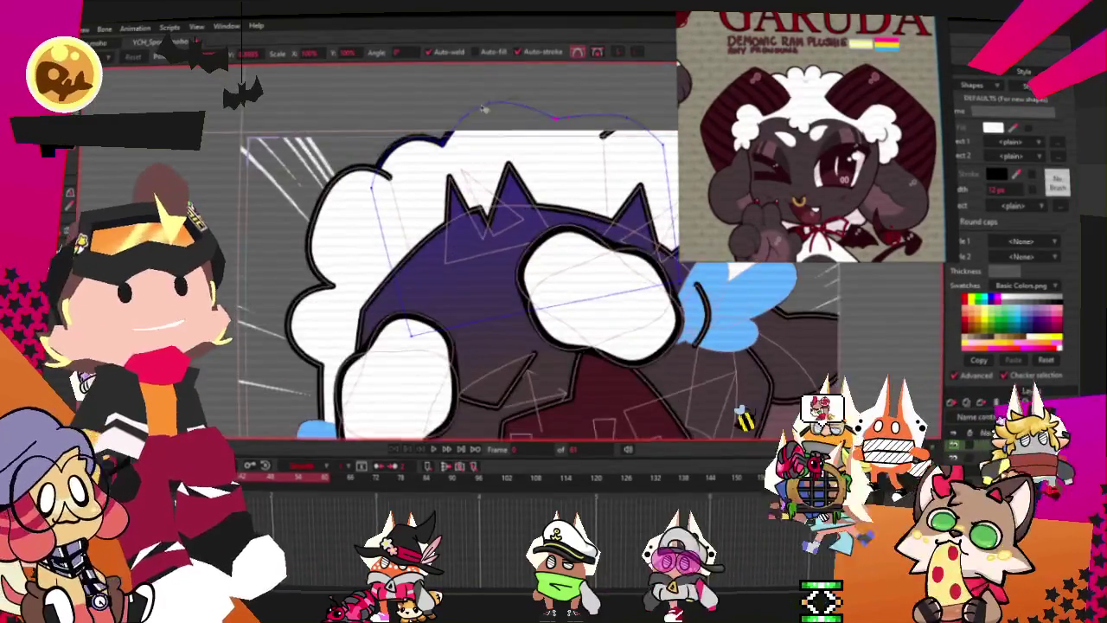
scroll(557, 127, down, 1)
scroll(558, 127, down, 1)
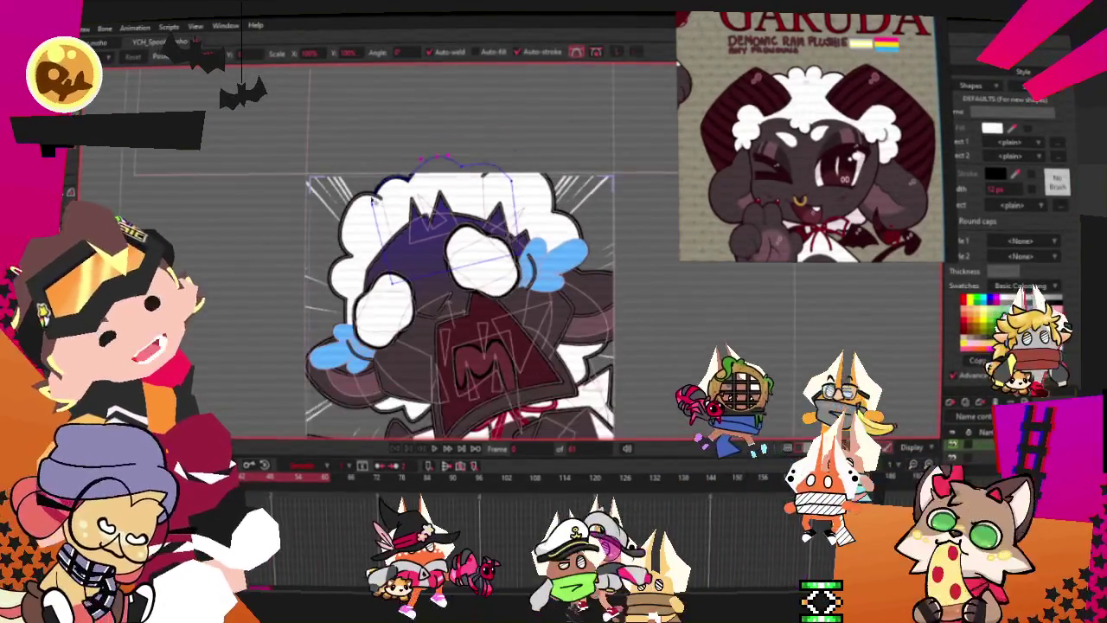